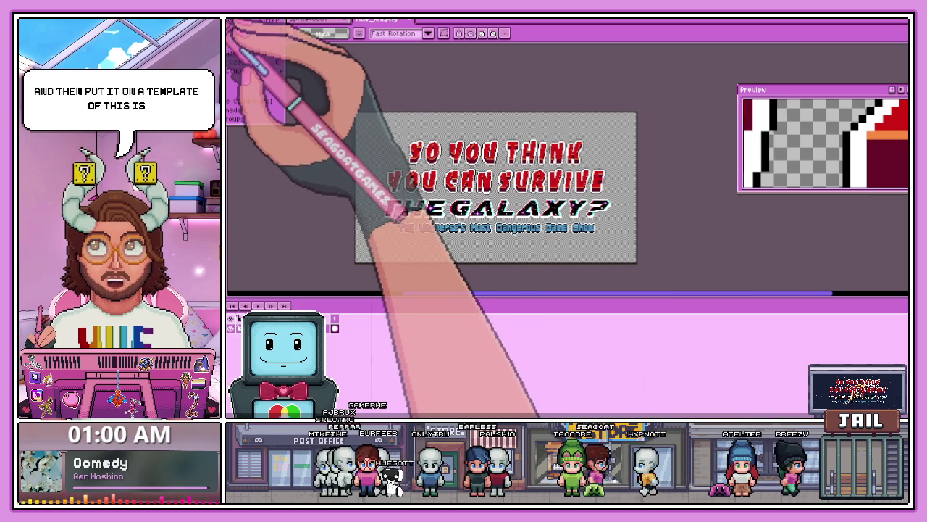
Step: Check the title image's canvas size in Sprite Properties, leaving it unchanged
{"action": "key", "text": "ctrl+p"}
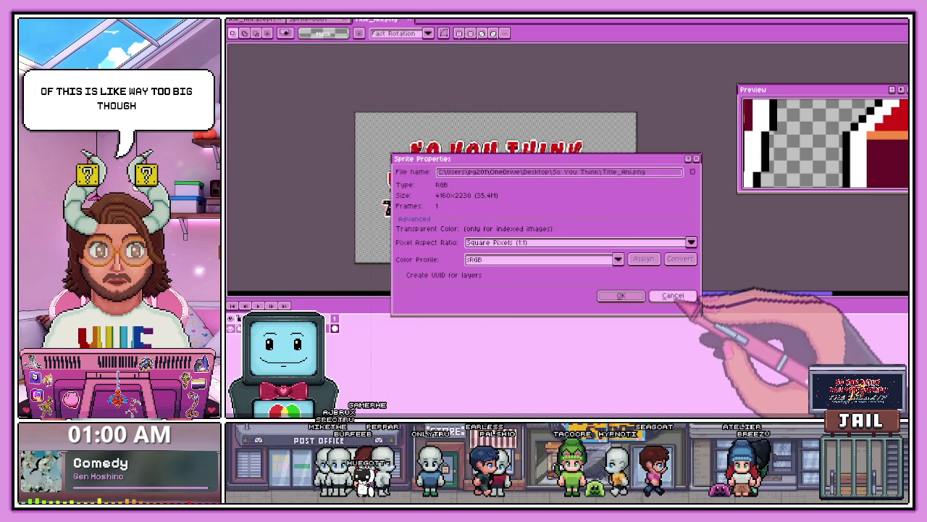
{"action": "left_click", "coordinate": [620, 295]}
{"action": "left_click", "coordinate": [319, 20]}
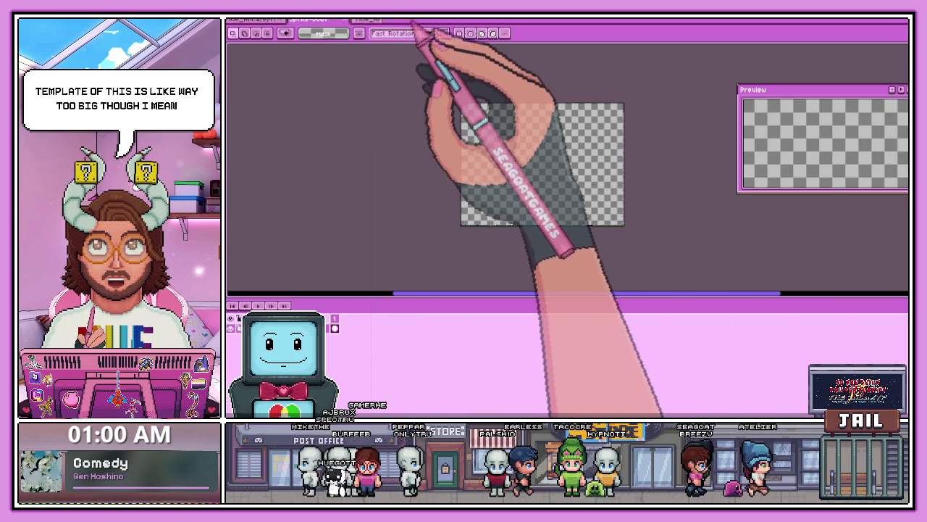
{"action": "left_click", "coordinate": [255, 20]}
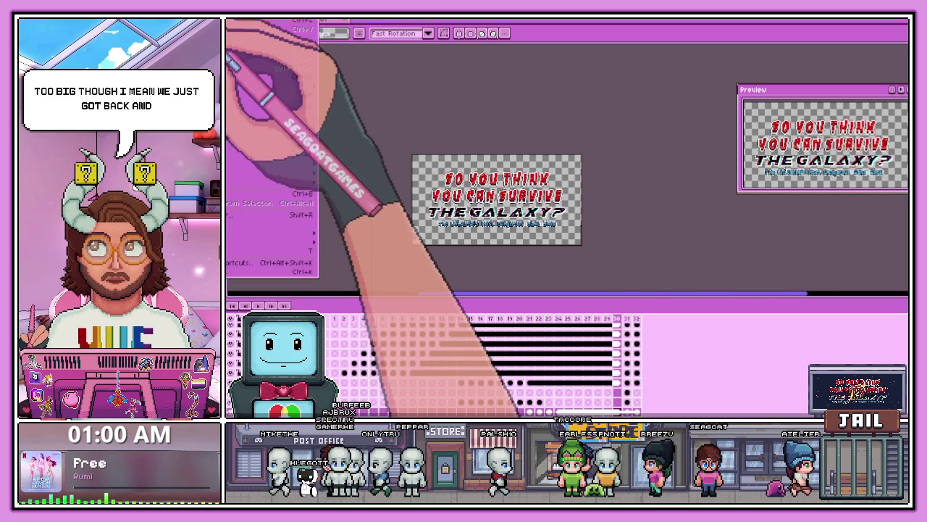
Step: Export the title image at 100% size as Title_Ani.png
{"action": "left_click", "coordinate": [272, 106]}
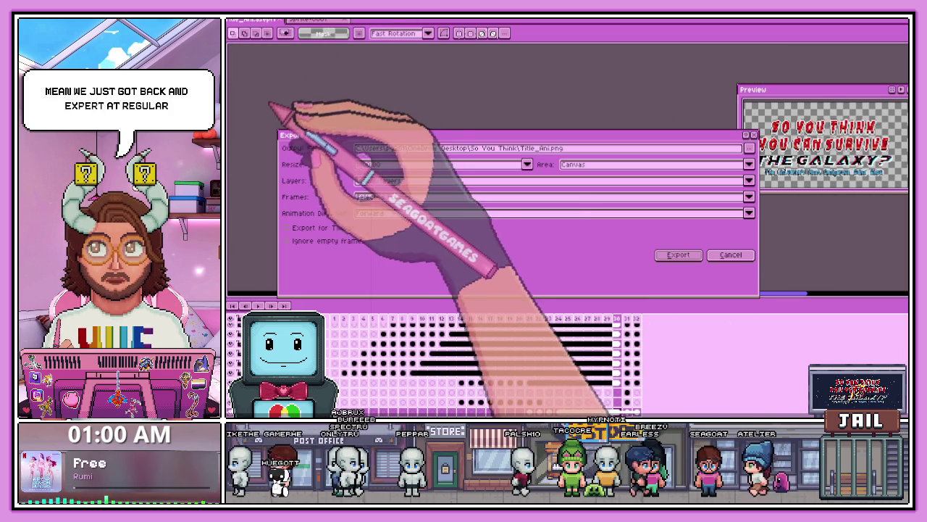
{"action": "left_click", "coordinate": [420, 164]}
{"action": "left_click", "coordinate": [398, 193]}
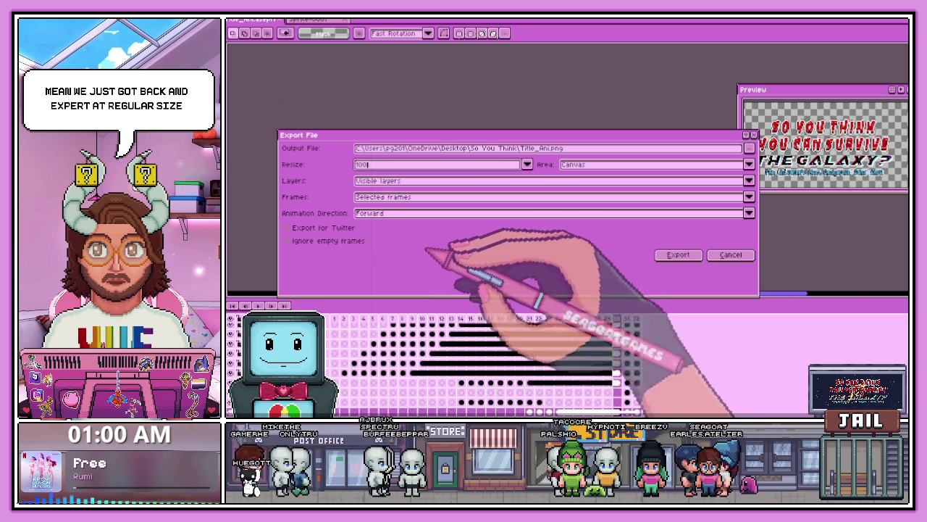
{"action": "left_click", "coordinate": [679, 254]}
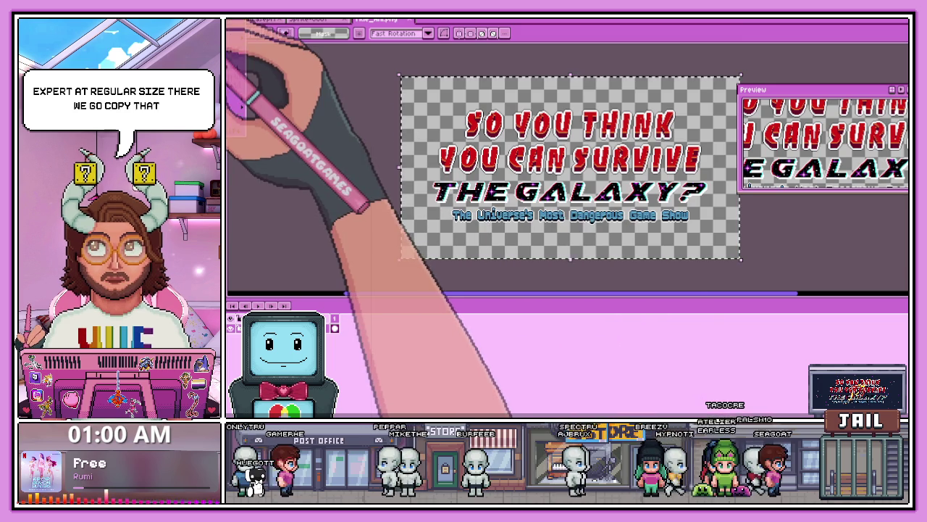
{"action": "left_click", "coordinate": [228, 66]}
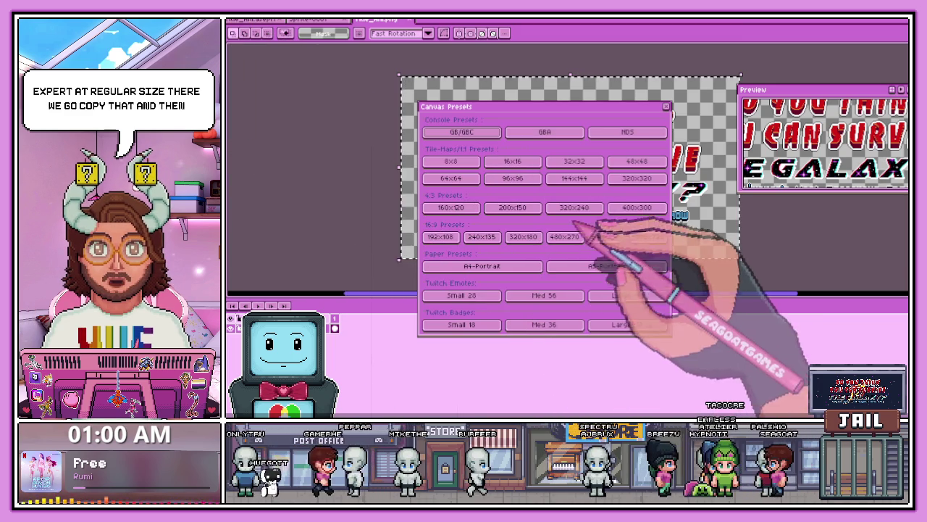
Step: Create a 640x360 canvas and paste the title art into it
{"action": "left_click", "coordinate": [667, 106]}
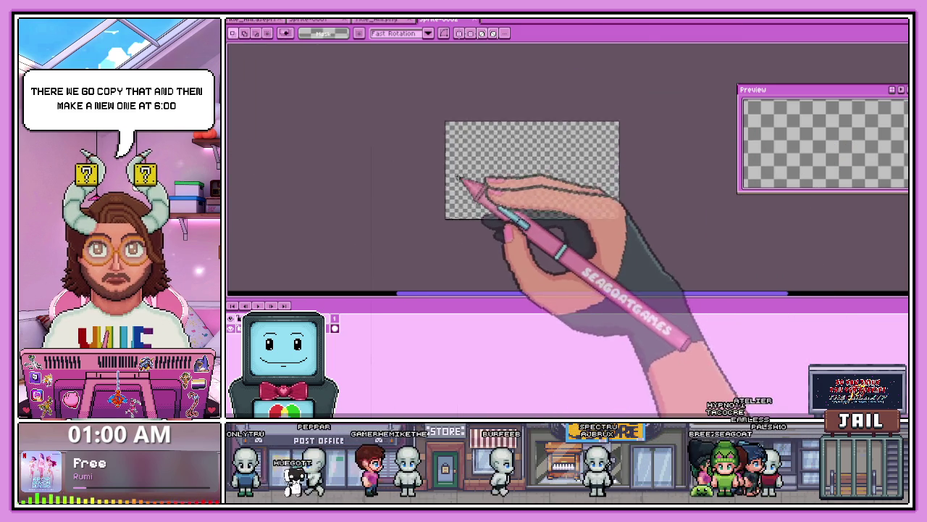
{"action": "key", "text": "ctrl+v"}
{"action": "key", "text": "Return"}
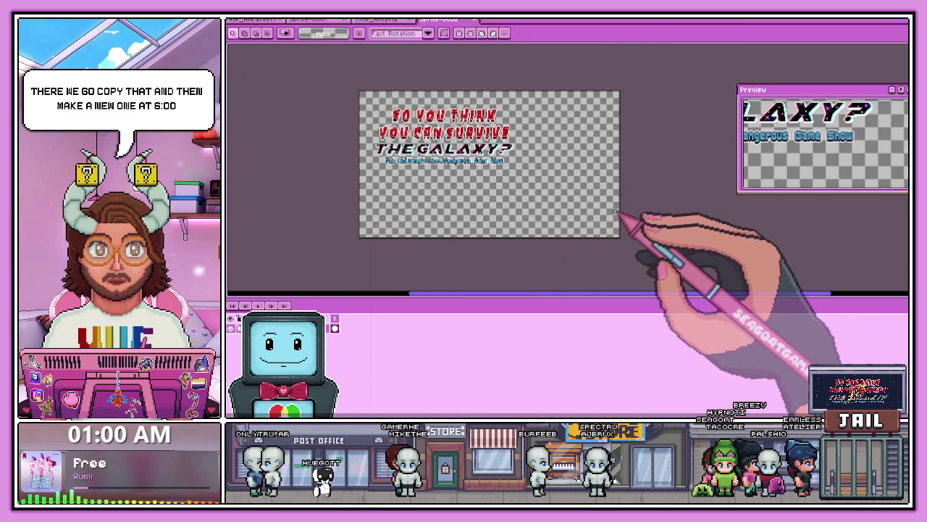
{"action": "key", "text": "plus"}
Step: Centre the pasted title art horizontally near the top and deselect it
{"action": "key", "text": "ctrl+v"}
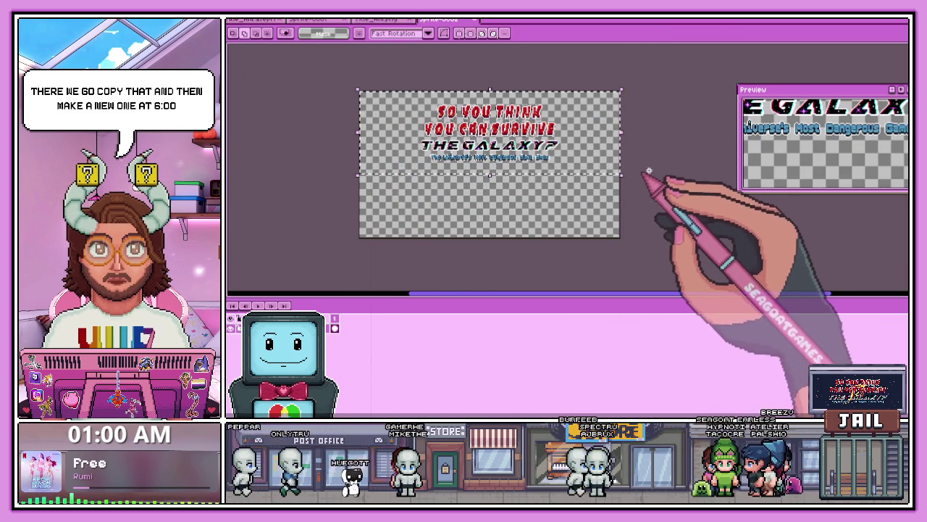
{"action": "scroll", "coordinate": [497, 187], "scroll_direction": "up", "scroll_amount": 2}
{"action": "scroll", "coordinate": [496, 187], "scroll_direction": "down", "scroll_amount": 1}
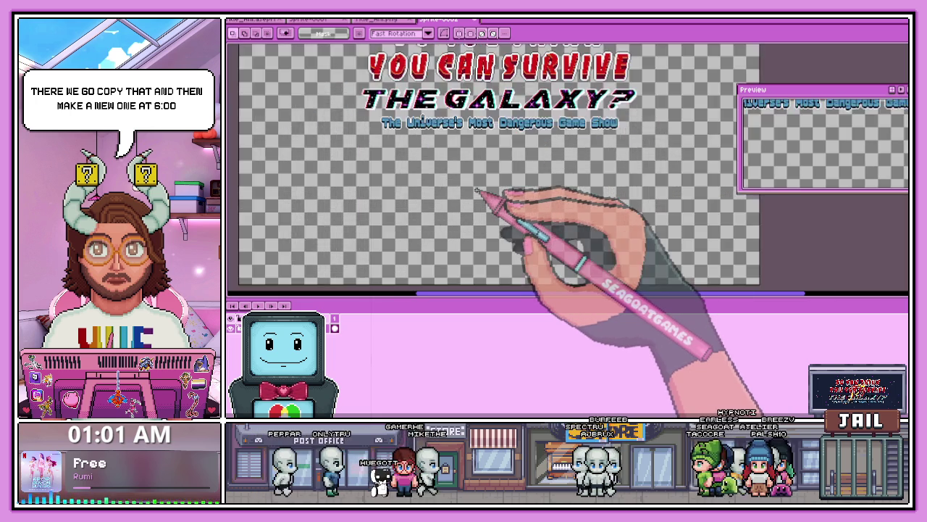
{"action": "scroll", "coordinate": [476, 190], "scroll_direction": "down", "scroll_amount": 1}
{"action": "left_click", "coordinate": [476, 190]}
{"action": "scroll", "coordinate": [471, 149], "scroll_direction": "up", "scroll_amount": 2}
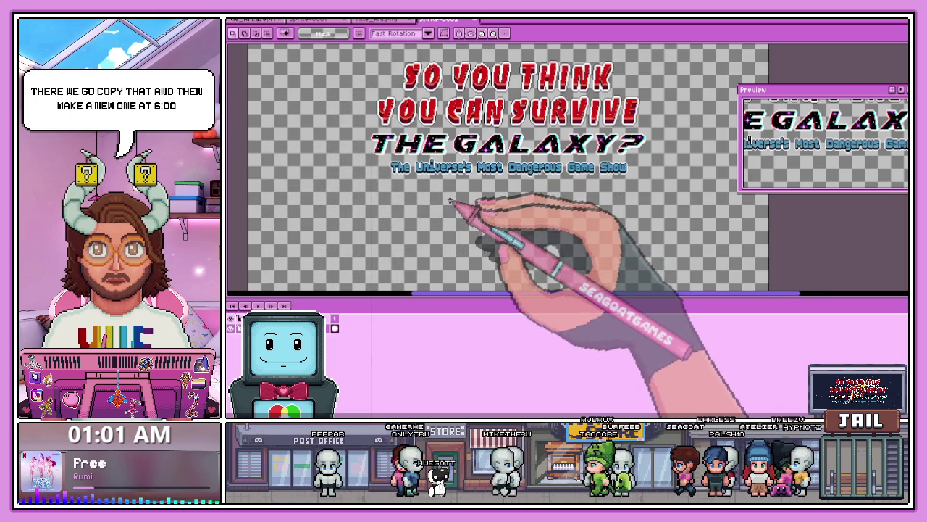
{"action": "scroll", "coordinate": [450, 201], "scroll_direction": "down", "scroll_amount": 1}
{"action": "scroll", "coordinate": [453, 202], "scroll_direction": "up", "scroll_amount": 1}
{"action": "scroll", "coordinate": [456, 202], "scroll_direction": "down", "scroll_amount": 1}
{"action": "scroll", "coordinate": [460, 202], "scroll_direction": "up", "scroll_amount": 1}
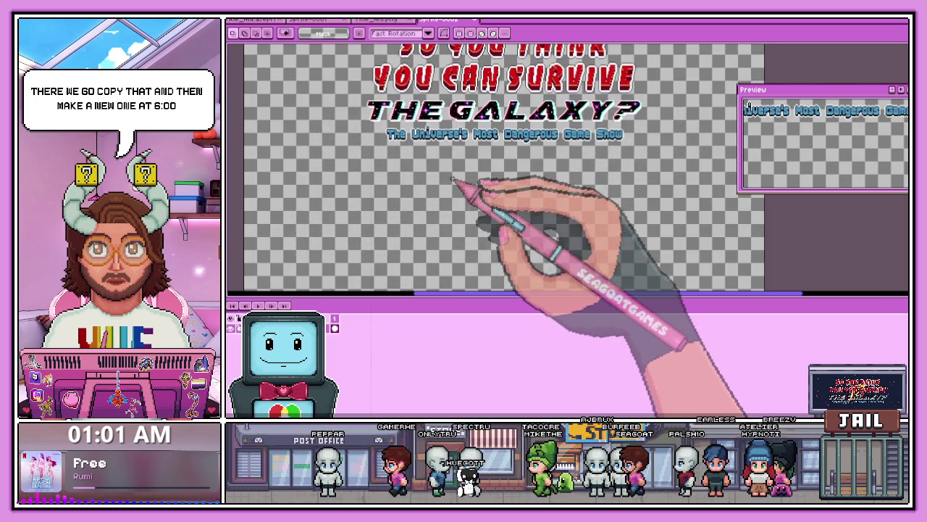
{"action": "scroll", "coordinate": [453, 181], "scroll_direction": "down", "scroll_amount": 1}
{"action": "scroll", "coordinate": [453, 181], "scroll_direction": "up", "scroll_amount": 1}
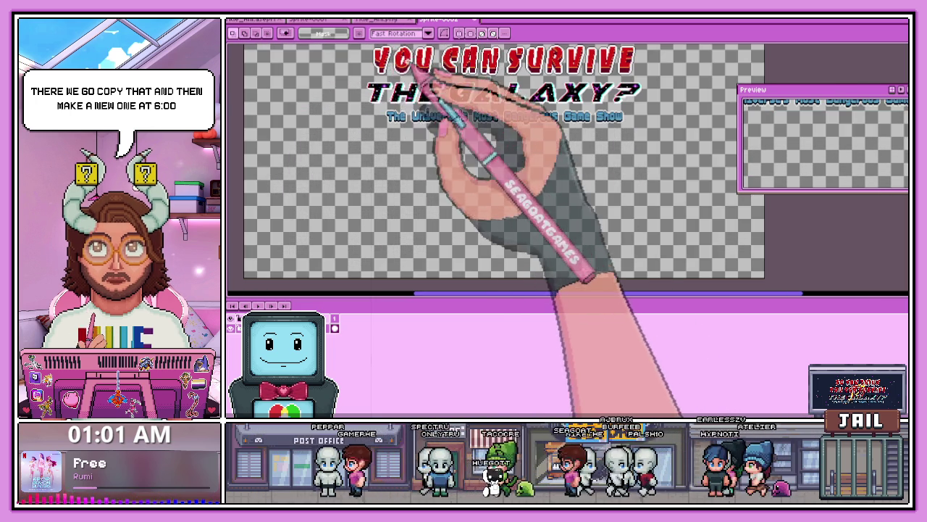
{"action": "left_click", "coordinate": [319, 20]}
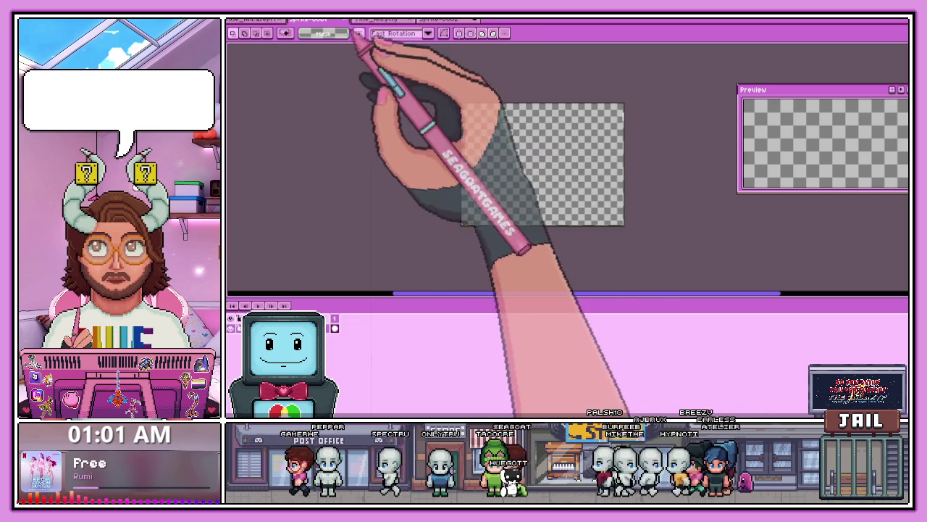
Step: Insert white 'NEW RUN' text in BoldPixels size 32 below the subtitle
{"action": "left_click", "coordinate": [464, 20]}
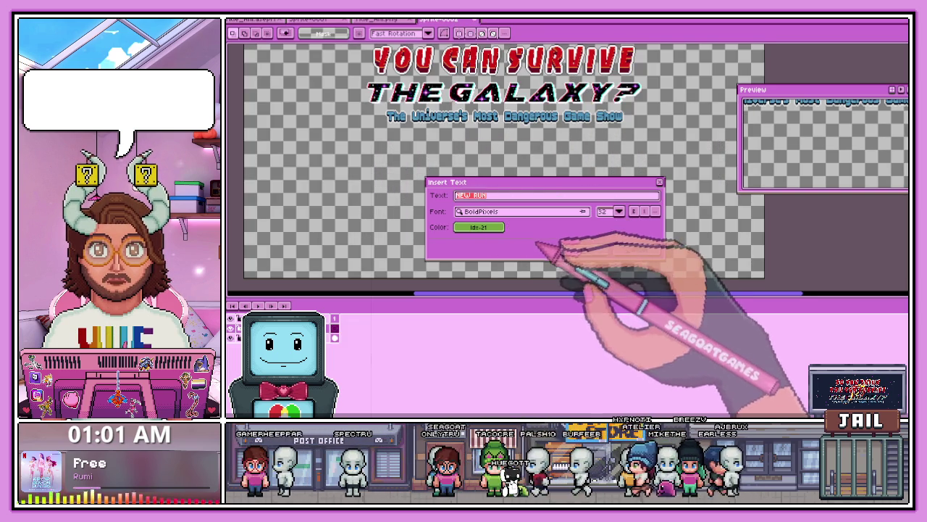
{"action": "left_click", "coordinate": [634, 250]}
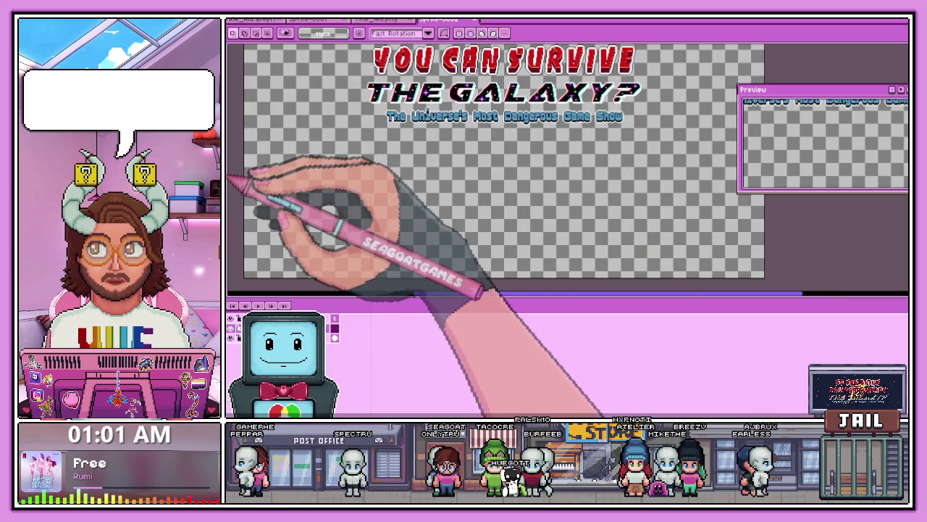
{"action": "left_click", "coordinate": [321, 196]}
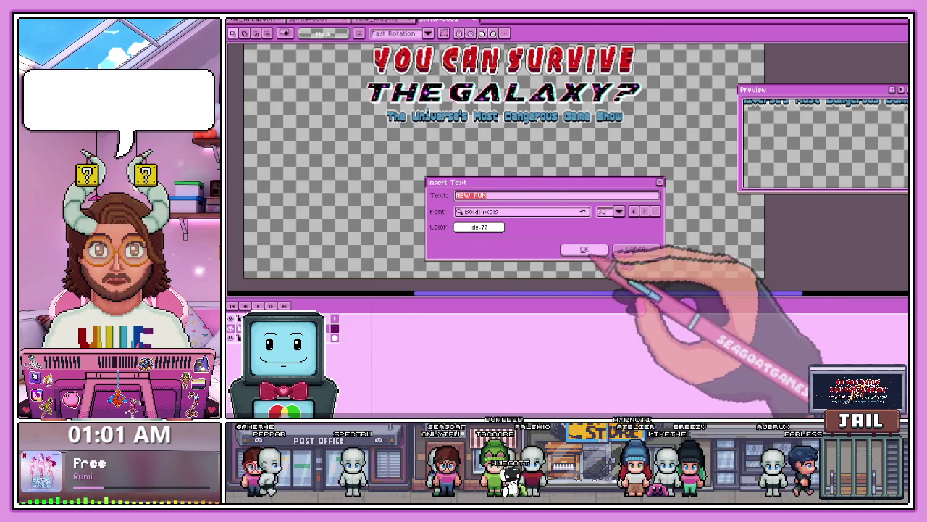
{"action": "left_click", "coordinate": [588, 248]}
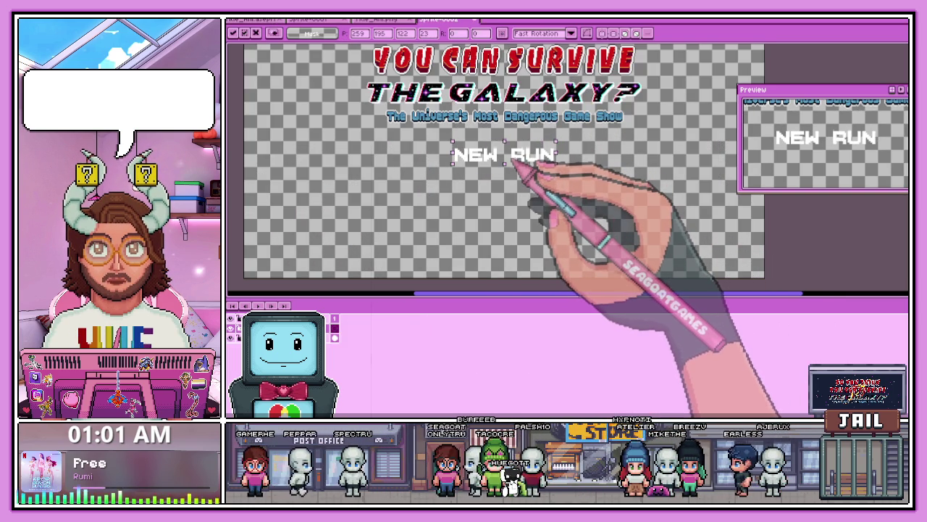
Step: Mark out a button-sized area around the NEW RUN lettering with the marquee
{"action": "scroll", "coordinate": [515, 160], "scroll_direction": "up", "scroll_amount": 1}
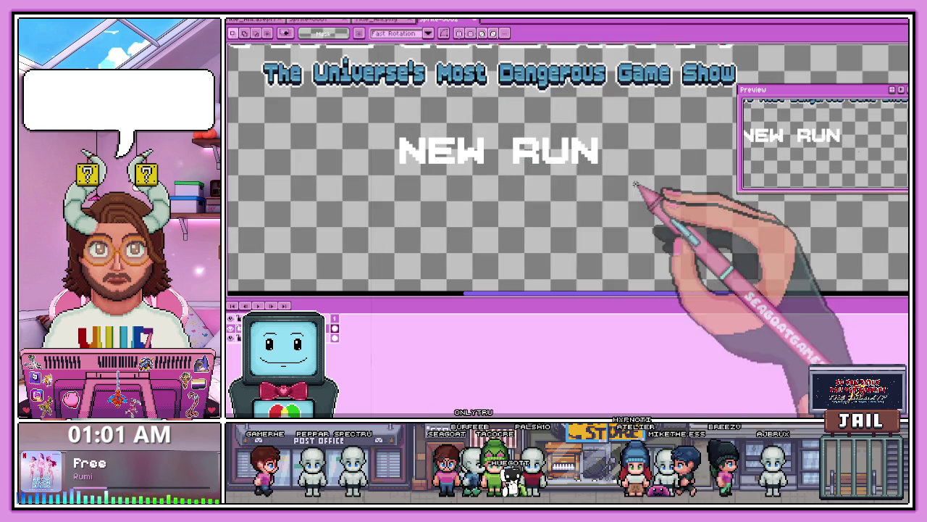
{"action": "scroll", "coordinate": [404, 131], "scroll_direction": "up", "scroll_amount": 1}
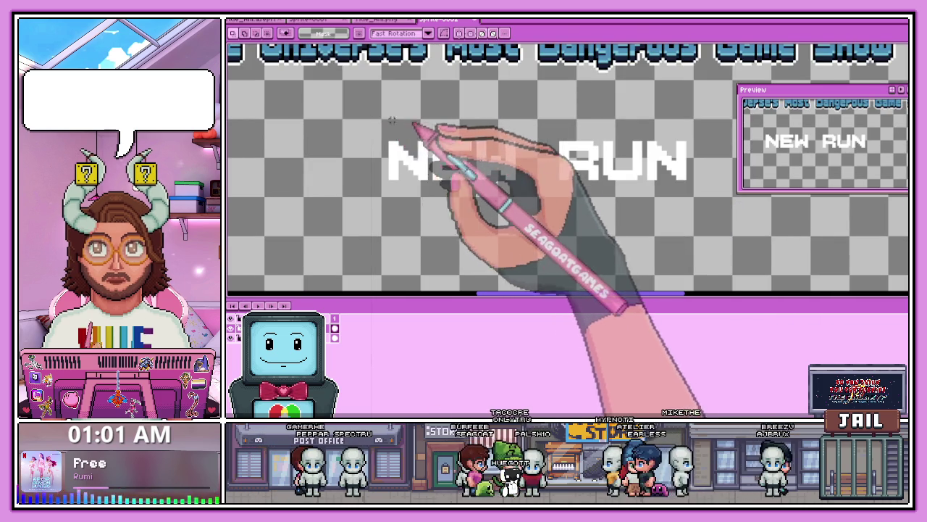
{"action": "scroll", "coordinate": [348, 164], "scroll_direction": "down", "scroll_amount": 1}
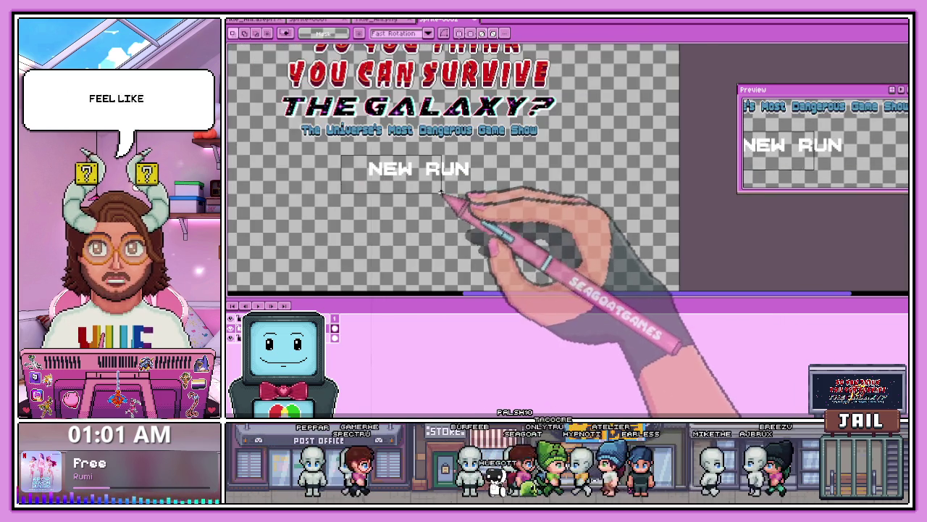
{"action": "scroll", "coordinate": [445, 195], "scroll_direction": "up", "scroll_amount": 1}
{"action": "left_click_drag", "start_coordinate": [528, 170], "coordinate": [562, 206]}
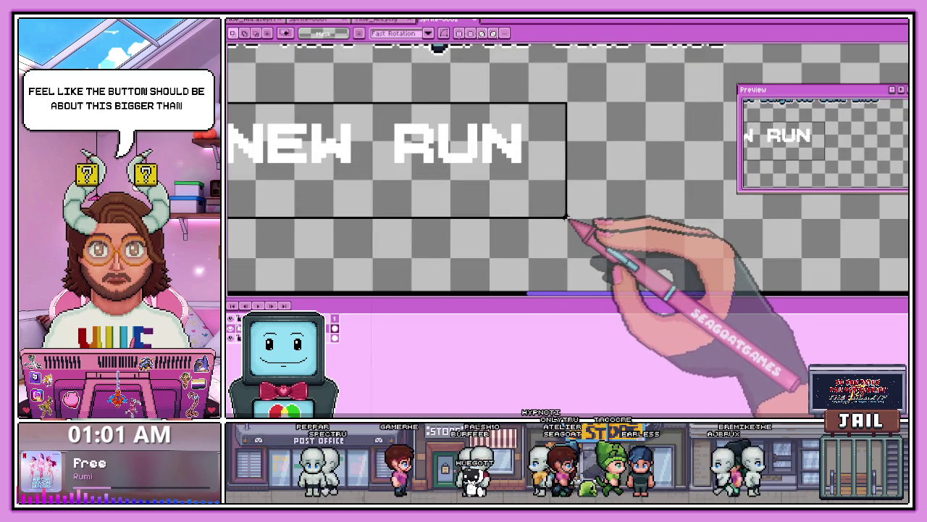
{"action": "scroll", "coordinate": [565, 203], "scroll_direction": "down", "scroll_amount": 1}
{"action": "scroll", "coordinate": [566, 203], "scroll_direction": "down", "scroll_amount": 1}
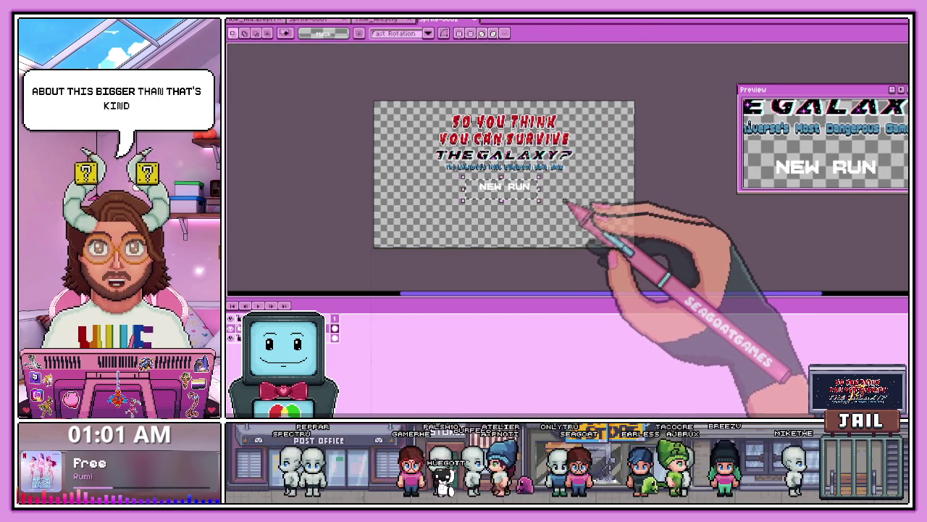
{"action": "scroll", "coordinate": [479, 185], "scroll_direction": "up", "scroll_amount": 1}
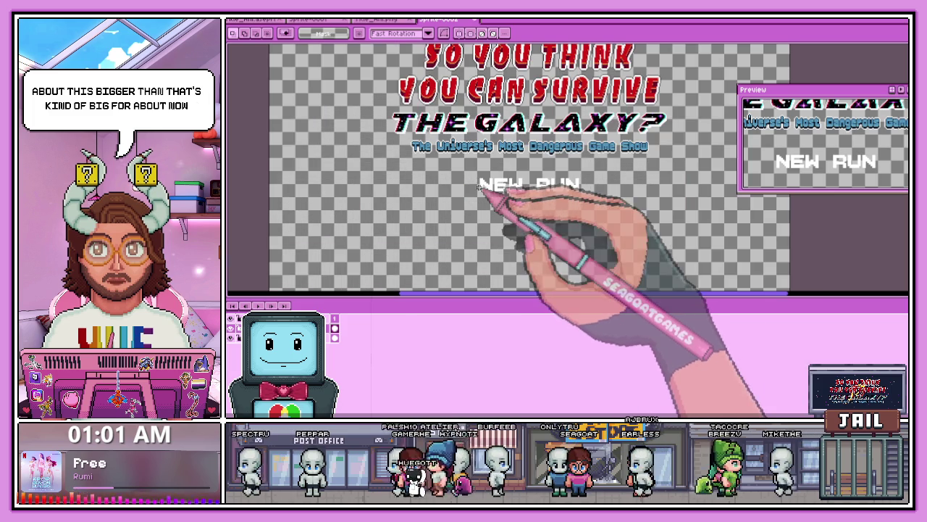
{"action": "scroll", "coordinate": [461, 181], "scroll_direction": "up", "scroll_amount": 1}
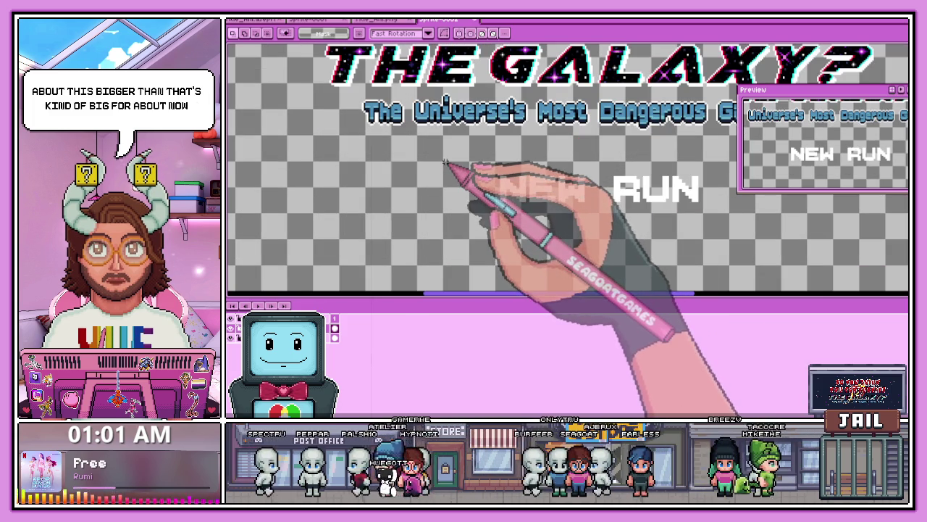
{"action": "scroll", "coordinate": [445, 168], "scroll_direction": "down", "scroll_amount": 3}
{"action": "left_click_drag", "start_coordinate": [460, 179], "coordinate": [528, 201]}
Step: Nudge NEW RUN about 18 px right and select the area enclosing it
{"action": "scroll", "coordinate": [521, 192], "scroll_direction": "up", "scroll_amount": 3}
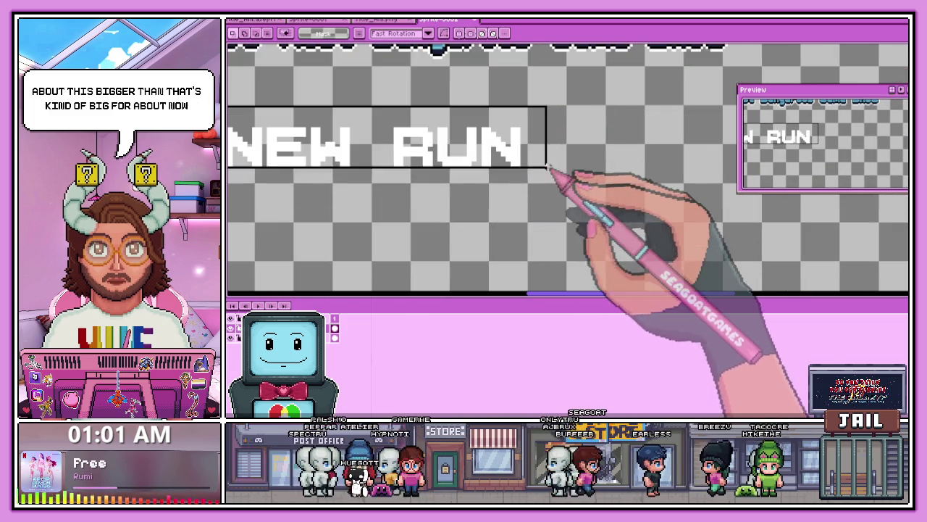
{"action": "scroll", "coordinate": [565, 182], "scroll_direction": "down", "scroll_amount": 2}
{"action": "scroll", "coordinate": [532, 176], "scroll_direction": "up", "scroll_amount": 2}
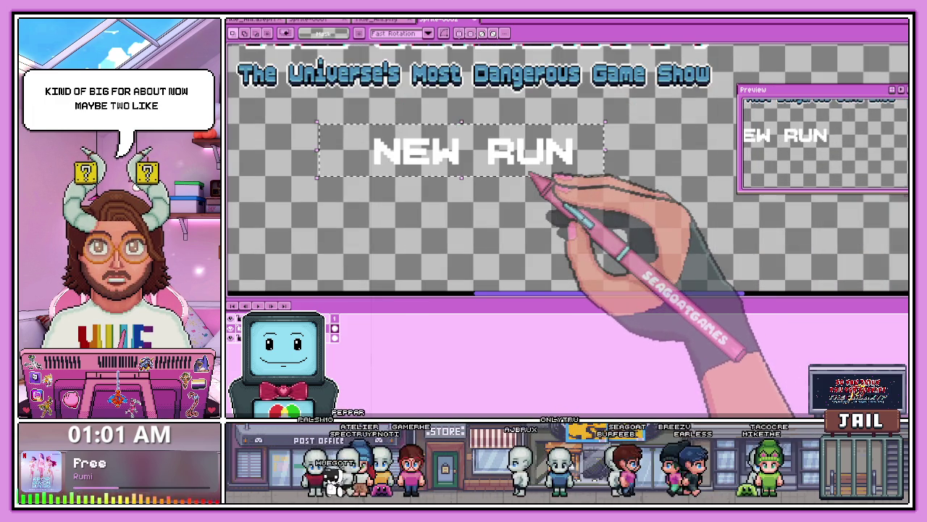
{"action": "scroll", "coordinate": [529, 171], "scroll_direction": "down", "scroll_amount": 2}
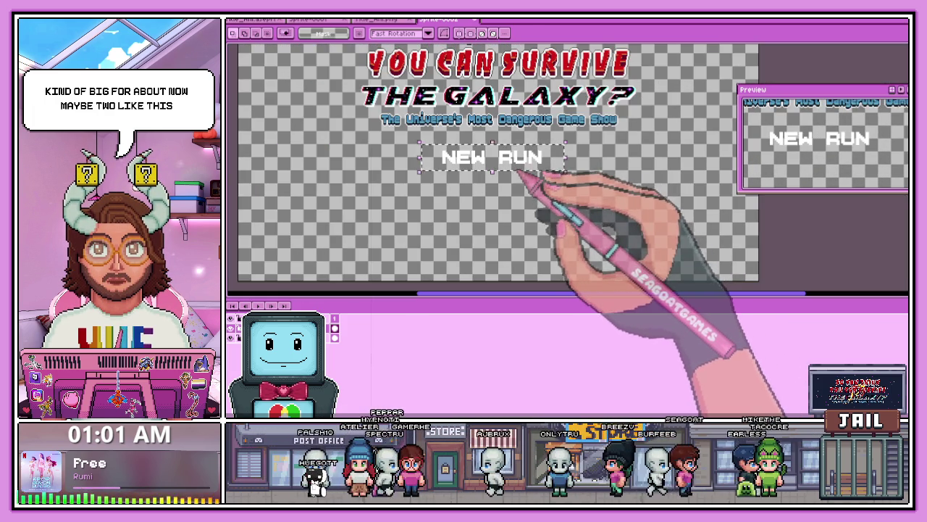
{"action": "scroll", "coordinate": [516, 170], "scroll_direction": "up", "scroll_amount": 2}
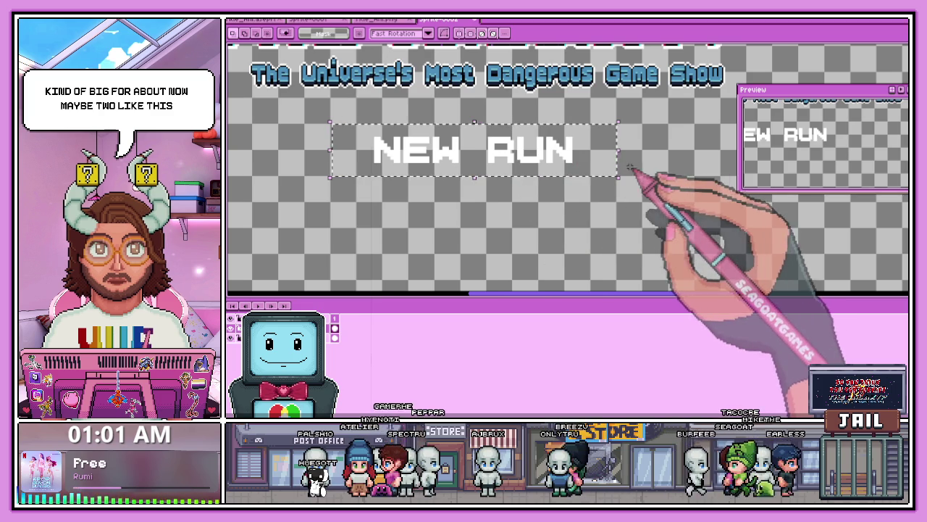
{"action": "left_click_drag", "start_coordinate": [514, 167], "coordinate": [527, 168]}
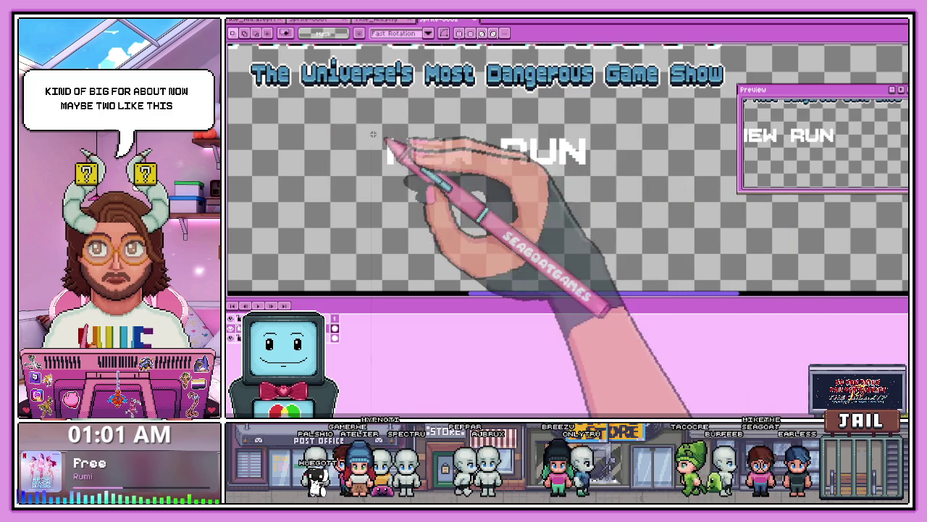
{"action": "left_click_drag", "start_coordinate": [357, 124], "coordinate": [595, 170]}
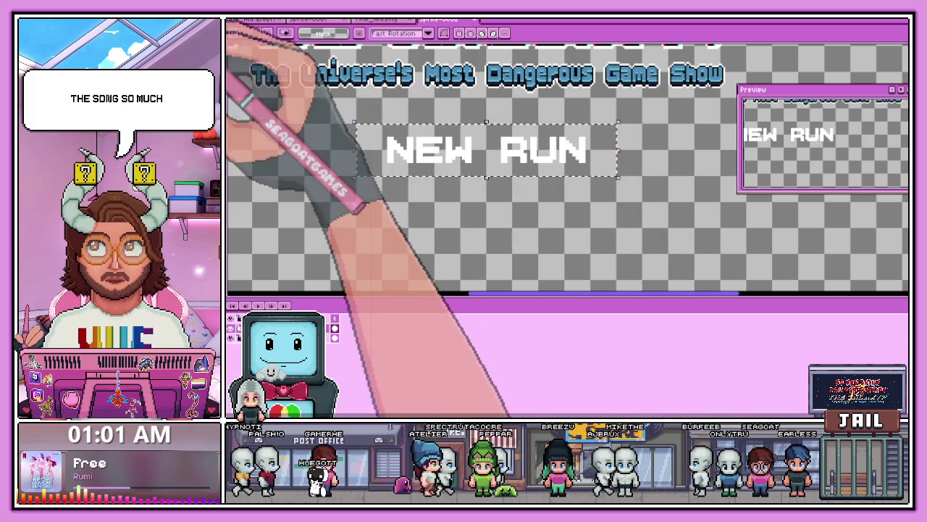
Step: Create a 160×32 transparent sprite and paste the NEW RUN lettering into it
{"action": "key", "text": "ctrl+n"}
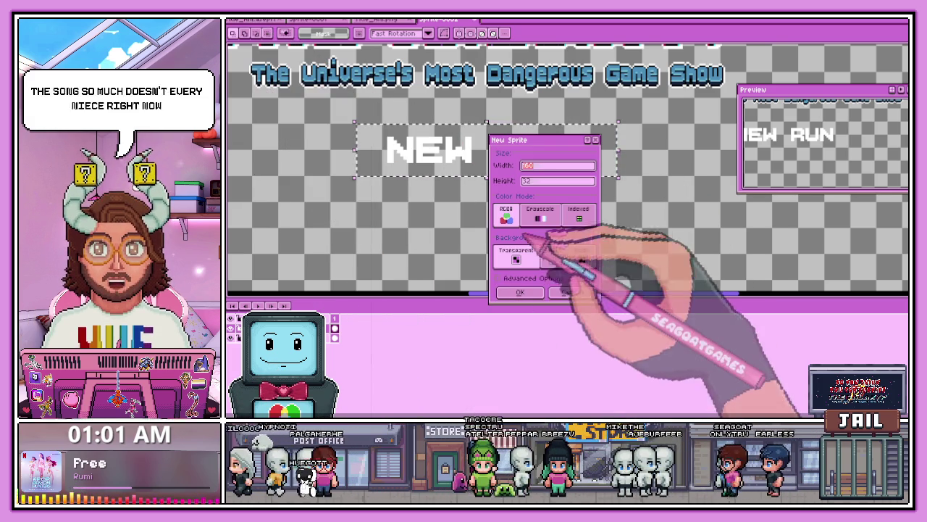
{"action": "key", "text": "Return"}
{"action": "key", "text": "ctrl+v"}
{"action": "scroll", "coordinate": [535, 225], "scroll_direction": "down", "scroll_amount": 1}
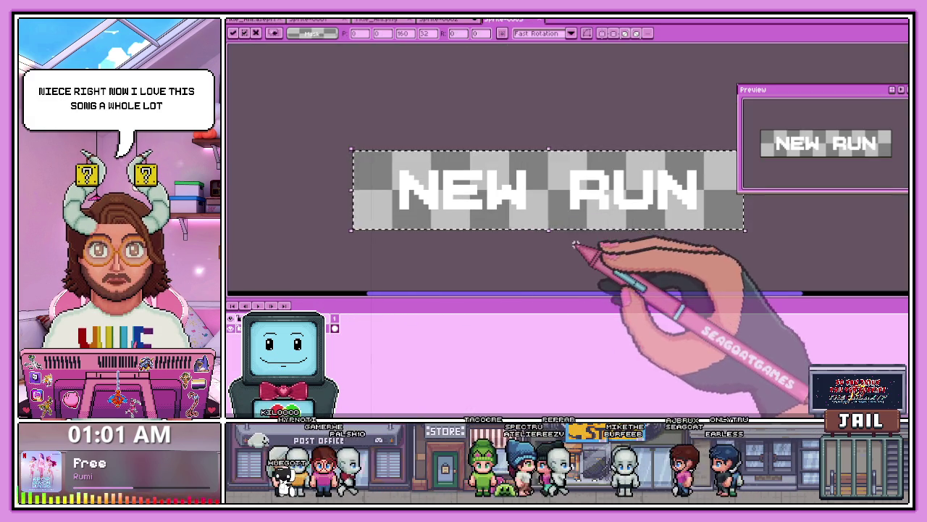
{"action": "key", "text": "Return"}
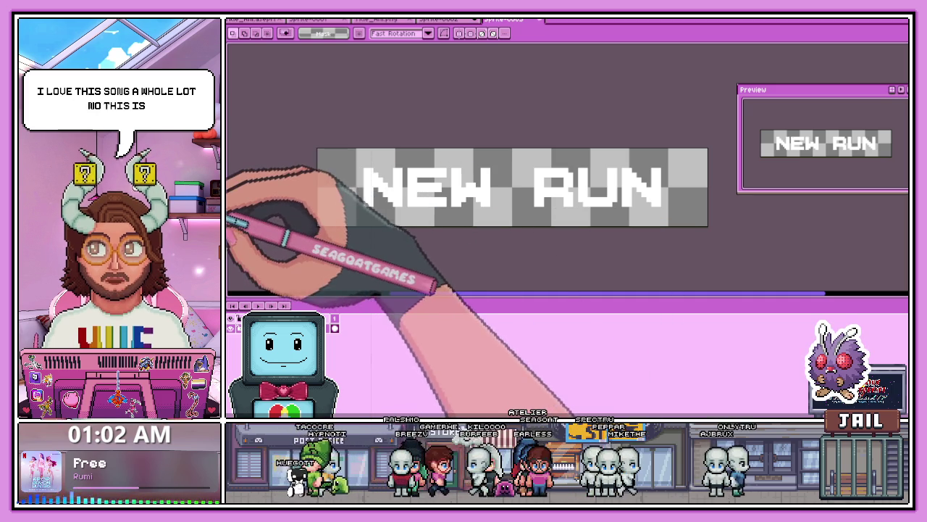
Step: Pencil red offset pixels along the left edges of the N and W in NEW
{"action": "key", "text": "b"}
{"action": "scroll", "coordinate": [369, 156], "scroll_direction": "up", "scroll_amount": 2}
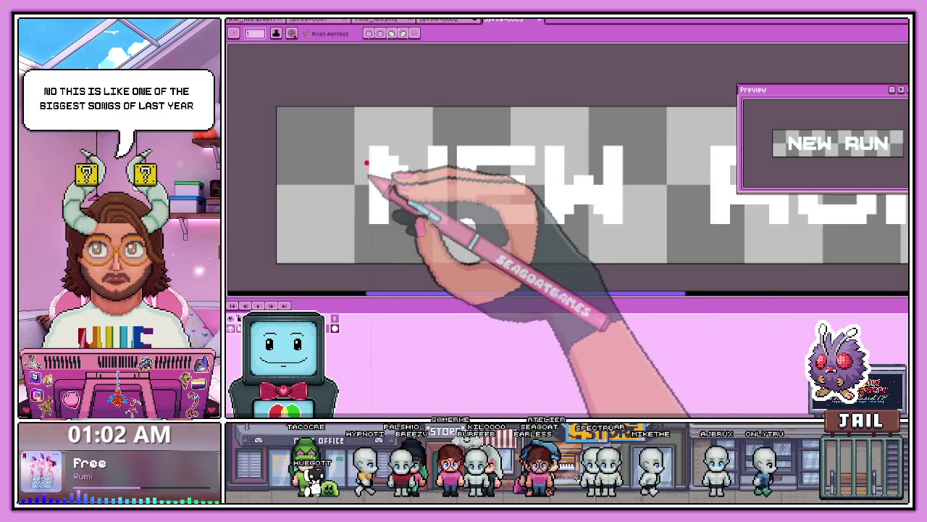
{"action": "scroll", "coordinate": [367, 146], "scroll_direction": "down", "scroll_amount": 1}
{"action": "scroll", "coordinate": [365, 145], "scroll_direction": "up", "scroll_amount": 1}
{"action": "left_click", "coordinate": [365, 144]}
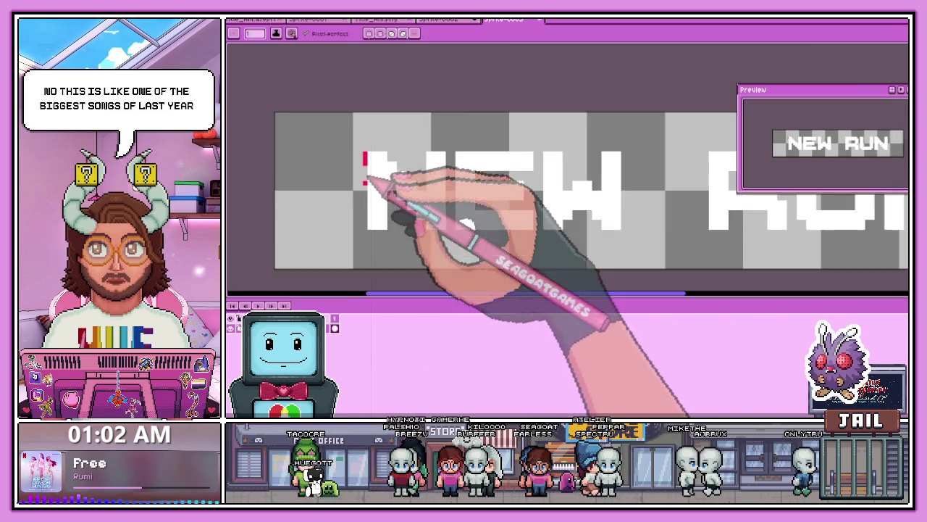
{"action": "scroll", "coordinate": [368, 229], "scroll_direction": "up", "scroll_amount": 1}
{"action": "scroll", "coordinate": [381, 137], "scroll_direction": "up", "scroll_amount": 1}
{"action": "scroll", "coordinate": [405, 137], "scroll_direction": "down", "scroll_amount": 1}
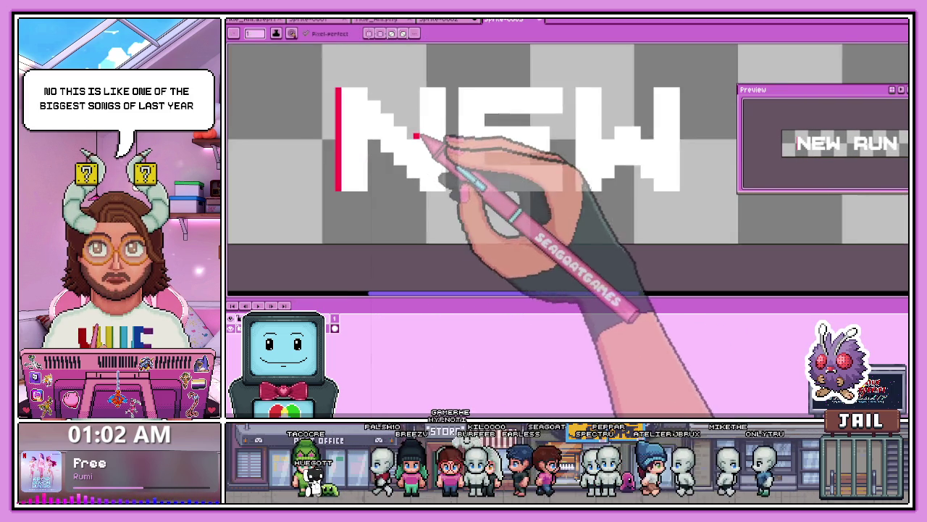
{"action": "scroll", "coordinate": [413, 137], "scroll_direction": "up", "scroll_amount": 1}
{"action": "left_click", "coordinate": [416, 109]}
{"action": "scroll", "coordinate": [421, 105], "scroll_direction": "down", "scroll_amount": 1}
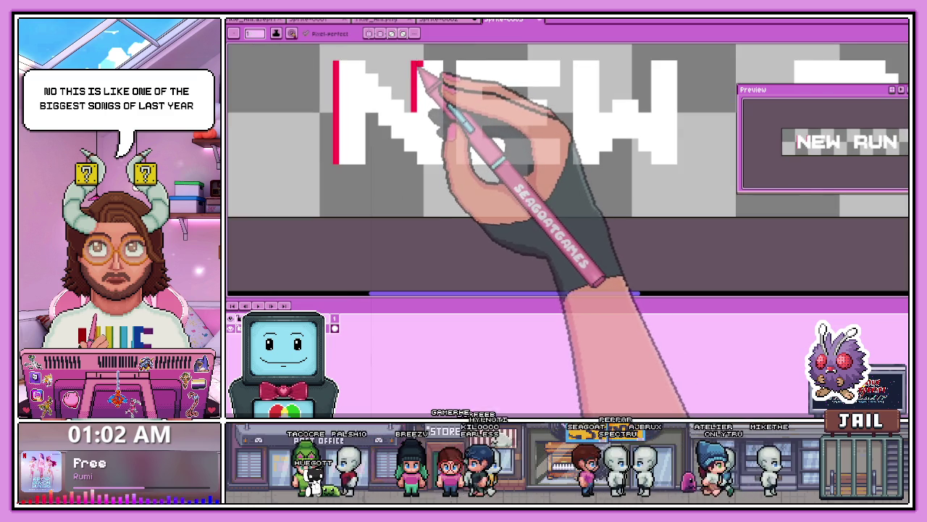
{"action": "scroll", "coordinate": [418, 72], "scroll_direction": "up", "scroll_amount": 1}
{"action": "scroll", "coordinate": [419, 75], "scroll_direction": "down", "scroll_amount": 1}
{"action": "scroll", "coordinate": [393, 162], "scroll_direction": "up", "scroll_amount": 1}
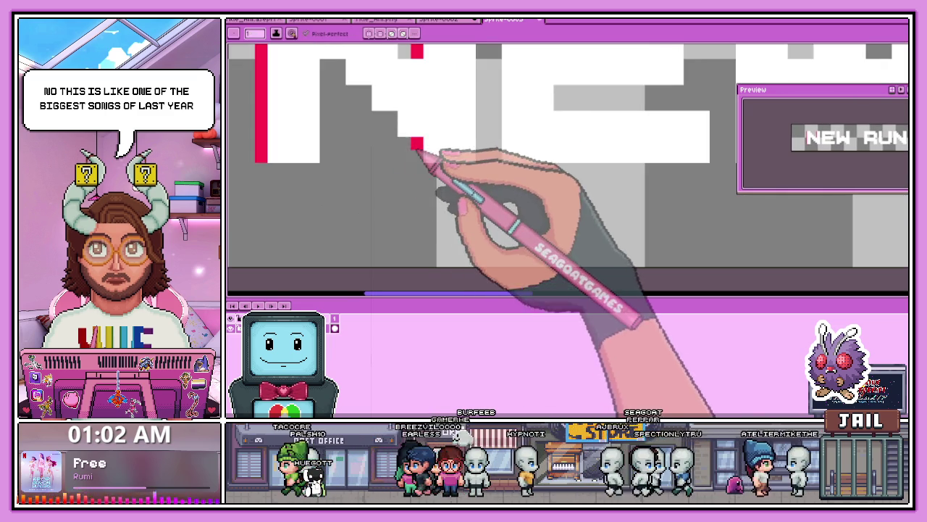
{"action": "scroll", "coordinate": [420, 155], "scroll_direction": "down", "scroll_amount": 1}
{"action": "scroll", "coordinate": [408, 192], "scroll_direction": "down", "scroll_amount": 1}
{"action": "scroll", "coordinate": [410, 182], "scroll_direction": "up", "scroll_amount": 1}
{"action": "scroll", "coordinate": [431, 185], "scroll_direction": "up", "scroll_amount": 1}
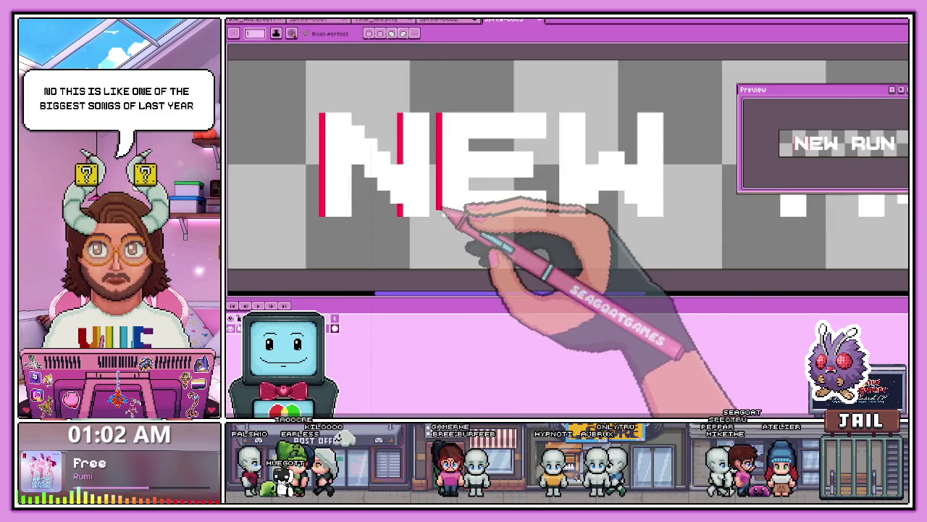
{"action": "scroll", "coordinate": [444, 210], "scroll_direction": "down", "scroll_amount": 1}
{"action": "scroll", "coordinate": [480, 181], "scroll_direction": "up", "scroll_amount": 1}
{"action": "scroll", "coordinate": [472, 186], "scroll_direction": "down", "scroll_amount": 1}
{"action": "scroll", "coordinate": [522, 196], "scroll_direction": "up", "scroll_amount": 1}
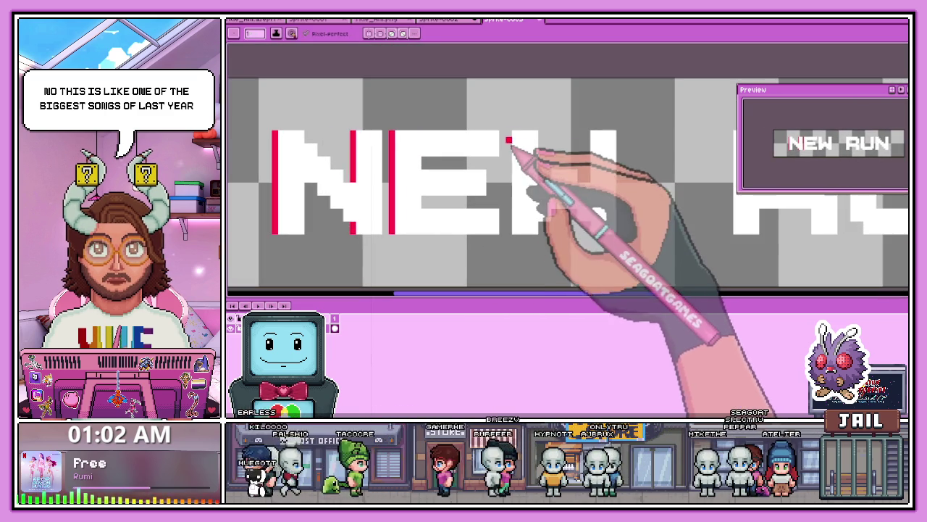
{"action": "scroll", "coordinate": [522, 210], "scroll_direction": "down", "scroll_amount": 1}
{"action": "scroll", "coordinate": [536, 190], "scroll_direction": "up", "scroll_amount": 1}
{"action": "scroll", "coordinate": [525, 184], "scroll_direction": "up", "scroll_amount": 1}
{"action": "left_click", "coordinate": [518, 182]}
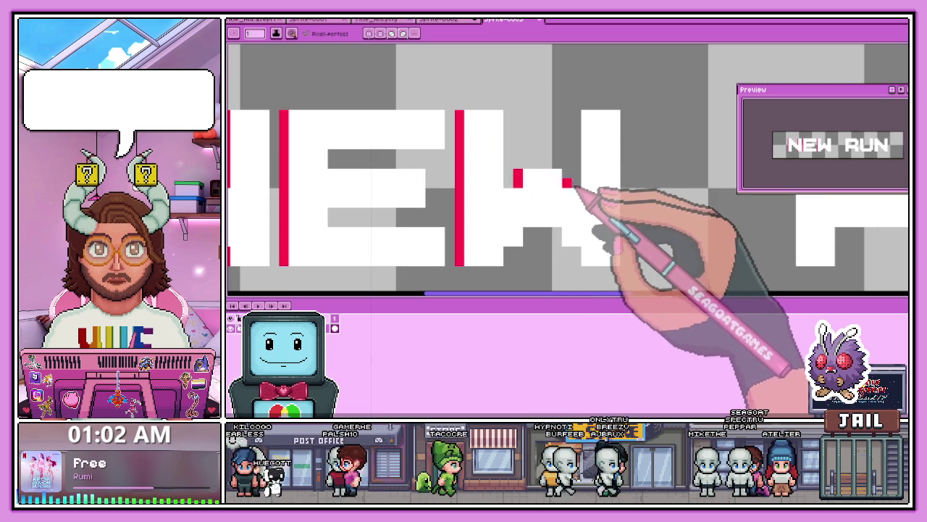
{"action": "scroll", "coordinate": [573, 161], "scroll_direction": "down", "scroll_amount": 1}
{"action": "scroll", "coordinate": [563, 196], "scroll_direction": "up", "scroll_amount": 1}
{"action": "left_click", "coordinate": [560, 192]}
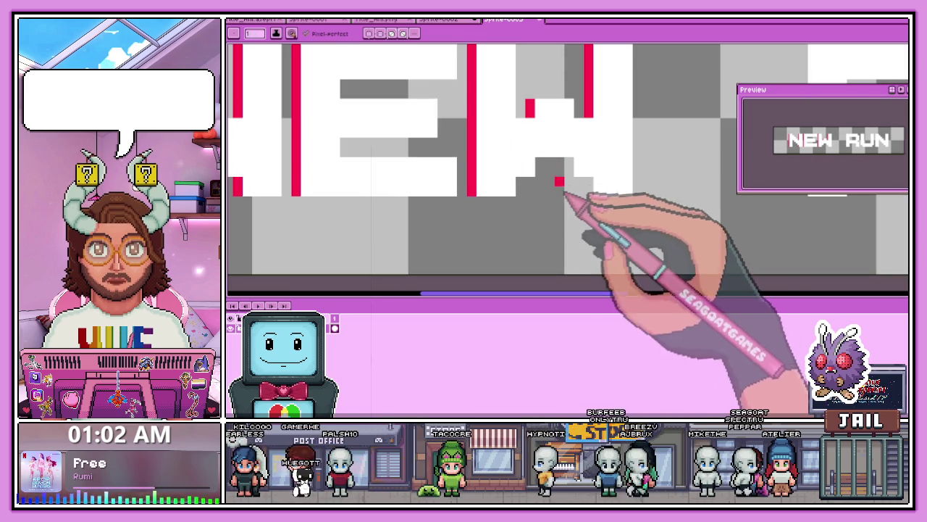
Step: Add red offset pixels along the R, U and N of RUN, including a line down the N
{"action": "scroll", "coordinate": [588, 187], "scroll_direction": "down", "scroll_amount": 1}
{"action": "scroll", "coordinate": [563, 182], "scroll_direction": "down", "scroll_amount": 2}
{"action": "scroll", "coordinate": [517, 186], "scroll_direction": "up", "scroll_amount": 2}
{"action": "scroll", "coordinate": [534, 182], "scroll_direction": "up", "scroll_amount": 1}
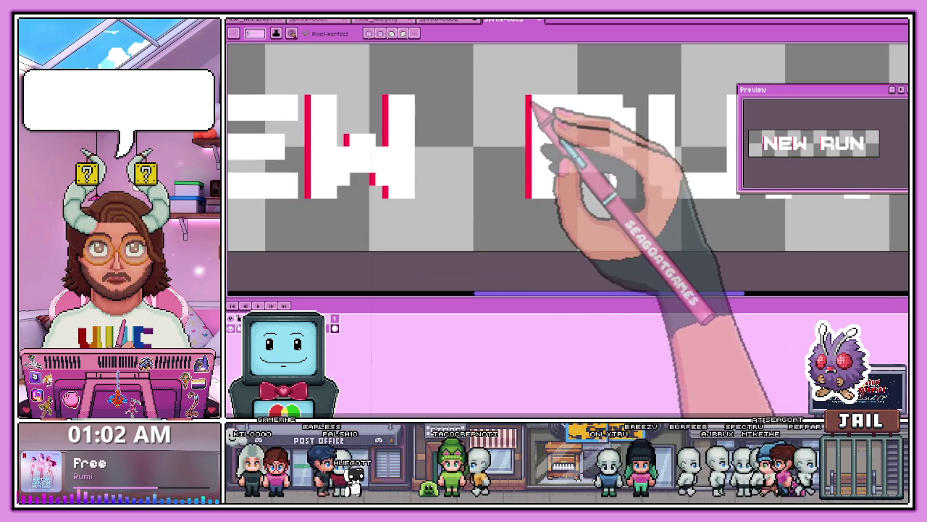
{"action": "scroll", "coordinate": [532, 103], "scroll_direction": "up", "scroll_amount": 1}
{"action": "scroll", "coordinate": [536, 166], "scroll_direction": "down", "scroll_amount": 1}
{"action": "scroll", "coordinate": [507, 167], "scroll_direction": "up", "scroll_amount": 1}
{"action": "scroll", "coordinate": [538, 149], "scroll_direction": "down", "scroll_amount": 1}
{"action": "scroll", "coordinate": [532, 149], "scroll_direction": "up", "scroll_amount": 1}
{"action": "left_click", "coordinate": [526, 143]}
{"action": "scroll", "coordinate": [531, 145], "scroll_direction": "down", "scroll_amount": 1}
{"action": "scroll", "coordinate": [550, 167], "scroll_direction": "up", "scroll_amount": 1}
{"action": "left_click", "coordinate": [555, 178]}
{"action": "scroll", "coordinate": [555, 178], "scroll_direction": "down", "scroll_amount": 1}
{"action": "scroll", "coordinate": [558, 113], "scroll_direction": "up", "scroll_amount": 1}
{"action": "left_click", "coordinate": [559, 113]}
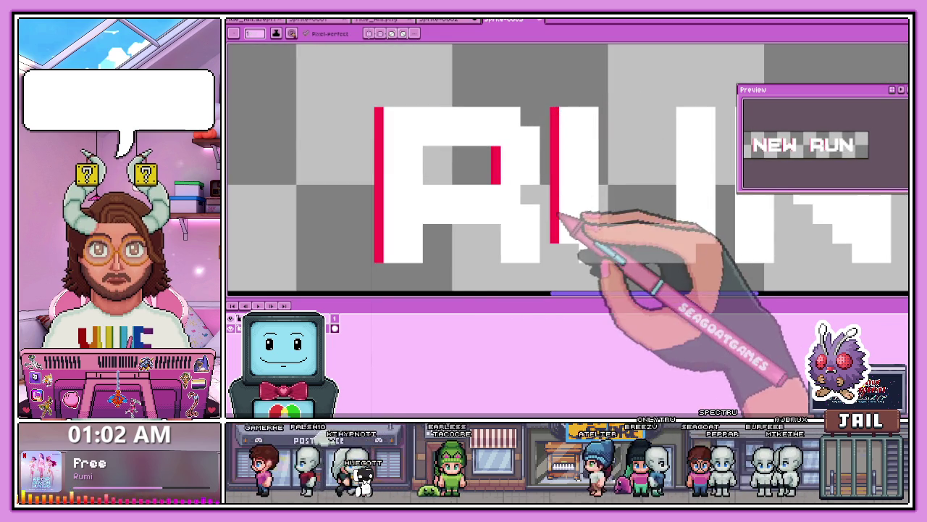
{"action": "scroll", "coordinate": [559, 212], "scroll_direction": "down", "scroll_amount": 1}
{"action": "scroll", "coordinate": [573, 210], "scroll_direction": "down", "scroll_amount": 1}
{"action": "scroll", "coordinate": [590, 190], "scroll_direction": "up", "scroll_amount": 1}
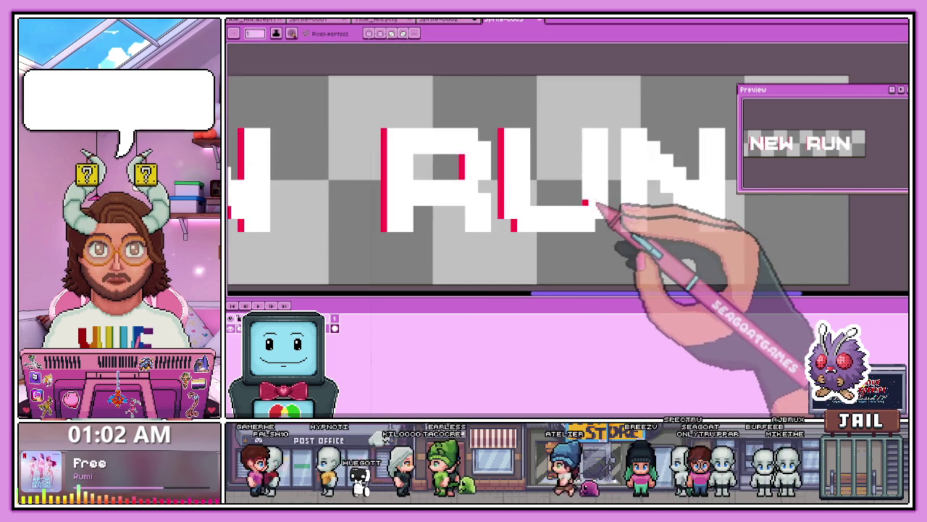
{"action": "scroll", "coordinate": [601, 207], "scroll_direction": "up", "scroll_amount": 1}
{"action": "left_click", "coordinate": [578, 201]}
{"action": "scroll", "coordinate": [587, 116], "scroll_direction": "down", "scroll_amount": 1}
{"action": "scroll", "coordinate": [600, 124], "scroll_direction": "up", "scroll_amount": 1}
{"action": "left_click", "coordinate": [610, 100]}
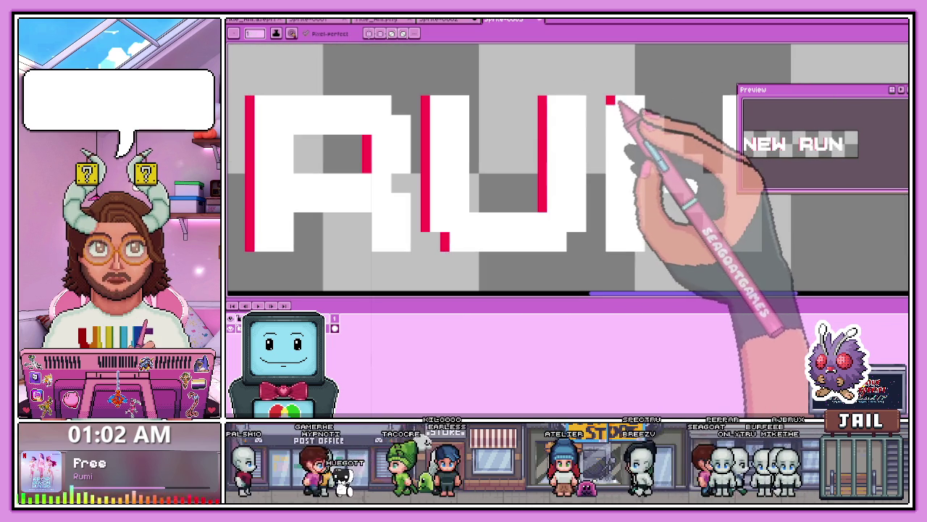
{"action": "left_click_drag", "start_coordinate": [602, 100], "coordinate": [606, 207]}
{"action": "scroll", "coordinate": [548, 186], "scroll_direction": "down", "scroll_amount": 1}
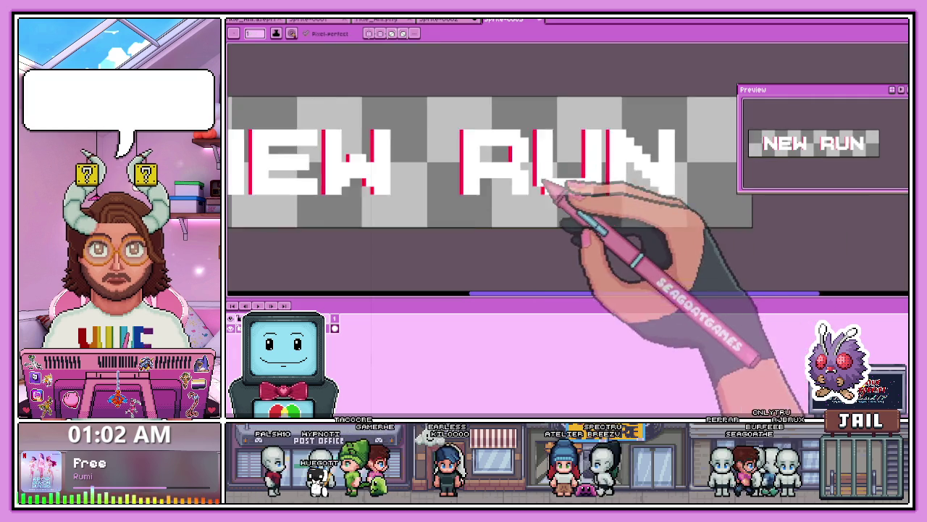
{"action": "scroll", "coordinate": [631, 197], "scroll_direction": "down", "scroll_amount": 1}
{"action": "scroll", "coordinate": [637, 199], "scroll_direction": "up", "scroll_amount": 1}
{"action": "left_click", "coordinate": [641, 201]}
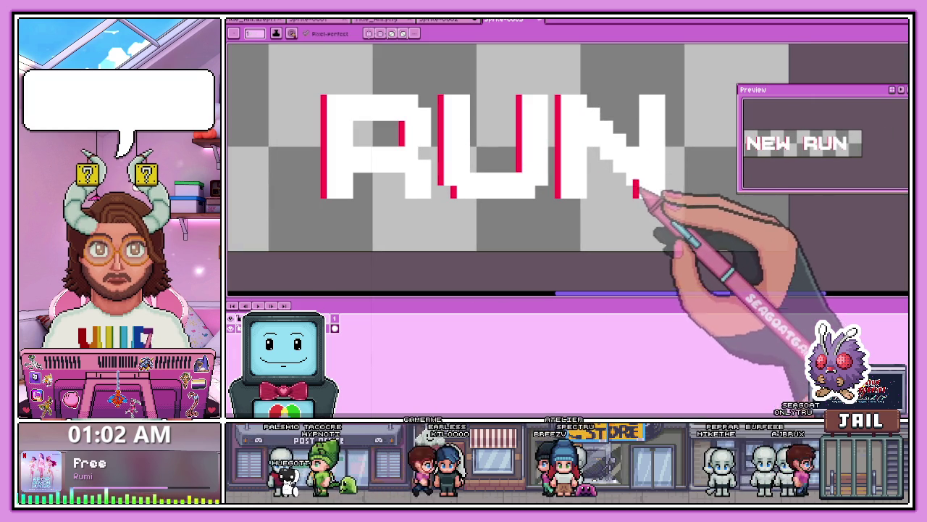
{"action": "scroll", "coordinate": [658, 104], "scroll_direction": "down", "scroll_amount": 2}
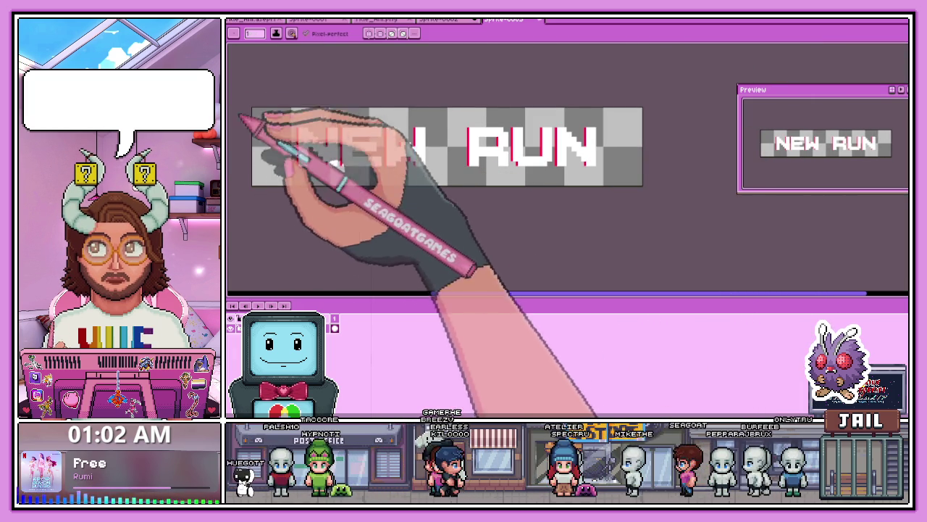
Step: Draw a cyan offset stroke down the left edge of the E in NEW
{"action": "scroll", "coordinate": [311, 132], "scroll_direction": "up", "scroll_amount": 2}
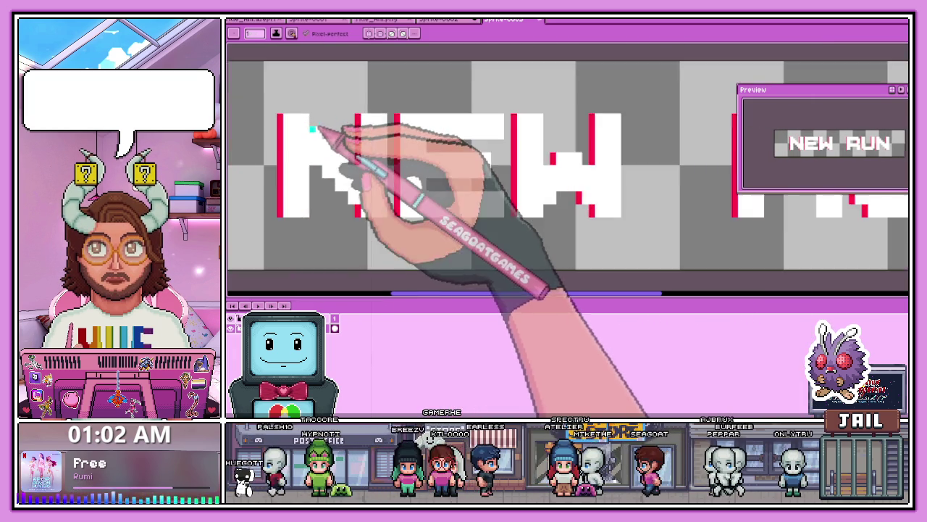
{"action": "scroll", "coordinate": [312, 131], "scroll_direction": "up", "scroll_amount": 1}
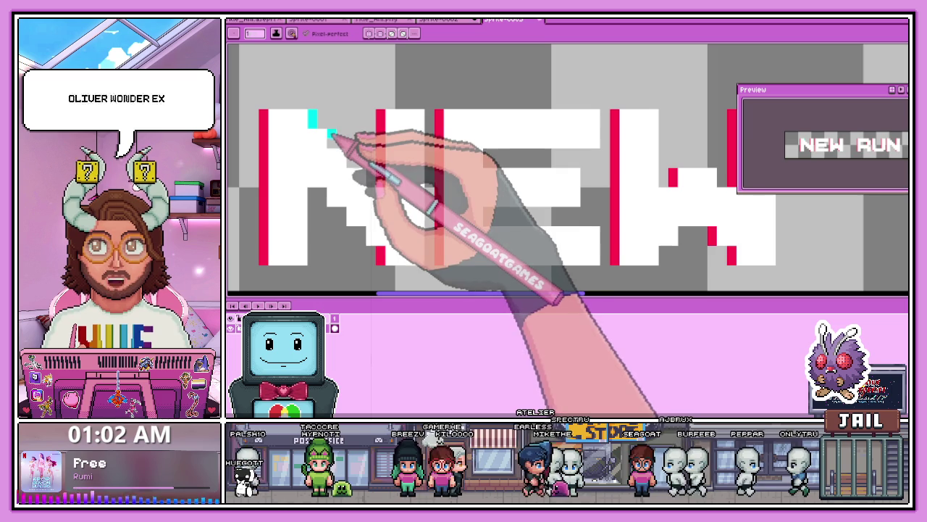
{"action": "scroll", "coordinate": [380, 174], "scroll_direction": "down", "scroll_amount": 2}
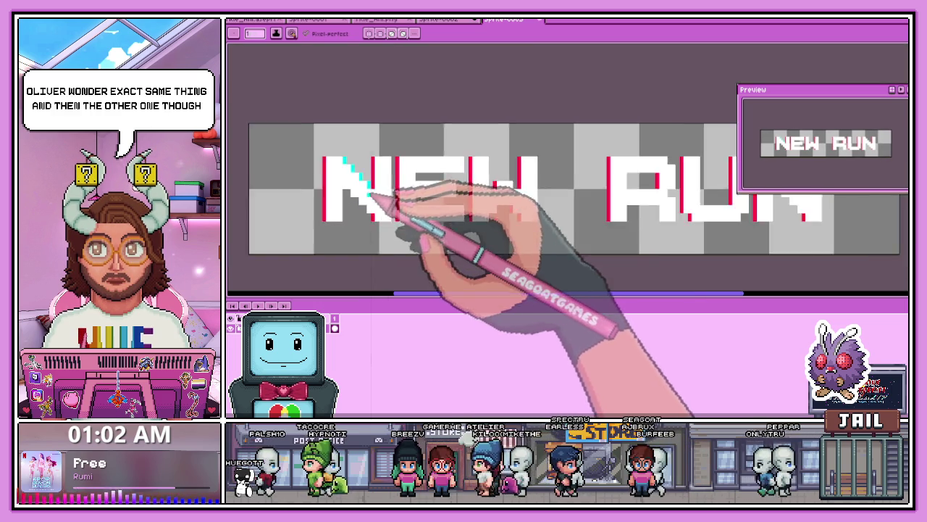
{"action": "scroll", "coordinate": [393, 197], "scroll_direction": "up", "scroll_amount": 2}
{"action": "scroll", "coordinate": [387, 190], "scroll_direction": "down", "scroll_amount": 1}
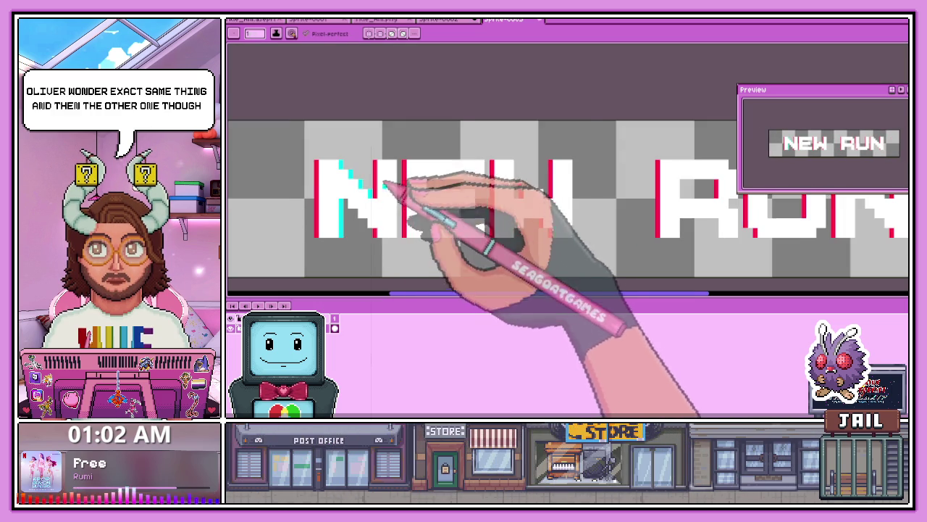
{"action": "scroll", "coordinate": [384, 187], "scroll_direction": "up", "scroll_amount": 1}
{"action": "scroll", "coordinate": [346, 204], "scroll_direction": "up", "scroll_amount": 1}
{"action": "scroll", "coordinate": [397, 148], "scroll_direction": "down", "scroll_amount": 1}
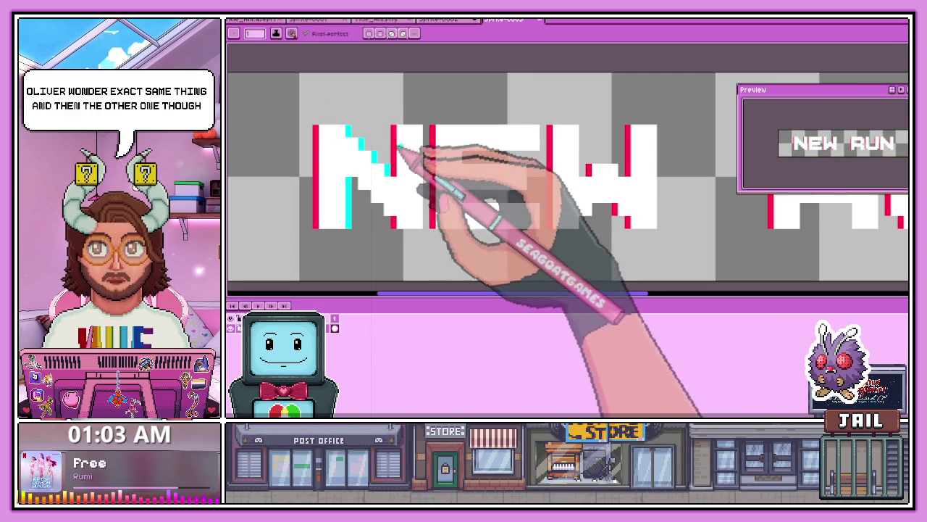
{"action": "scroll", "coordinate": [415, 172], "scroll_direction": "up", "scroll_amount": 1}
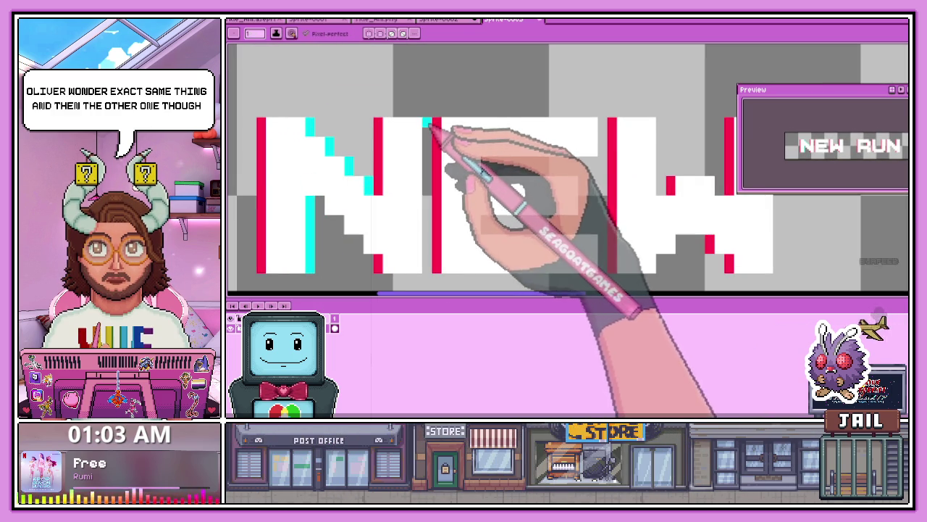
{"action": "left_click_drag", "start_coordinate": [426, 121], "coordinate": [427, 234]}
{"action": "scroll", "coordinate": [459, 145], "scroll_direction": "down", "scroll_amount": 2}
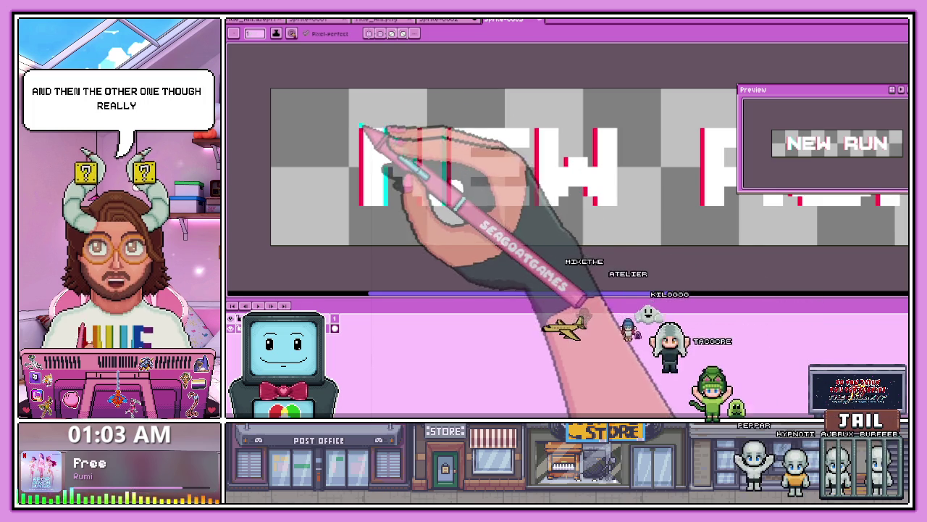
{"action": "scroll", "coordinate": [409, 187], "scroll_direction": "up", "scroll_amount": 2}
{"action": "scroll", "coordinate": [433, 219], "scroll_direction": "up", "scroll_amount": 1}
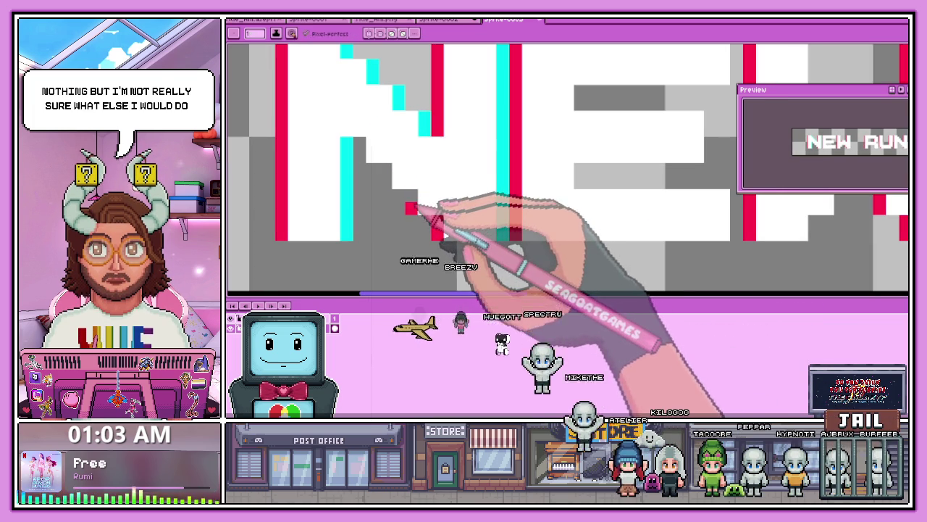
{"action": "scroll", "coordinate": [376, 166], "scroll_direction": "down", "scroll_amount": 3}
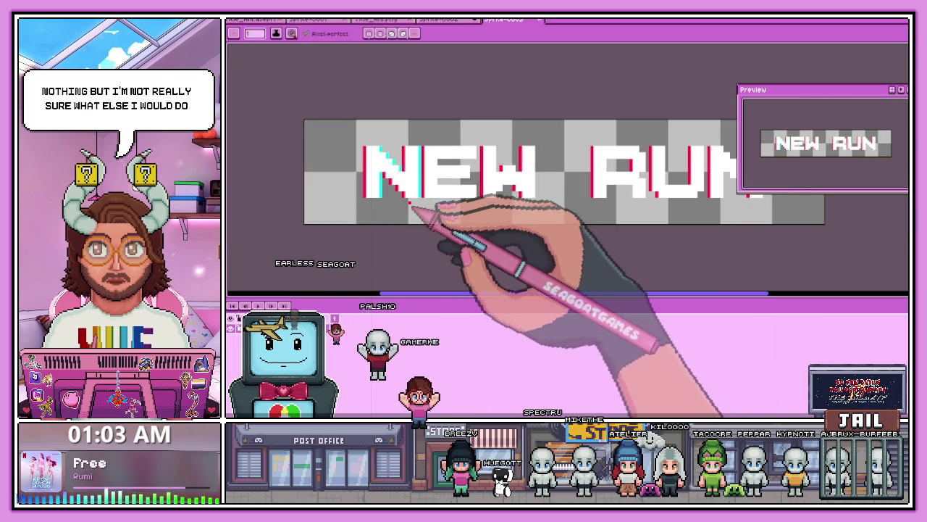
{"action": "scroll", "coordinate": [373, 182], "scroll_direction": "up", "scroll_amount": 1}
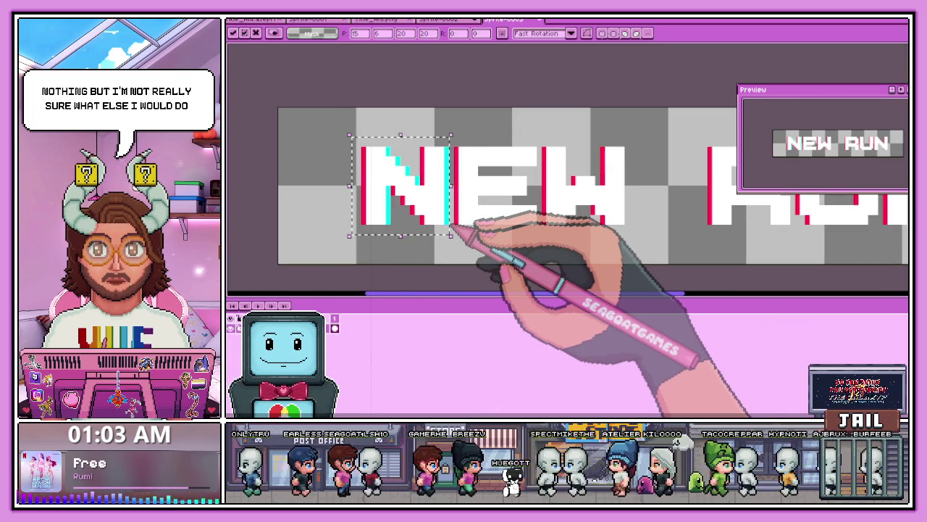
Step: Clear the N's selection and pencil a cyan offset pixel at the E's lower-left corner
{"action": "scroll", "coordinate": [486, 210], "scroll_direction": "down", "scroll_amount": 1}
{"action": "scroll", "coordinate": [487, 210], "scroll_direction": "down", "scroll_amount": 1}
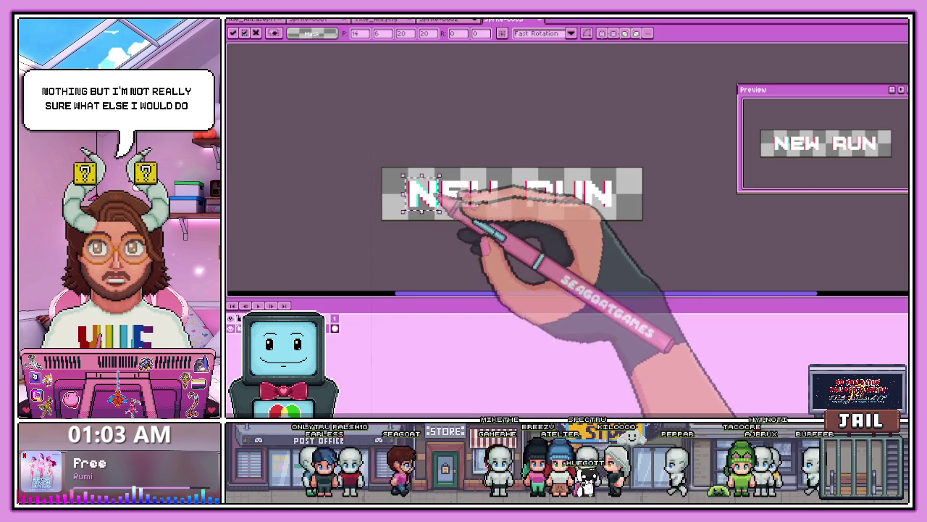
{"action": "scroll", "coordinate": [461, 217], "scroll_direction": "down", "scroll_amount": 1}
{"action": "key", "text": "i"}
{"action": "scroll", "coordinate": [434, 188], "scroll_direction": "up", "scroll_amount": 2}
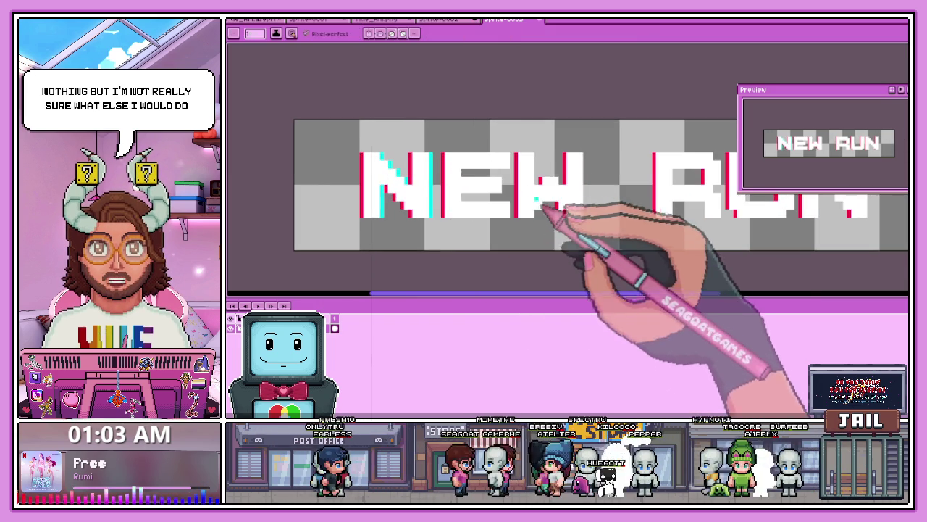
{"action": "key", "text": "b"}
{"action": "scroll", "coordinate": [507, 139], "scroll_direction": "up", "scroll_amount": 2}
{"action": "scroll", "coordinate": [507, 137], "scroll_direction": "down", "scroll_amount": 1}
{"action": "scroll", "coordinate": [475, 129], "scroll_direction": "up", "scroll_amount": 1}
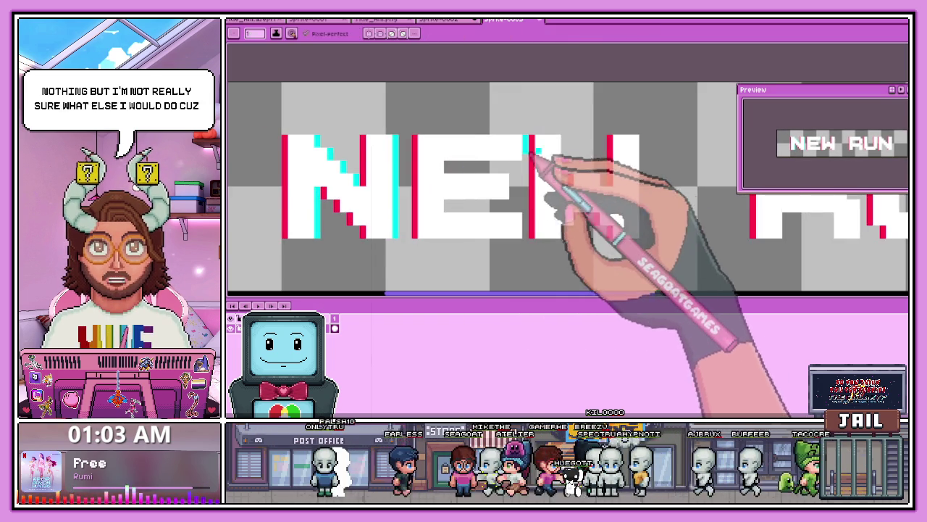
{"action": "scroll", "coordinate": [528, 170], "scroll_direction": "up", "scroll_amount": 1}
{"action": "scroll", "coordinate": [409, 171], "scroll_direction": "down", "scroll_amount": 1}
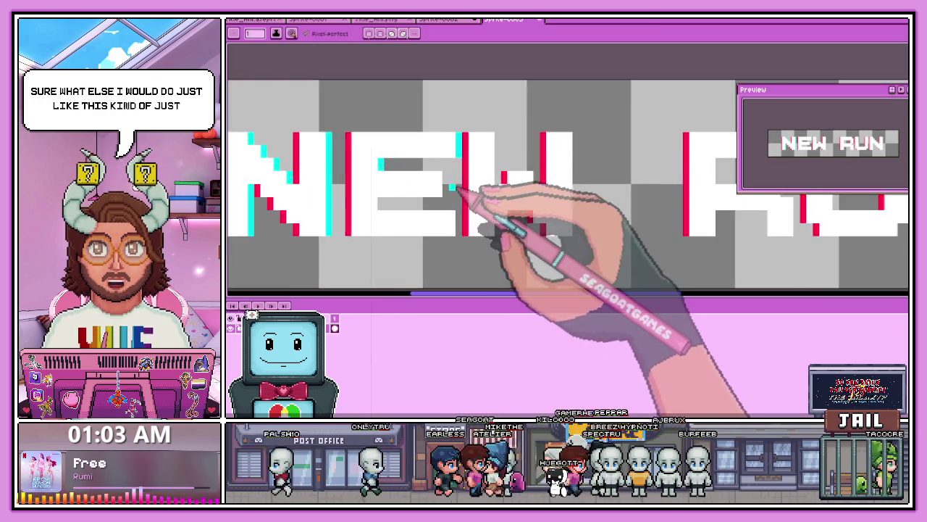
{"action": "scroll", "coordinate": [464, 192], "scroll_direction": "up", "scroll_amount": 1}
{"action": "left_click", "coordinate": [348, 215]}
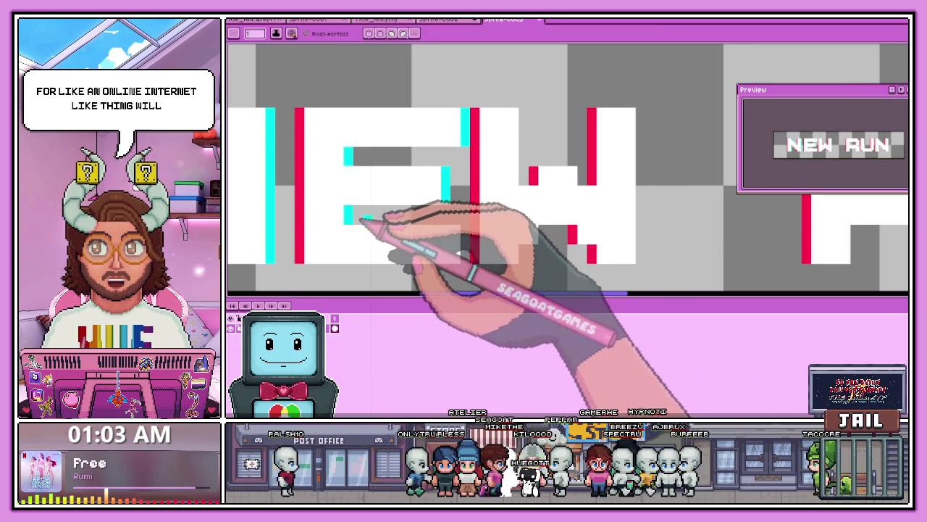
Step: Marquee-select the letters NE of NEW, then return to the Pencil
{"action": "scroll", "coordinate": [469, 258], "scroll_direction": "down", "scroll_amount": 3}
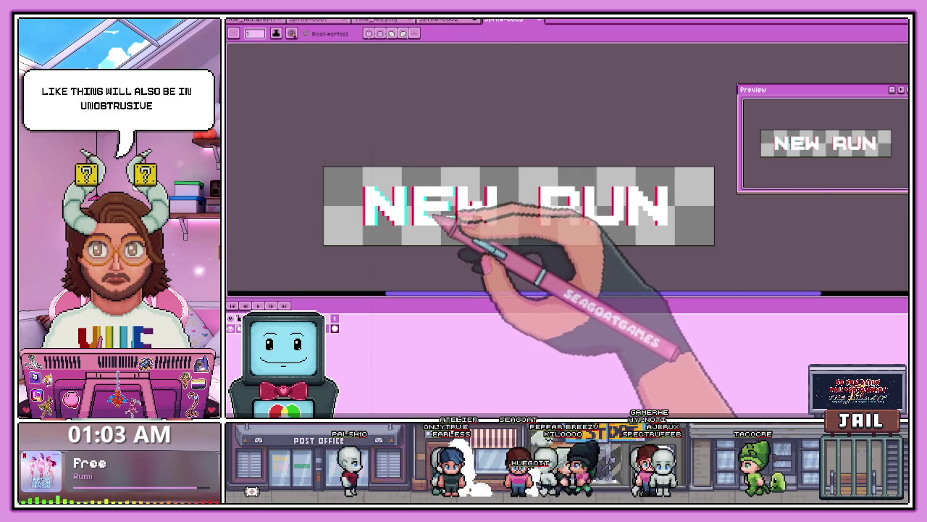
{"action": "key", "text": "m"}
{"action": "scroll", "coordinate": [366, 181], "scroll_direction": "up", "scroll_amount": 1}
{"action": "left_click_drag", "start_coordinate": [364, 177], "coordinate": [511, 253]}
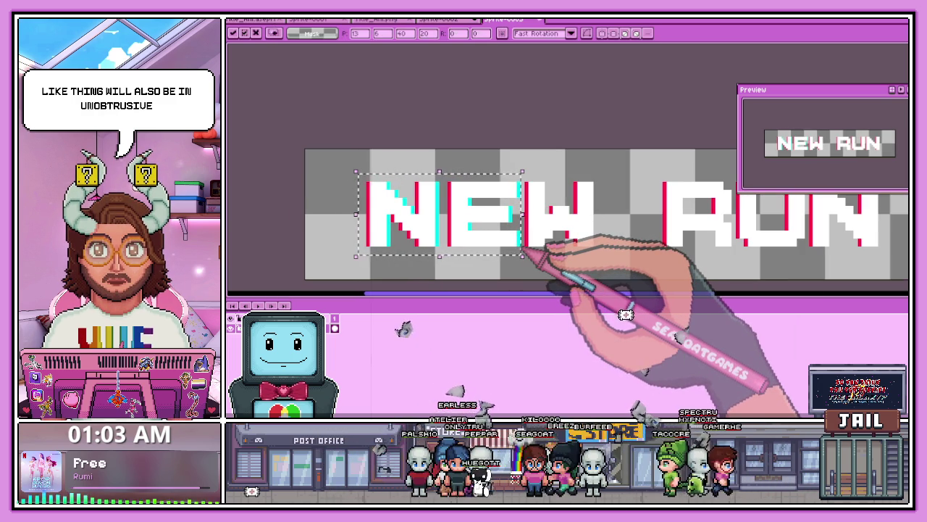
{"action": "scroll", "coordinate": [519, 249], "scroll_direction": "down", "scroll_amount": 1}
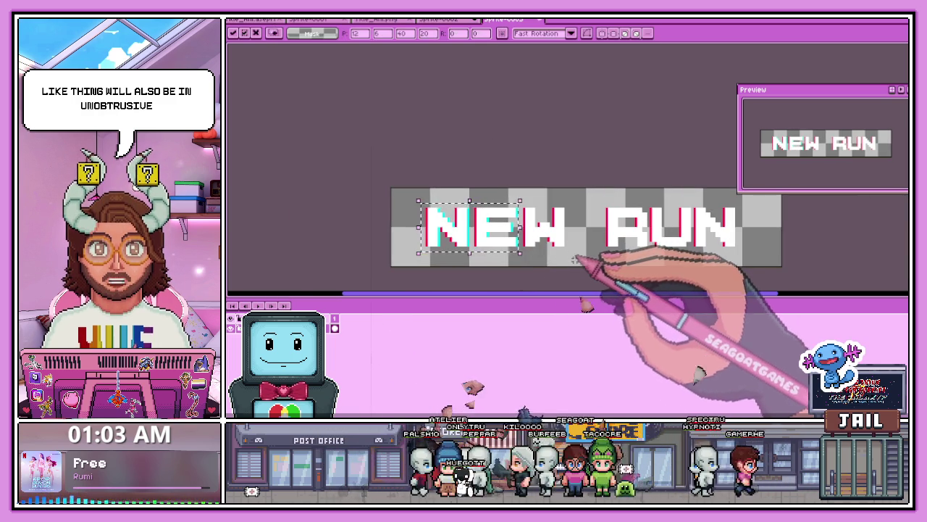
{"action": "key", "text": "b"}
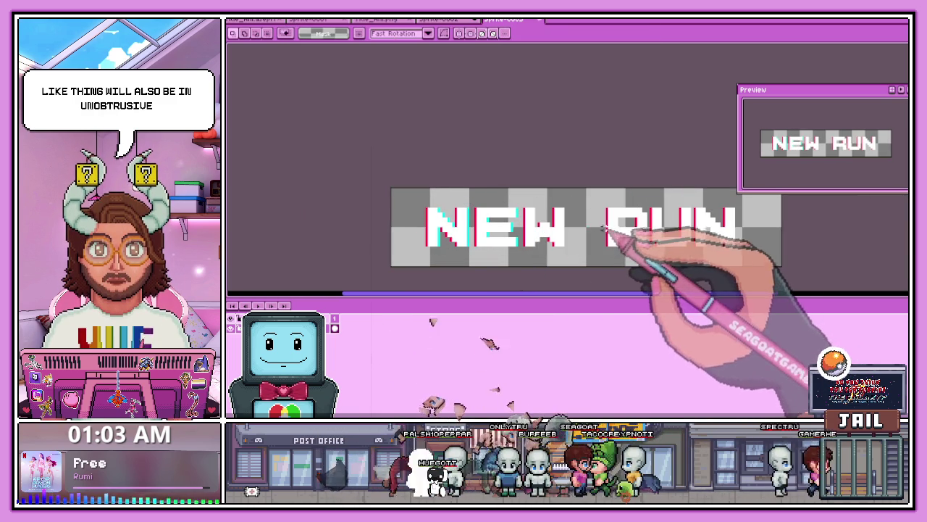
{"action": "scroll", "coordinate": [550, 210], "scroll_direction": "up", "scroll_amount": 1}
{"action": "scroll", "coordinate": [495, 245], "scroll_direction": "up", "scroll_amount": 2}
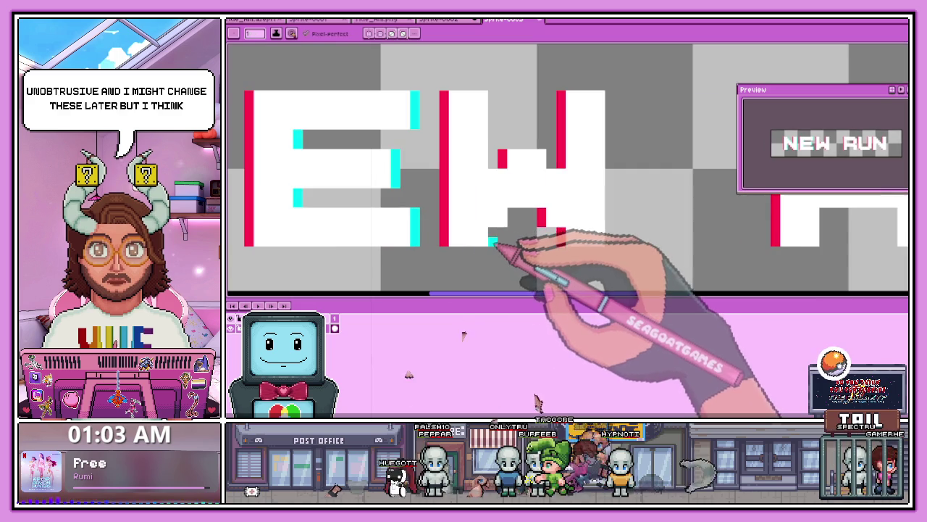
Step: Add cyan and white pixels to the letters, then play the galaxy title animation from frame 11
{"action": "mouse_move", "coordinate": [542, 168]}
{"action": "left_mouse_down"}
{"action": "mouse_move", "coordinate": [498, 161]}
{"action": "mouse_move", "coordinate": [612, 120]}
{"action": "left_mouse_up"}
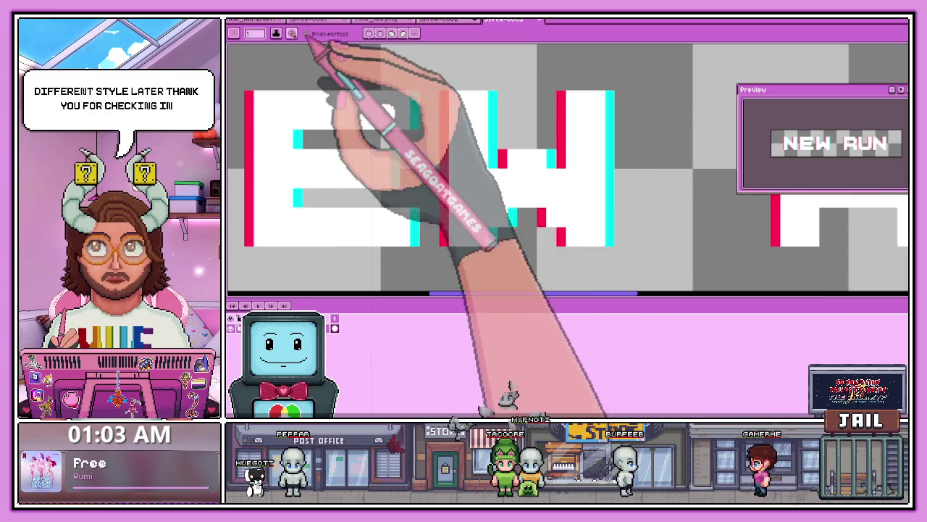
{"action": "left_click", "coordinate": [261, 20]}
{"action": "left_click", "coordinate": [432, 318]}
{"action": "scroll", "coordinate": [517, 252], "scroll_direction": "up", "scroll_amount": 1}
{"action": "key", "text": "Return"}
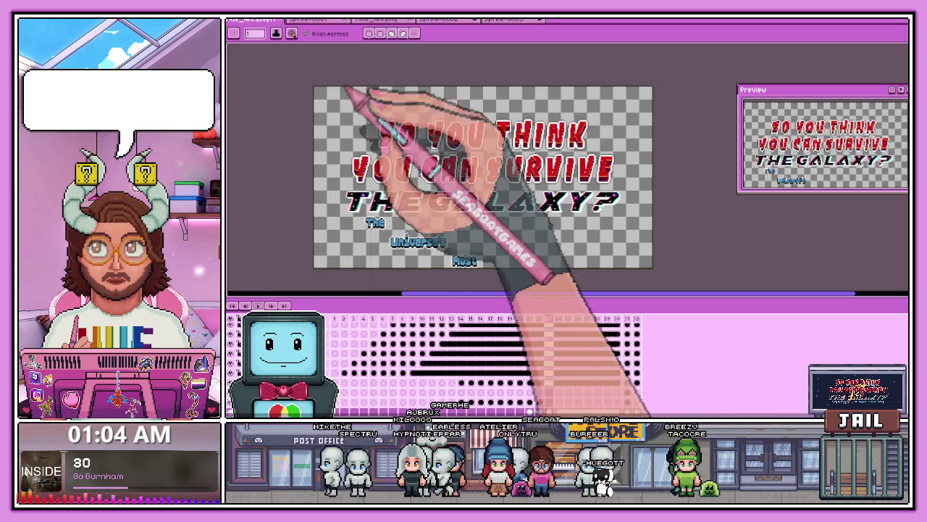
Step: Switch back to the NEW RUN button sprite
{"action": "left_click", "coordinate": [458, 19]}
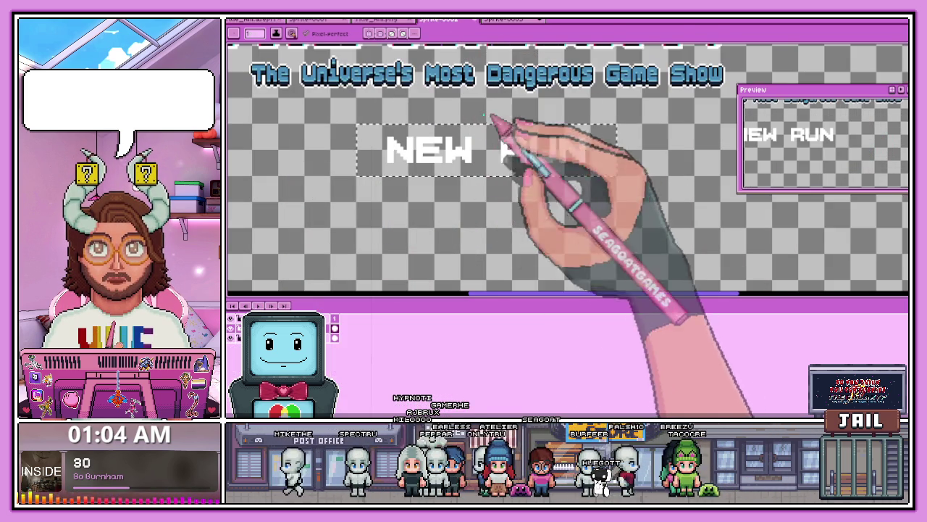
{"action": "left_click", "coordinate": [510, 21]}
{"action": "scroll", "coordinate": [493, 174], "scroll_direction": "down", "scroll_amount": 2}
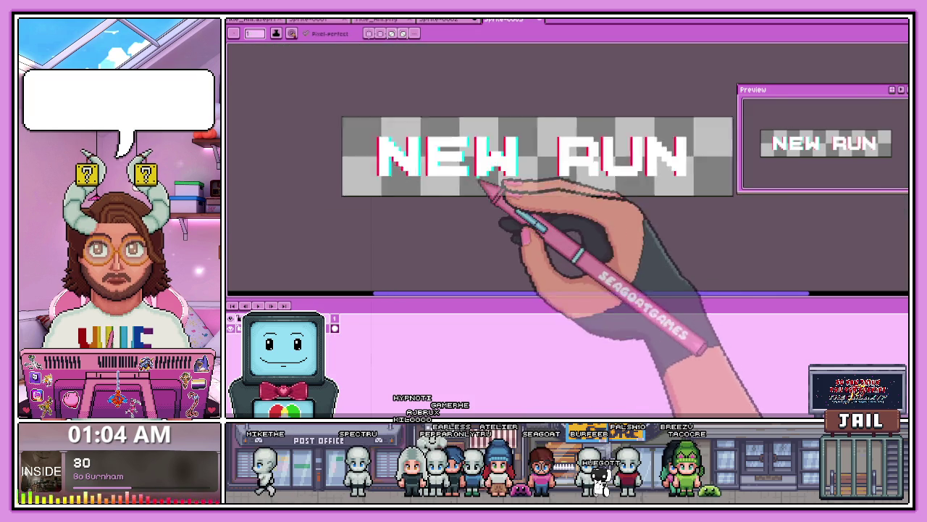
{"action": "scroll", "coordinate": [439, 171], "scroll_direction": "up", "scroll_amount": 1}
{"action": "scroll", "coordinate": [456, 181], "scroll_direction": "down", "scroll_amount": 1}
{"action": "scroll", "coordinate": [579, 184], "scroll_direction": "up", "scroll_amount": 1}
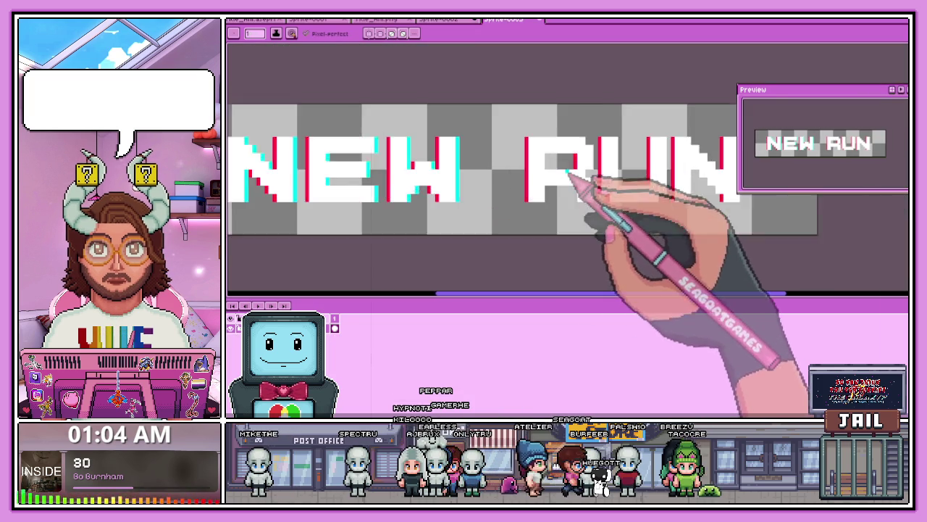
Step: Touch up cyan and red offset pixels on R, U and N, adding red down the N's diagonal
{"action": "scroll", "coordinate": [558, 163], "scroll_direction": "up", "scroll_amount": 2}
{"action": "scroll", "coordinate": [547, 176], "scroll_direction": "down", "scroll_amount": 1}
{"action": "scroll", "coordinate": [550, 192], "scroll_direction": "up", "scroll_amount": 2}
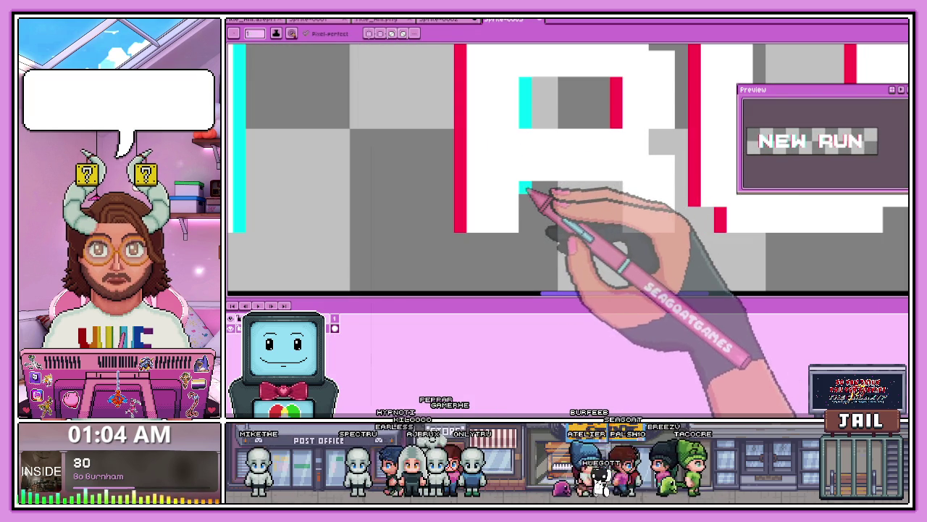
{"action": "scroll", "coordinate": [695, 195], "scroll_direction": "down", "scroll_amount": 1}
{"action": "scroll", "coordinate": [590, 186], "scroll_direction": "up", "scroll_amount": 1}
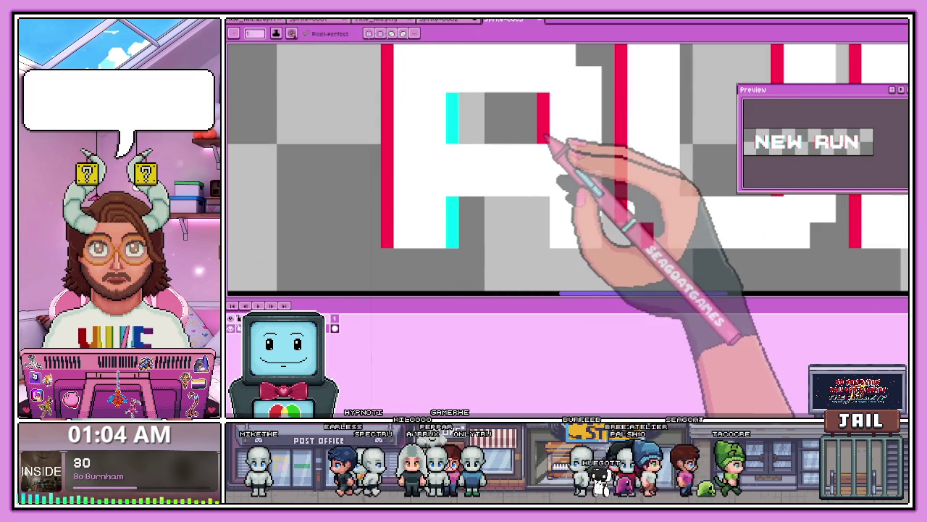
{"action": "scroll", "coordinate": [539, 210], "scroll_direction": "down", "scroll_amount": 1}
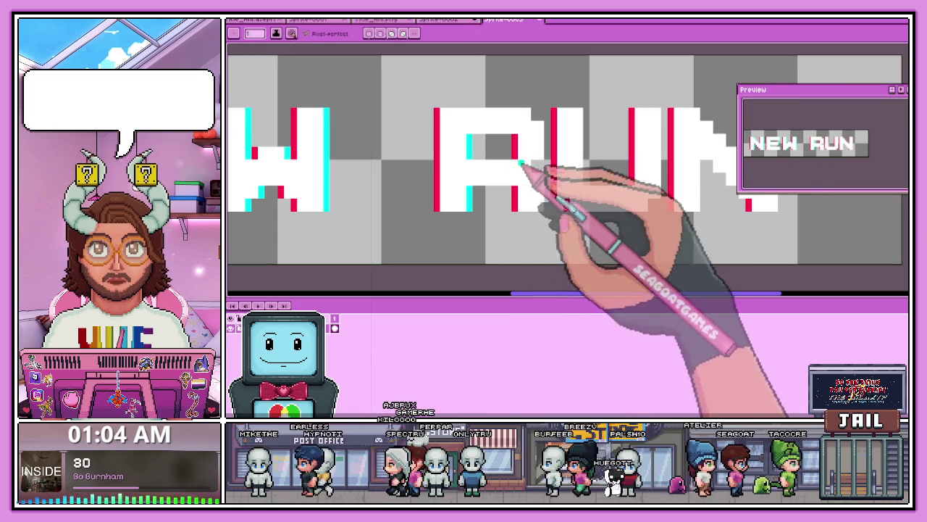
{"action": "scroll", "coordinate": [554, 188], "scroll_direction": "up", "scroll_amount": 1}
{"action": "scroll", "coordinate": [536, 218], "scroll_direction": "down", "scroll_amount": 1}
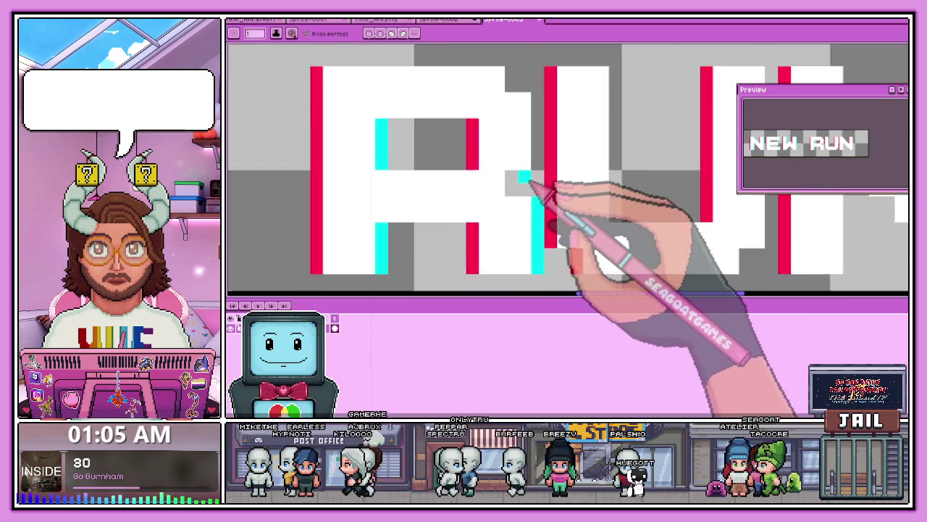
{"action": "scroll", "coordinate": [529, 188], "scroll_direction": "up", "scroll_amount": 1}
{"action": "scroll", "coordinate": [536, 190], "scroll_direction": "down", "scroll_amount": 1}
{"action": "scroll", "coordinate": [536, 174], "scroll_direction": "up", "scroll_amount": 1}
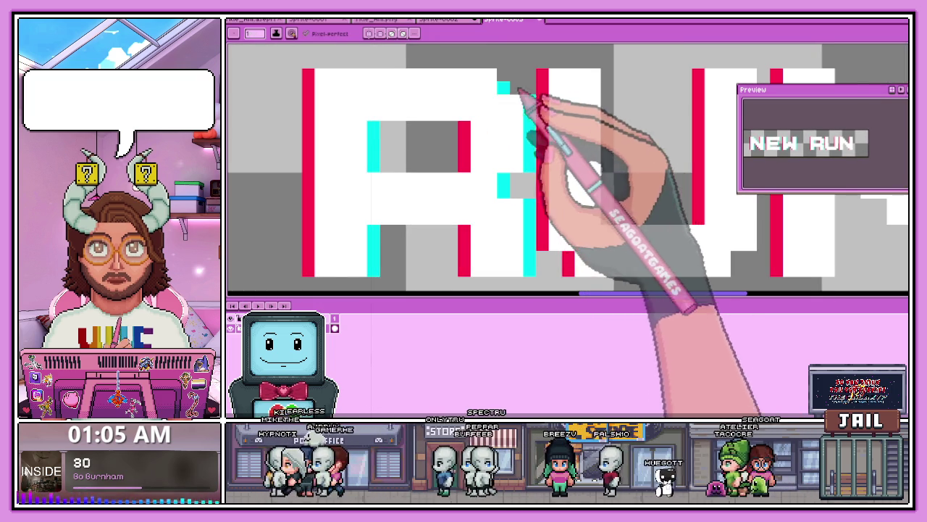
{"action": "scroll", "coordinate": [532, 131], "scroll_direction": "down", "scroll_amount": 1}
{"action": "scroll", "coordinate": [572, 174], "scroll_direction": "down", "scroll_amount": 1}
{"action": "scroll", "coordinate": [572, 167], "scroll_direction": "up", "scroll_amount": 1}
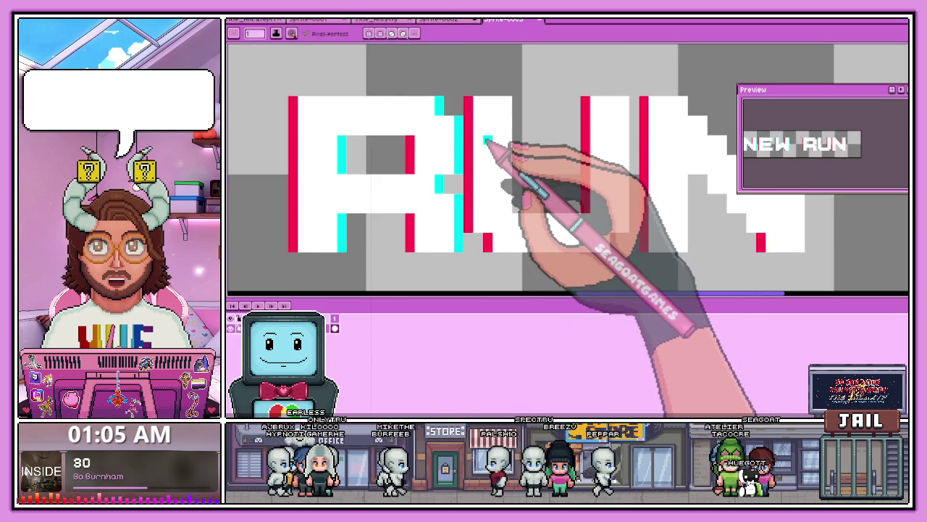
{"action": "scroll", "coordinate": [487, 139], "scroll_direction": "down", "scroll_amount": 2}
{"action": "scroll", "coordinate": [491, 143], "scroll_direction": "up", "scroll_amount": 1}
{"action": "scroll", "coordinate": [499, 115], "scroll_direction": "up", "scroll_amount": 1}
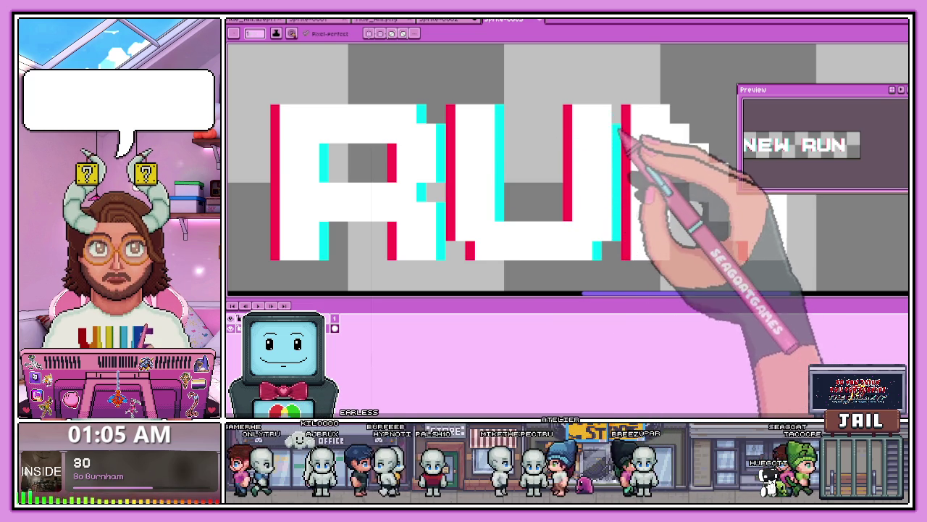
{"action": "scroll", "coordinate": [616, 131], "scroll_direction": "down", "scroll_amount": 1}
{"action": "scroll", "coordinate": [606, 130], "scroll_direction": "down", "scroll_amount": 1}
{"action": "scroll", "coordinate": [533, 182], "scroll_direction": "up", "scroll_amount": 2}
{"action": "scroll", "coordinate": [557, 166], "scroll_direction": "down", "scroll_amount": 1}
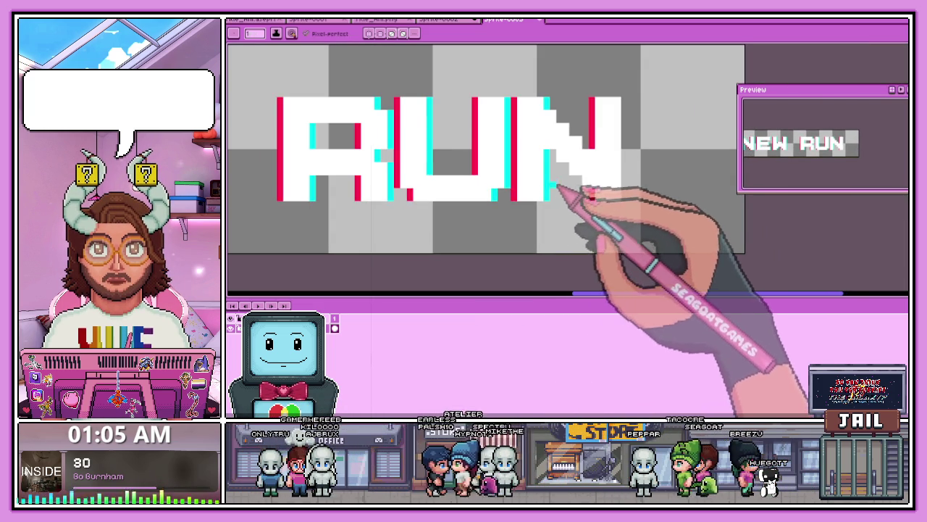
{"action": "scroll", "coordinate": [561, 190], "scroll_direction": "down", "scroll_amount": 1}
{"action": "scroll", "coordinate": [534, 149], "scroll_direction": "up", "scroll_amount": 1}
{"action": "scroll", "coordinate": [484, 136], "scroll_direction": "up", "scroll_amount": 1}
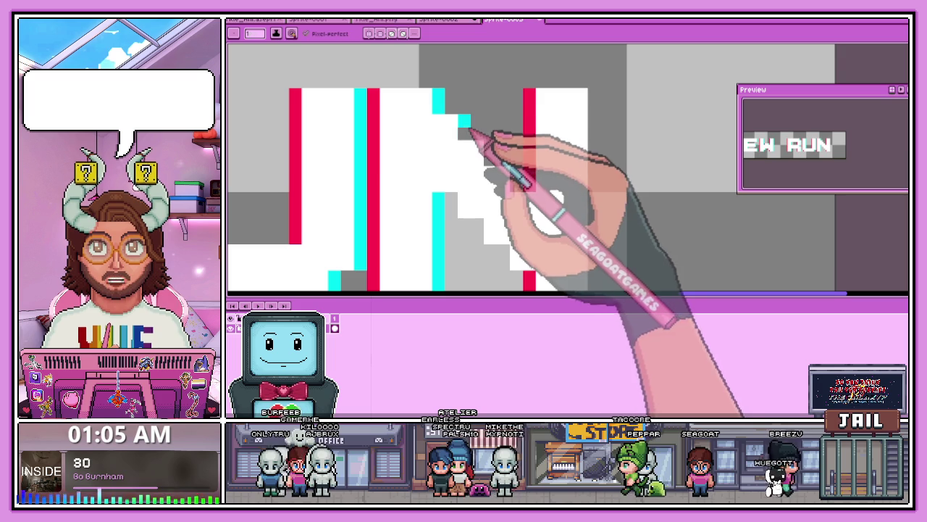
{"action": "scroll", "coordinate": [536, 190], "scroll_direction": "down", "scroll_amount": 1}
{"action": "scroll", "coordinate": [555, 167], "scroll_direction": "up", "scroll_amount": 1}
{"action": "scroll", "coordinate": [563, 217], "scroll_direction": "down", "scroll_amount": 1}
{"action": "scroll", "coordinate": [555, 241], "scroll_direction": "up", "scroll_amount": 1}
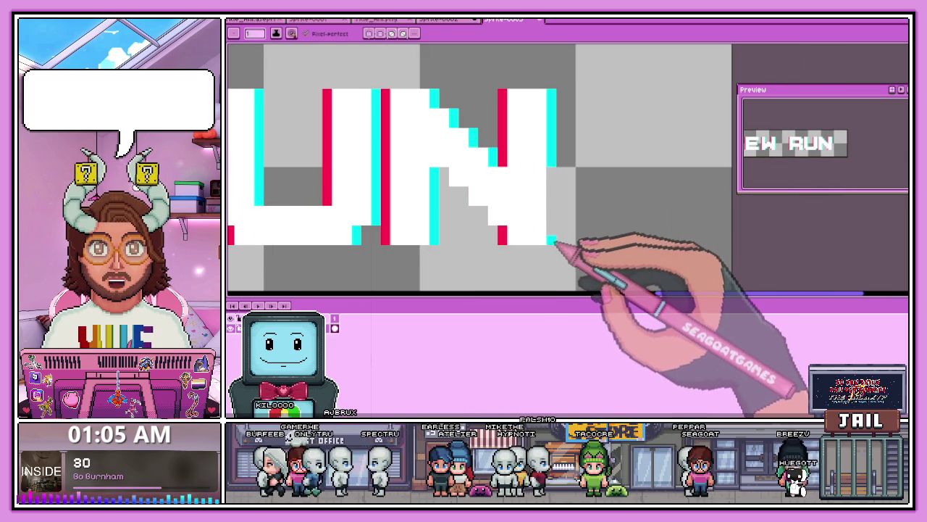
{"action": "key", "text": "i"}
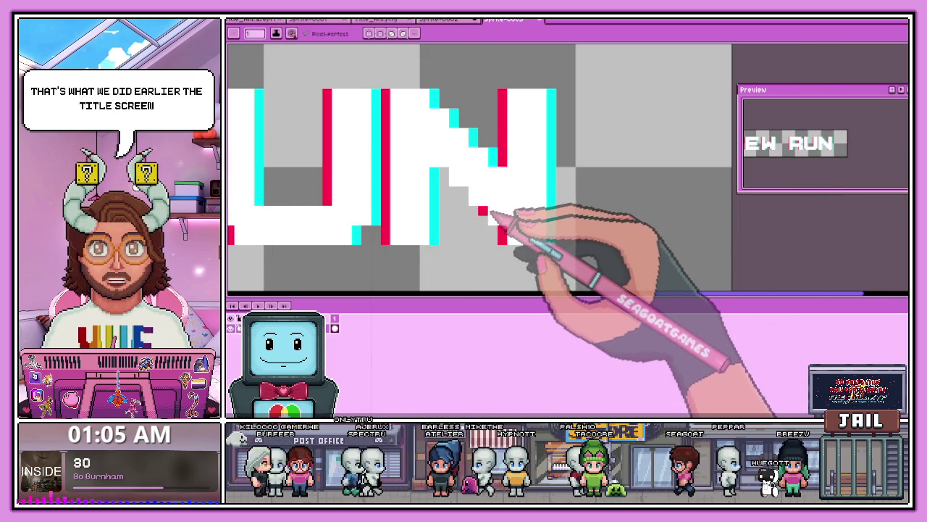
{"action": "scroll", "coordinate": [490, 220], "scroll_direction": "up", "scroll_amount": 1}
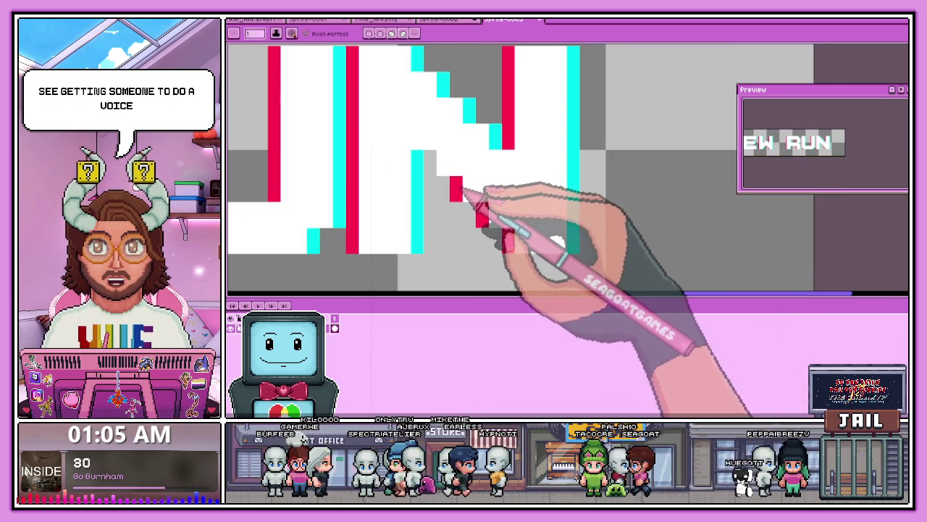
{"action": "scroll", "coordinate": [460, 190], "scroll_direction": "down", "scroll_amount": 1}
{"action": "scroll", "coordinate": [478, 200], "scroll_direction": "down", "scroll_amount": 1}
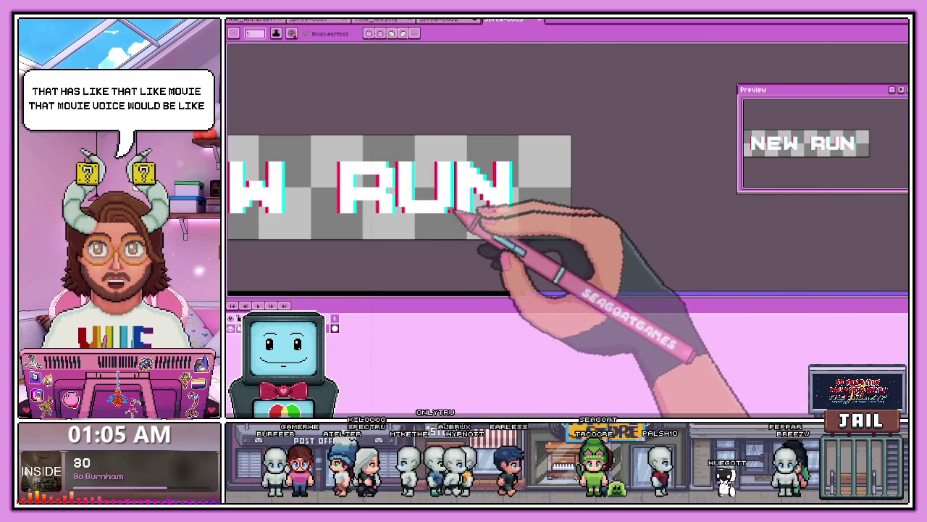
{"action": "key", "text": "m"}
{"action": "scroll", "coordinate": [417, 174], "scroll_direction": "up", "scroll_amount": 1}
Step: Nudge the letters UN of RUN one pixel right and zoom out to the whole button
{"action": "mouse_move", "coordinate": [391, 157]}
{"action": "left_mouse_down"}
{"action": "mouse_move", "coordinate": [558, 207]}
{"action": "mouse_move", "coordinate": [629, 252]}
{"action": "left_mouse_up"}
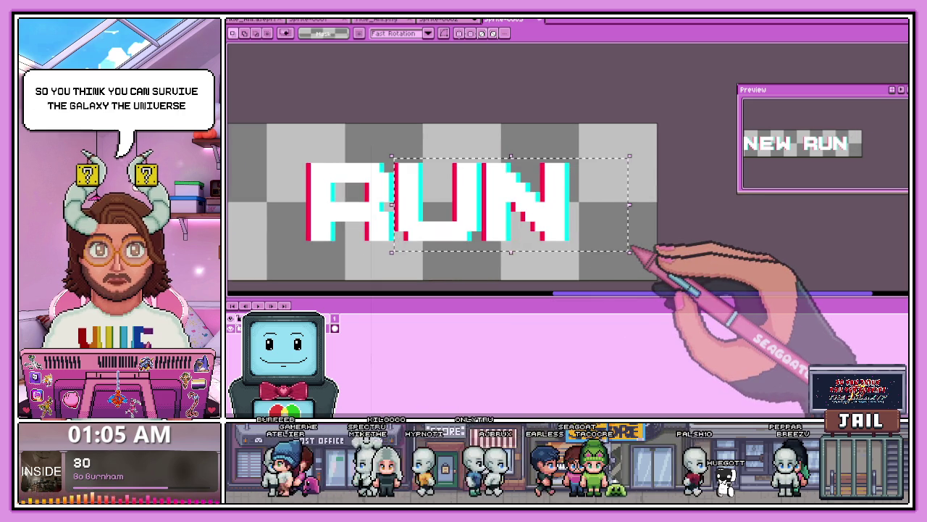
{"action": "key", "text": "Right"}
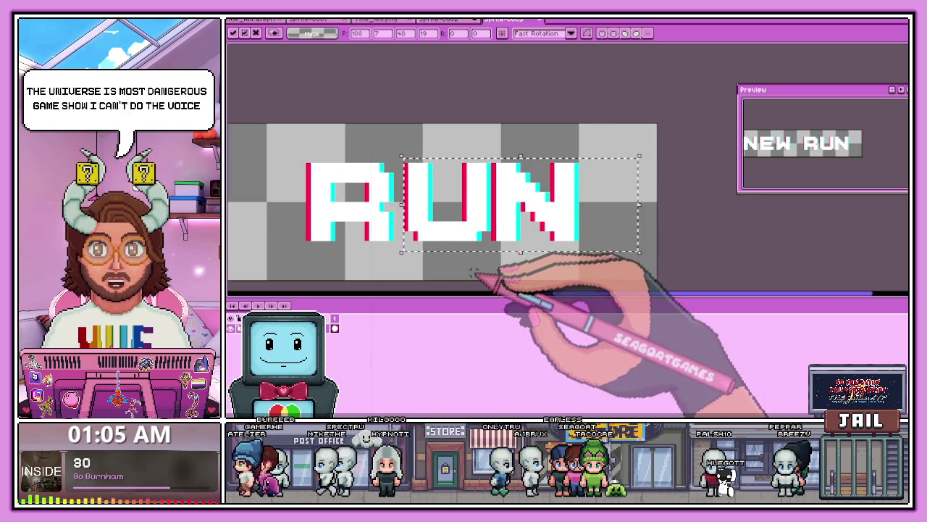
{"action": "key", "text": "ctrl+d"}
{"action": "left_click_drag", "start_coordinate": [492, 155], "coordinate": [610, 266]}
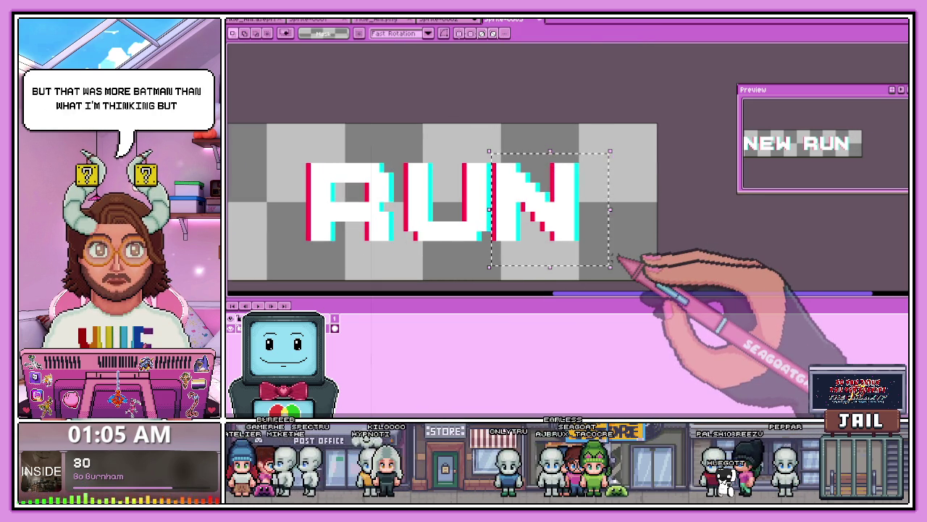
{"action": "scroll", "coordinate": [538, 197], "scroll_direction": "down", "scroll_amount": 3}
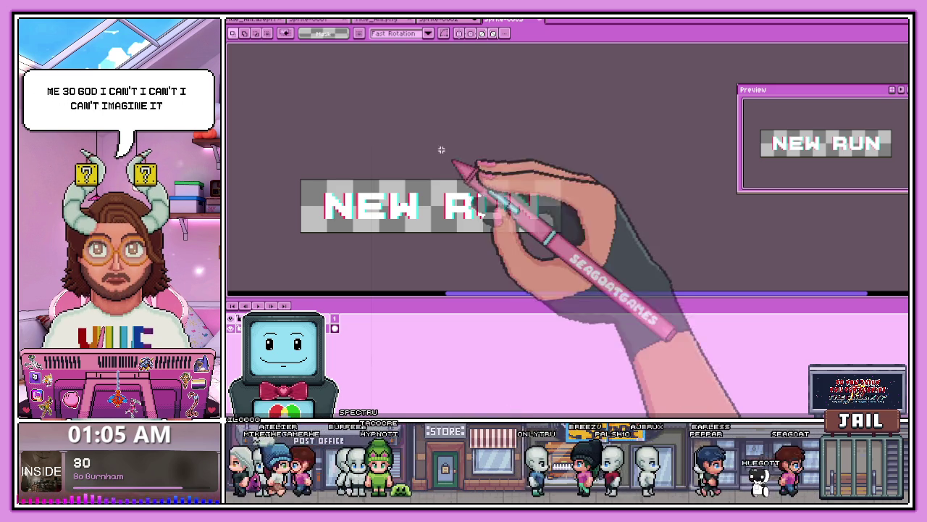
{"action": "scroll", "coordinate": [434, 217], "scroll_direction": "up", "scroll_amount": 1}
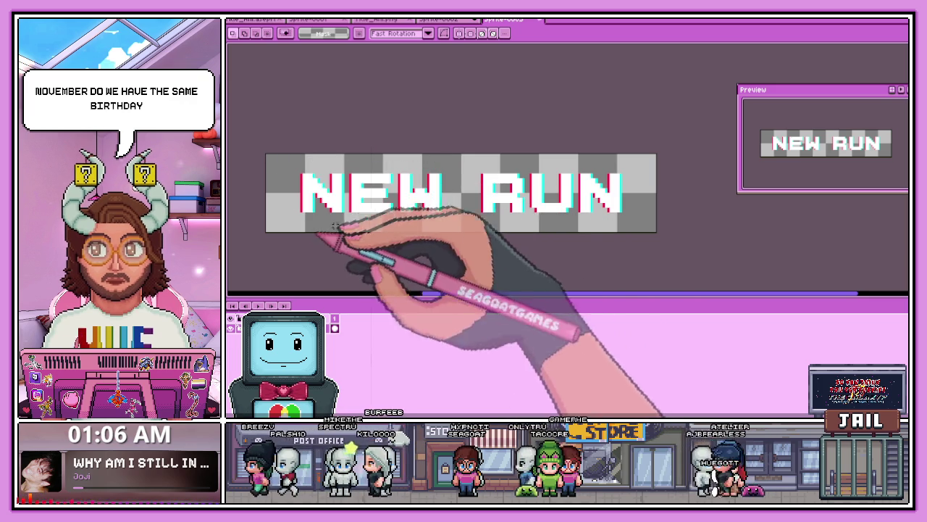
Step: Inspect the red and cyan offset lettering, then bring up the Outline effect in black
{"action": "scroll", "coordinate": [305, 187], "scroll_direction": "up", "scroll_amount": 1}
{"action": "scroll", "coordinate": [311, 194], "scroll_direction": "down", "scroll_amount": 1}
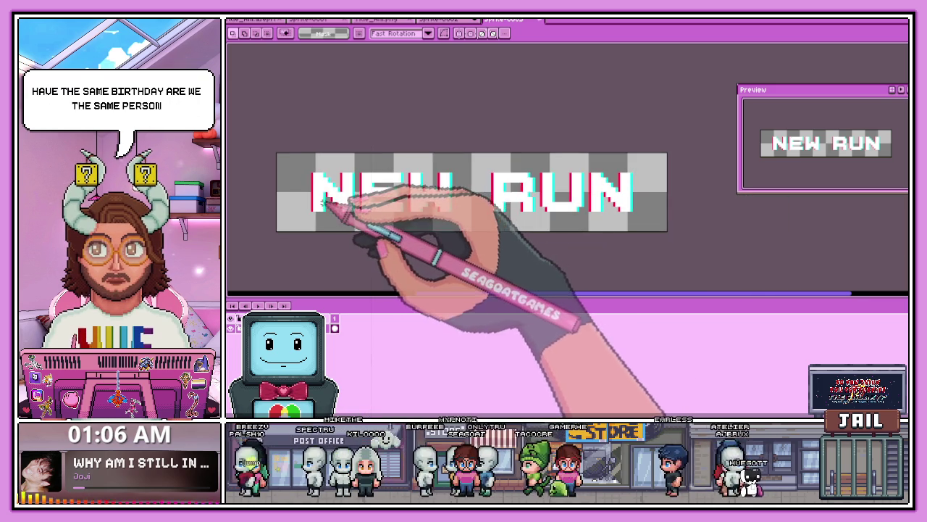
{"action": "key", "text": "b"}
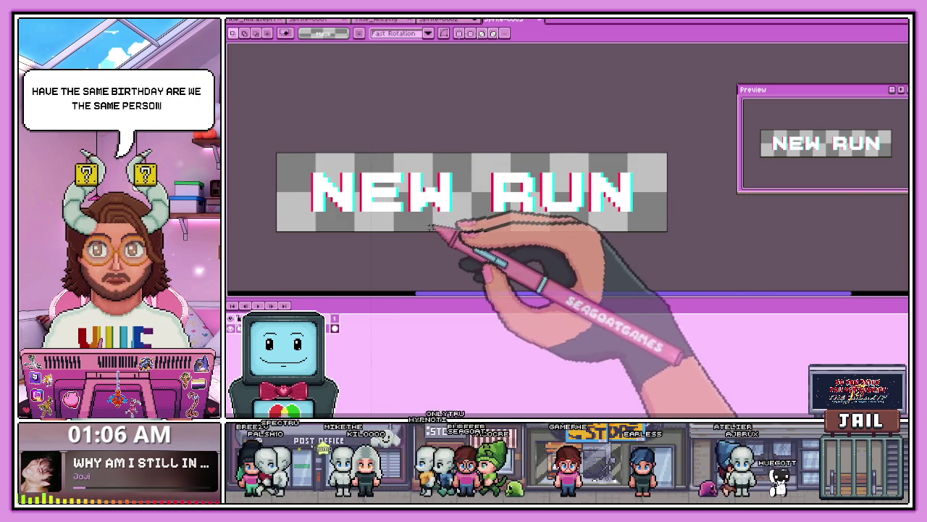
{"action": "scroll", "coordinate": [368, 225], "scroll_direction": "up", "scroll_amount": 1}
{"action": "scroll", "coordinate": [368, 217], "scroll_direction": "up", "scroll_amount": 1}
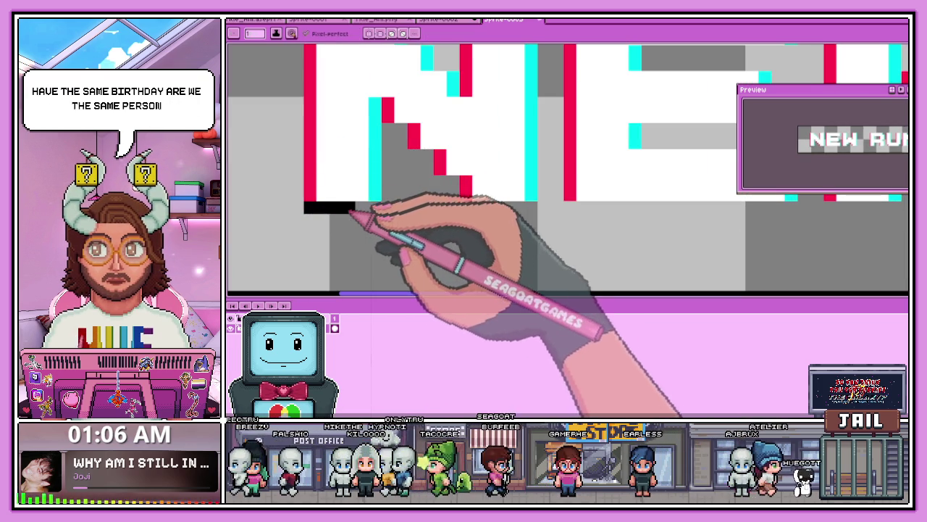
{"action": "scroll", "coordinate": [368, 211], "scroll_direction": "down", "scroll_amount": 1}
{"action": "scroll", "coordinate": [391, 214], "scroll_direction": "down", "scroll_amount": 1}
{"action": "scroll", "coordinate": [413, 215], "scroll_direction": "down", "scroll_amount": 2}
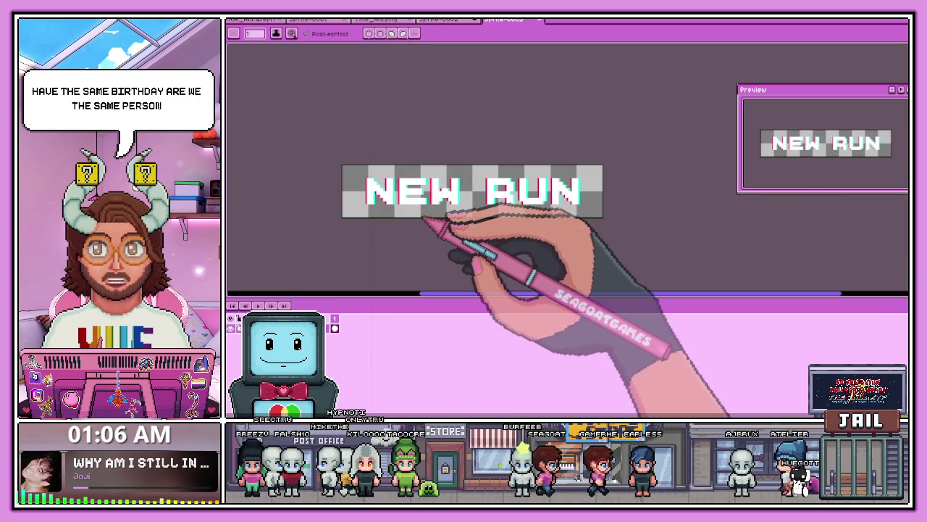
{"action": "key", "text": "shift+o"}
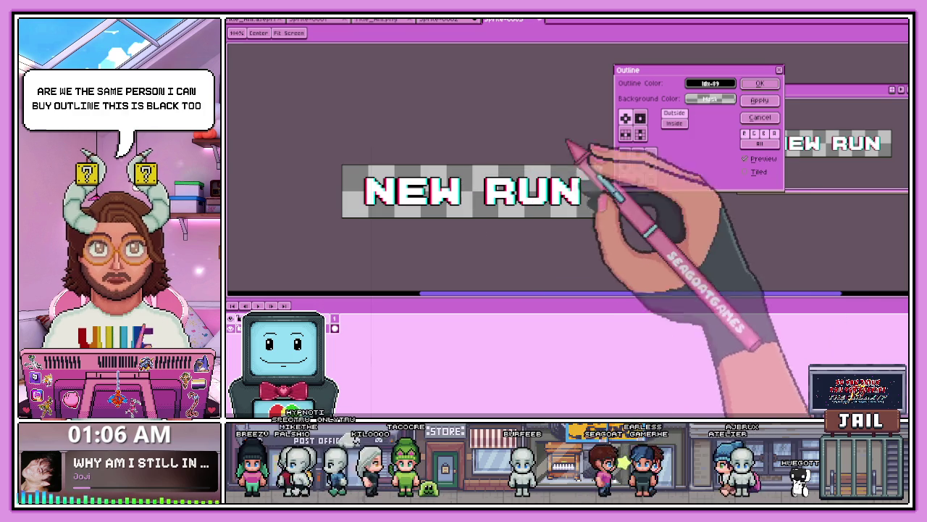
Step: Apply a thin black outline around all the NEW RUN letters
{"action": "left_click", "coordinate": [759, 83]}
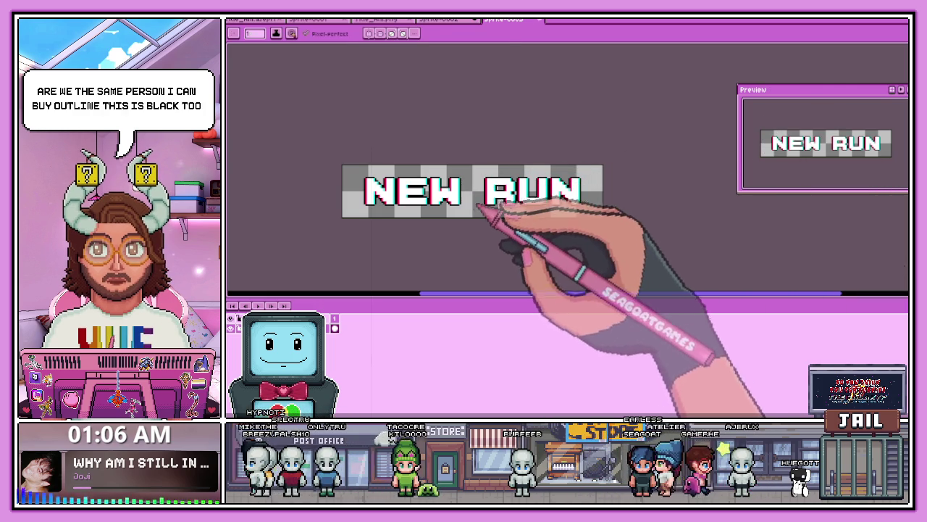
{"action": "scroll", "coordinate": [424, 226], "scroll_direction": "up", "scroll_amount": 1}
{"action": "scroll", "coordinate": [424, 228], "scroll_direction": "up", "scroll_amount": 1}
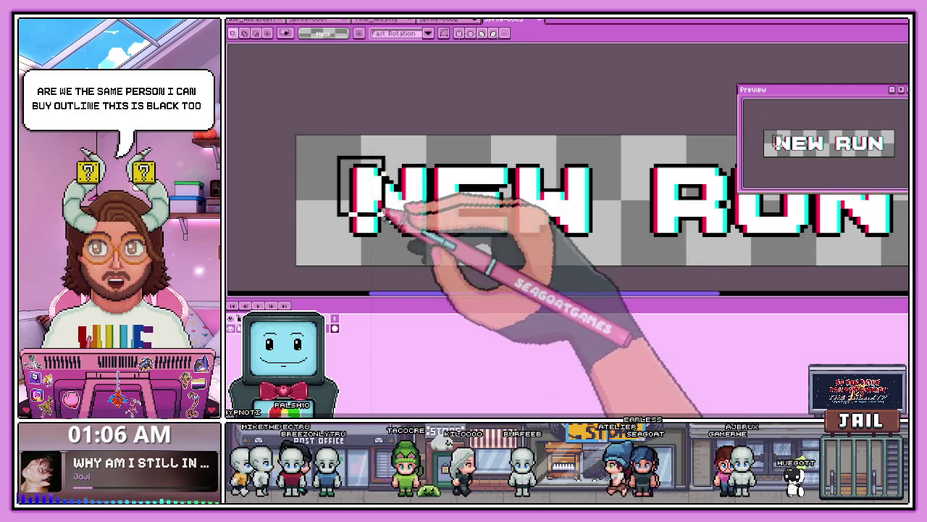
{"action": "scroll", "coordinate": [423, 243], "scroll_direction": "up", "scroll_amount": 1}
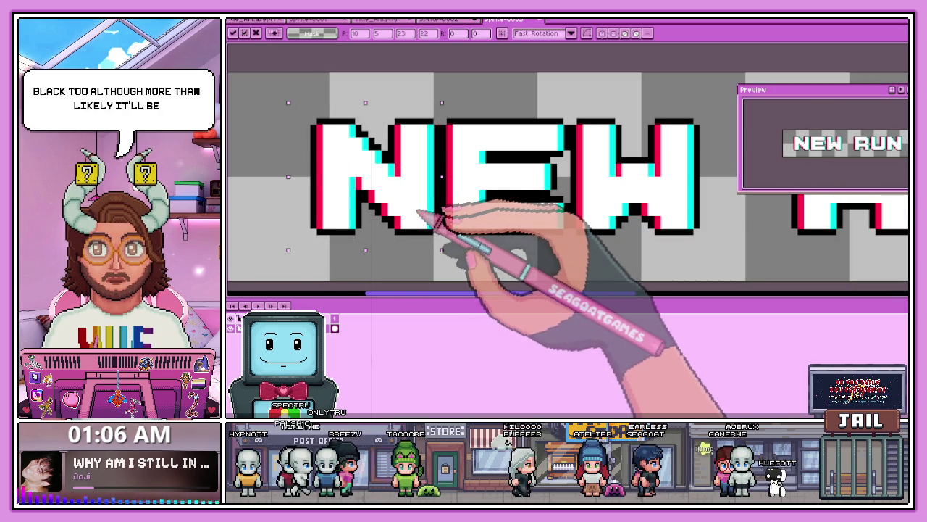
{"action": "scroll", "coordinate": [420, 210], "scroll_direction": "down", "scroll_amount": 1}
Step: Marquee-select NE, the U, RUN and the N in turn to check letter spacing
{"action": "key", "text": "m"}
{"action": "left_click_drag", "start_coordinate": [332, 142], "coordinate": [505, 229]}
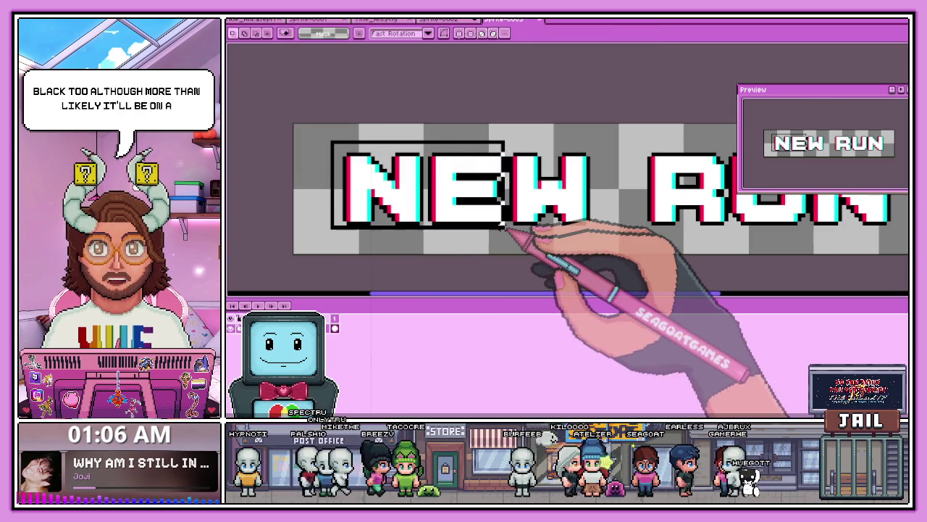
{"action": "scroll", "coordinate": [442, 212], "scroll_direction": "down", "scroll_amount": 3}
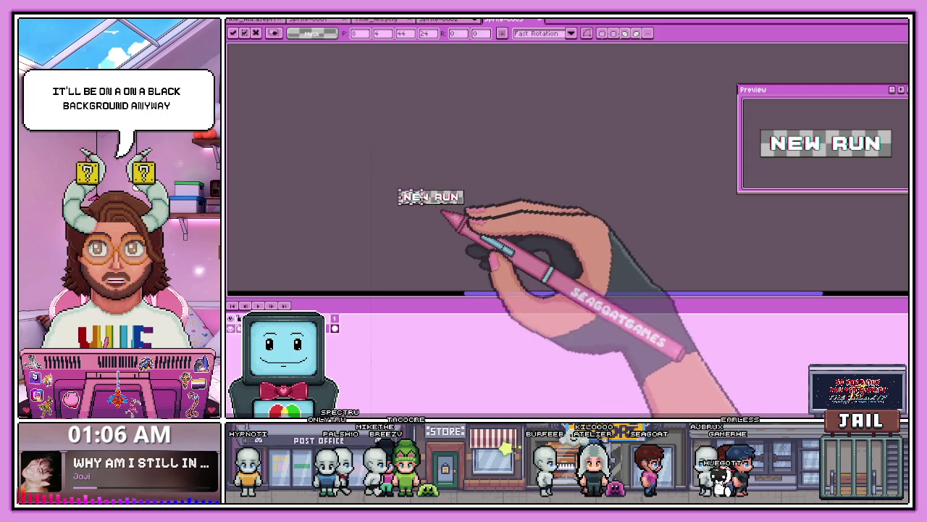
{"action": "scroll", "coordinate": [443, 212], "scroll_direction": "up", "scroll_amount": 3}
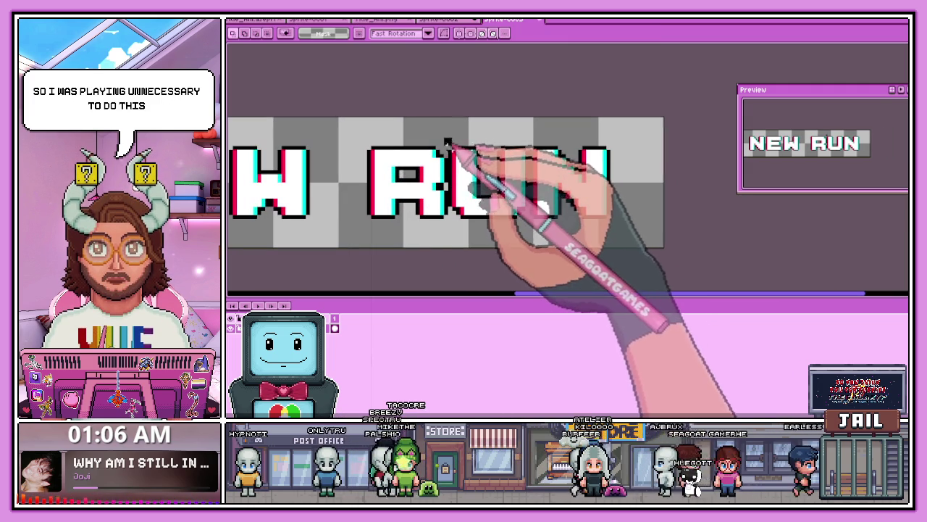
{"action": "left_click_drag", "start_coordinate": [443, 137], "coordinate": [498, 202]}
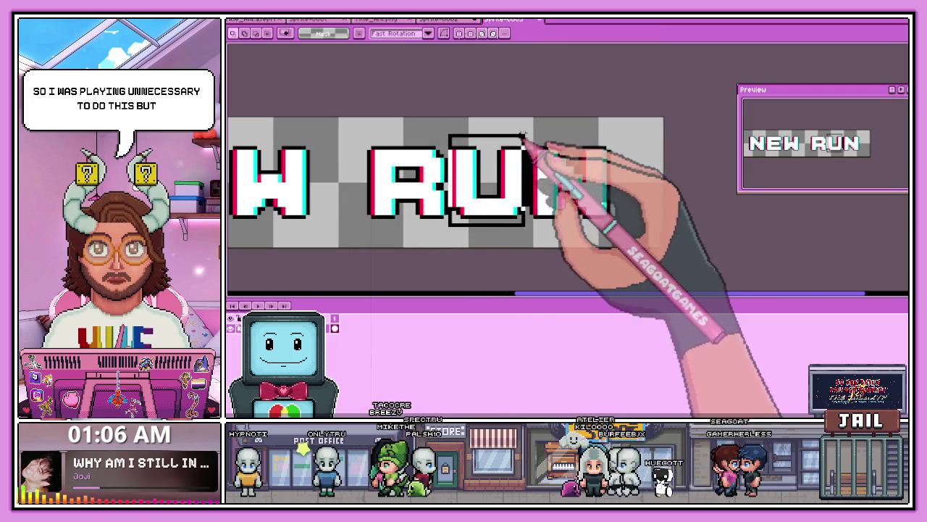
{"action": "left_click_drag", "start_coordinate": [446, 131], "coordinate": [625, 229]}
{"action": "left_click", "coordinate": [545, 167]}
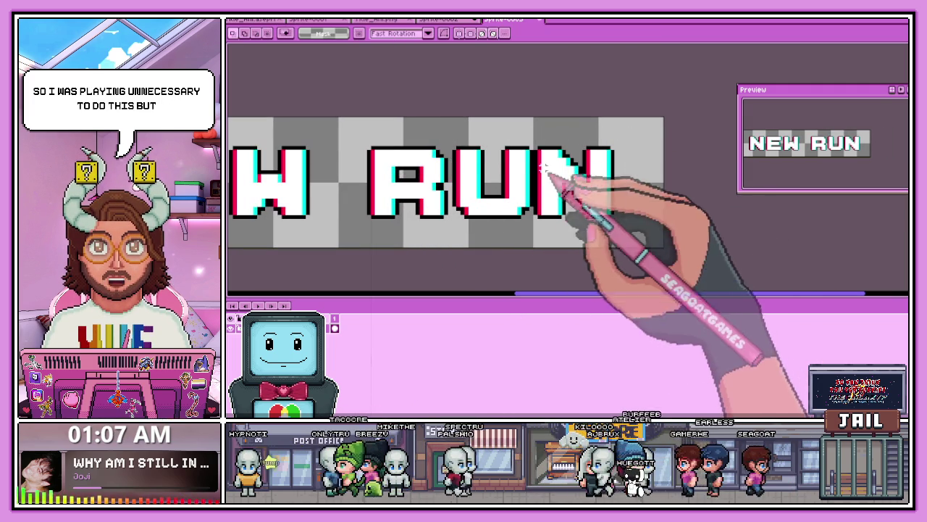
{"action": "left_click_drag", "start_coordinate": [534, 143], "coordinate": [624, 234]}
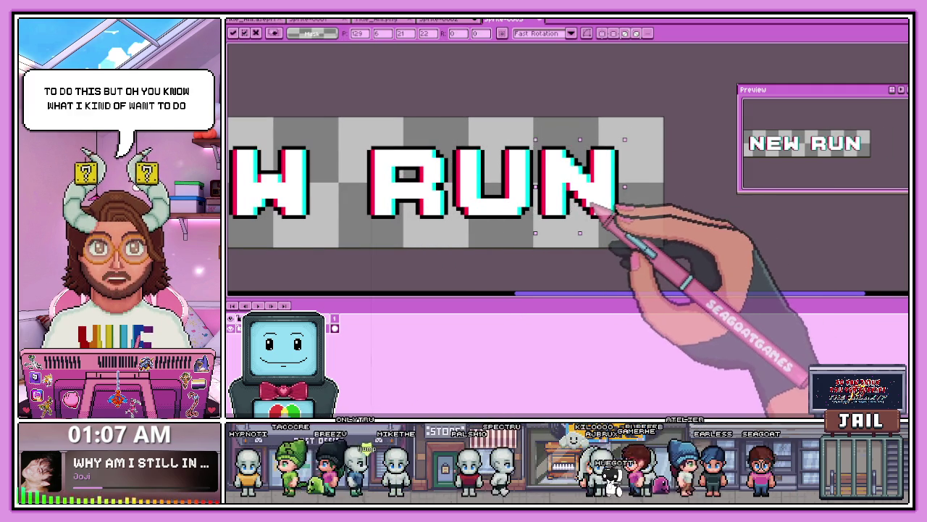
{"action": "scroll", "coordinate": [566, 216], "scroll_direction": "down", "scroll_amount": 2}
{"action": "left_click", "coordinate": [497, 268]}
{"action": "scroll", "coordinate": [496, 268], "scroll_direction": "down", "scroll_amount": 1}
{"action": "scroll", "coordinate": [551, 203], "scroll_direction": "up", "scroll_amount": 1}
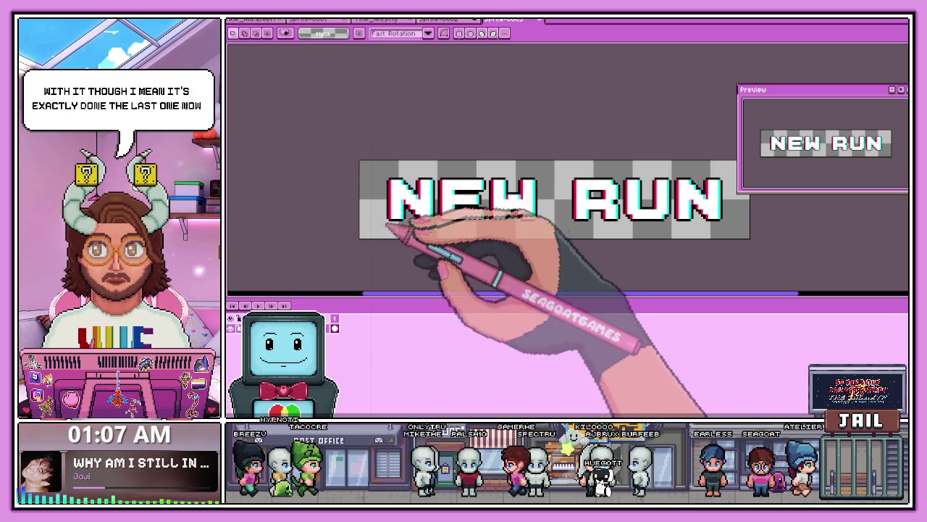
Step: Pencil dark purple shadow pixels beneath the NEW letters and down the N's diagonal
{"action": "key", "text": "b"}
{"action": "scroll", "coordinate": [395, 221], "scroll_direction": "up", "scroll_amount": 2}
{"action": "scroll", "coordinate": [391, 214], "scroll_direction": "up", "scroll_amount": 3}
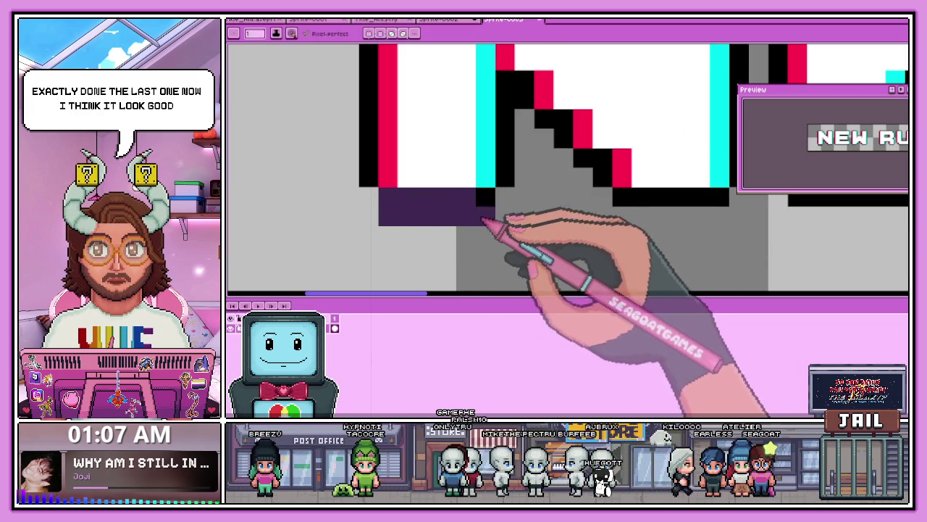
{"action": "scroll", "coordinate": [423, 207], "scroll_direction": "down", "scroll_amount": 2}
{"action": "scroll", "coordinate": [455, 207], "scroll_direction": "down", "scroll_amount": 1}
{"action": "scroll", "coordinate": [439, 213], "scroll_direction": "up", "scroll_amount": 1}
{"action": "scroll", "coordinate": [435, 206], "scroll_direction": "up", "scroll_amount": 2}
{"action": "scroll", "coordinate": [456, 210], "scroll_direction": "down", "scroll_amount": 2}
{"action": "scroll", "coordinate": [480, 215], "scroll_direction": "down", "scroll_amount": 1}
{"action": "scroll", "coordinate": [474, 217], "scroll_direction": "up", "scroll_amount": 1}
{"action": "scroll", "coordinate": [471, 228], "scroll_direction": "down", "scroll_amount": 1}
{"action": "scroll", "coordinate": [471, 247], "scroll_direction": "up", "scroll_amount": 1}
{"action": "scroll", "coordinate": [475, 218], "scroll_direction": "up", "scroll_amount": 2}
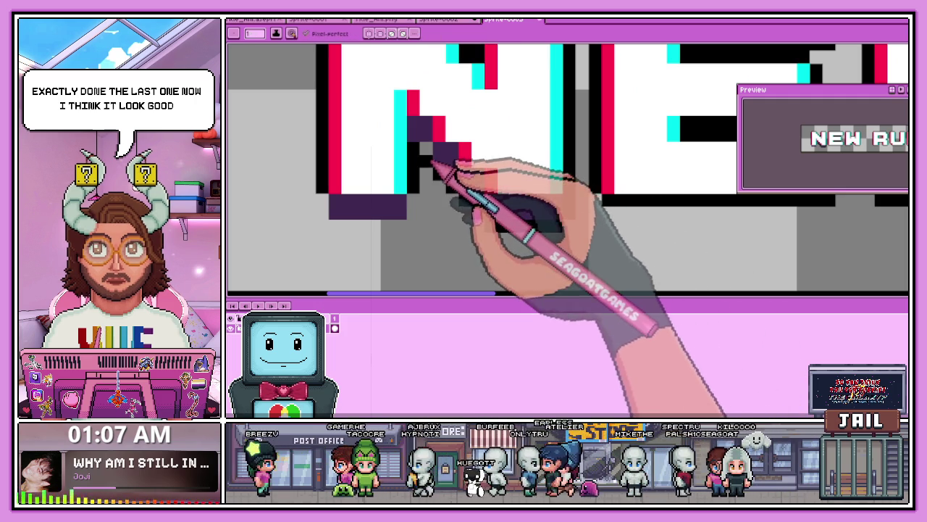
{"action": "left_click_drag", "start_coordinate": [429, 205], "coordinate": [457, 147]}
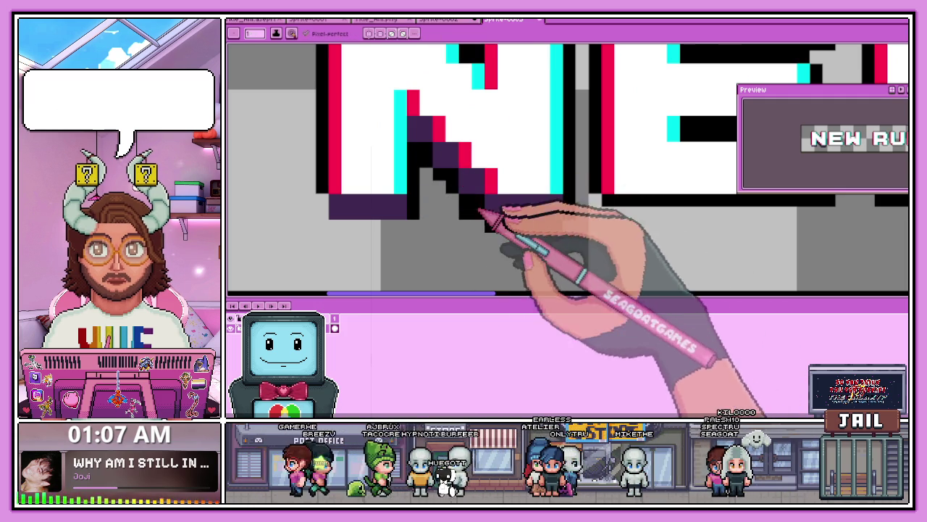
{"action": "scroll", "coordinate": [449, 210], "scroll_direction": "up", "scroll_amount": 2}
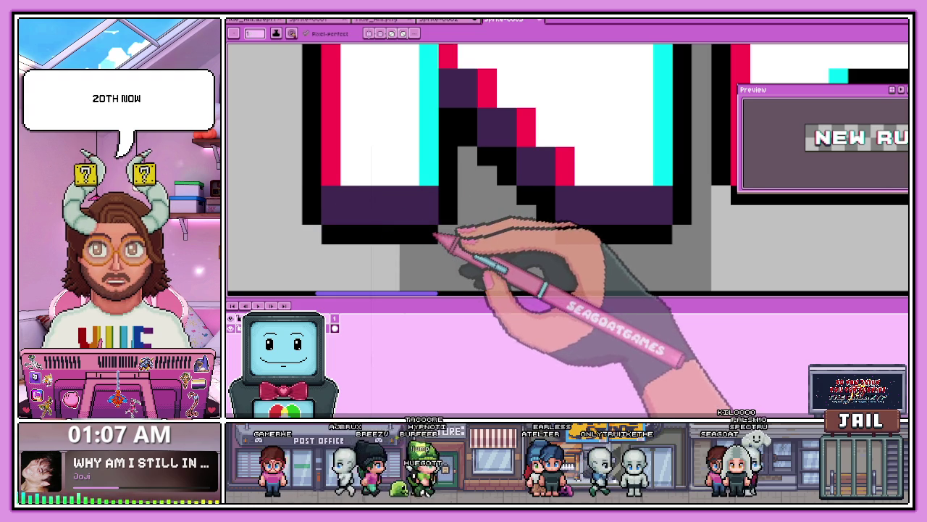
{"action": "scroll", "coordinate": [463, 237], "scroll_direction": "down", "scroll_amount": 3}
{"action": "scroll", "coordinate": [488, 242], "scroll_direction": "down", "scroll_amount": 1}
{"action": "scroll", "coordinate": [489, 236], "scroll_direction": "down", "scroll_amount": 1}
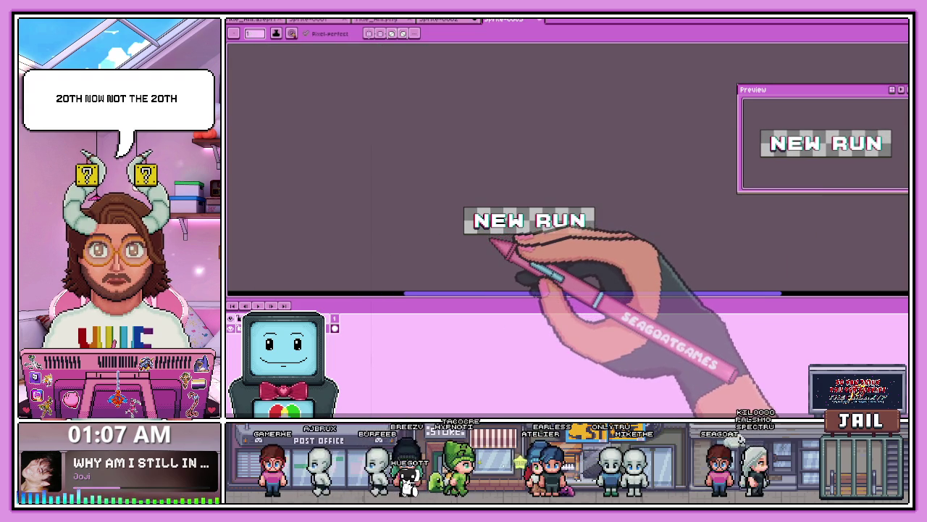
{"action": "scroll", "coordinate": [479, 226], "scroll_direction": "up", "scroll_amount": 4}
{"action": "scroll", "coordinate": [507, 235], "scroll_direction": "down", "scroll_amount": 1}
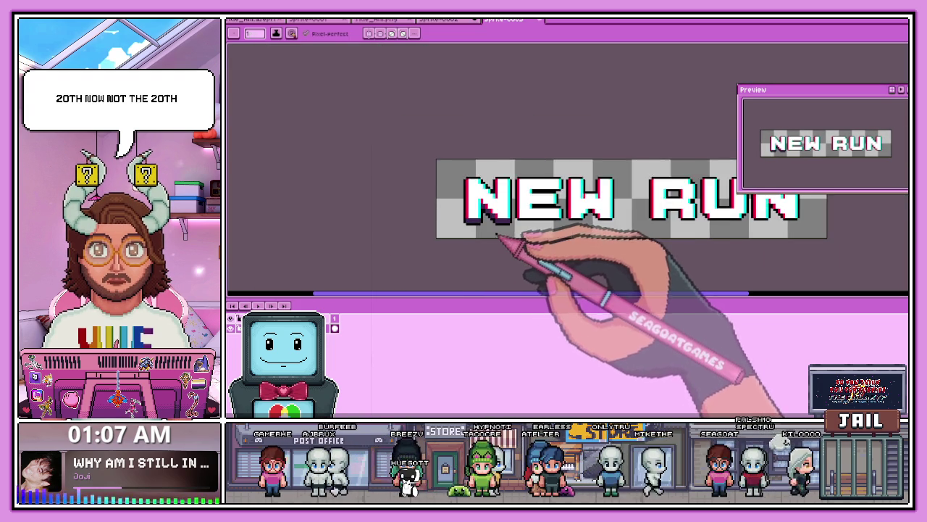
{"action": "scroll", "coordinate": [500, 224], "scroll_direction": "up", "scroll_amount": 1}
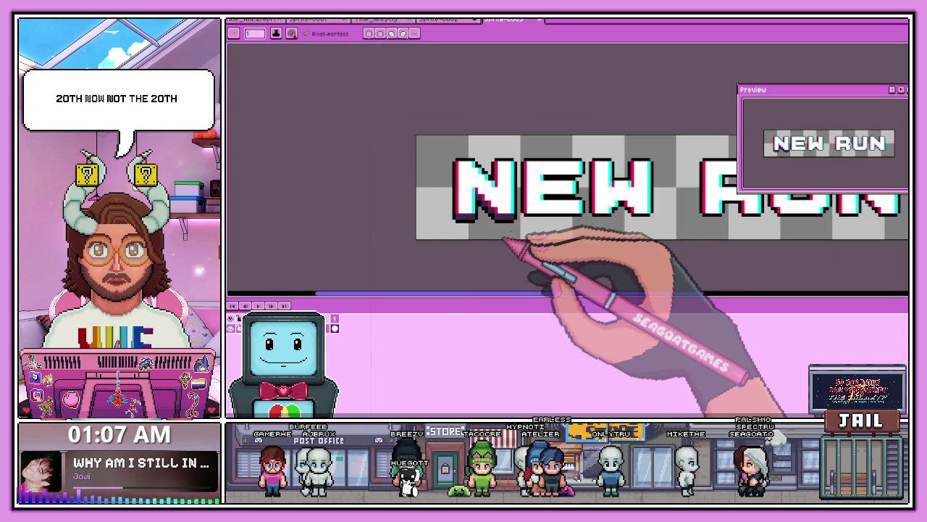
{"action": "scroll", "coordinate": [500, 245], "scroll_direction": "up", "scroll_amount": 2}
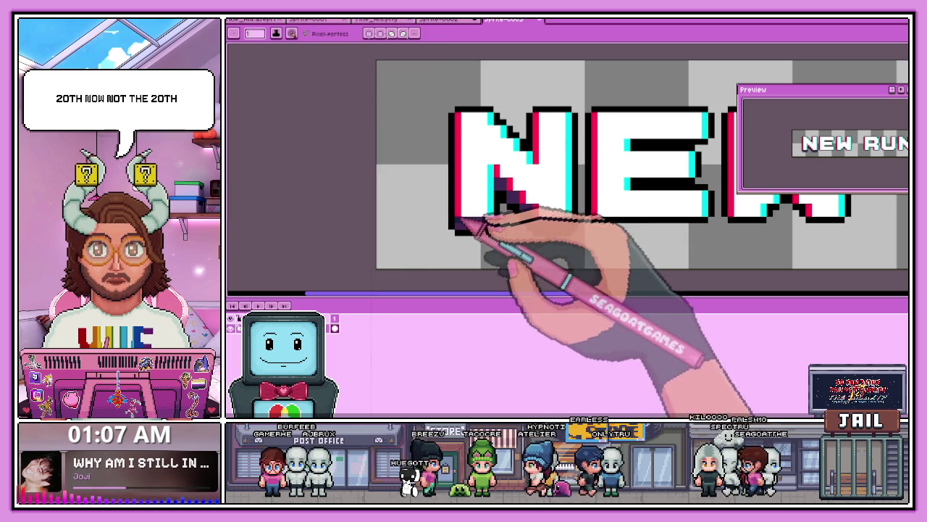
{"action": "scroll", "coordinate": [475, 227], "scroll_direction": "up", "scroll_amount": 3}
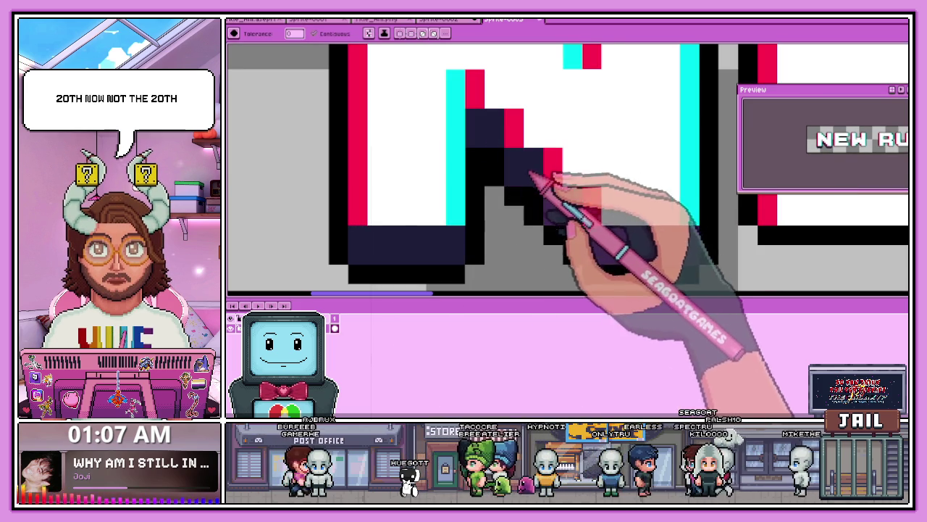
{"action": "scroll", "coordinate": [550, 242], "scroll_direction": "down", "scroll_amount": 3}
{"action": "scroll", "coordinate": [530, 239], "scroll_direction": "down", "scroll_amount": 2}
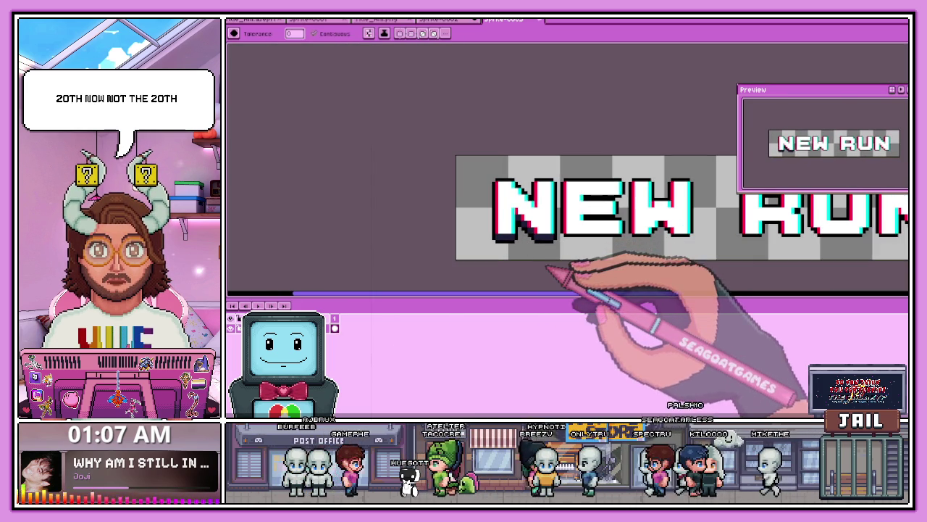
{"action": "scroll", "coordinate": [536, 250], "scroll_direction": "up", "scroll_amount": 1}
{"action": "scroll", "coordinate": [484, 221], "scroll_direction": "up", "scroll_amount": 2}
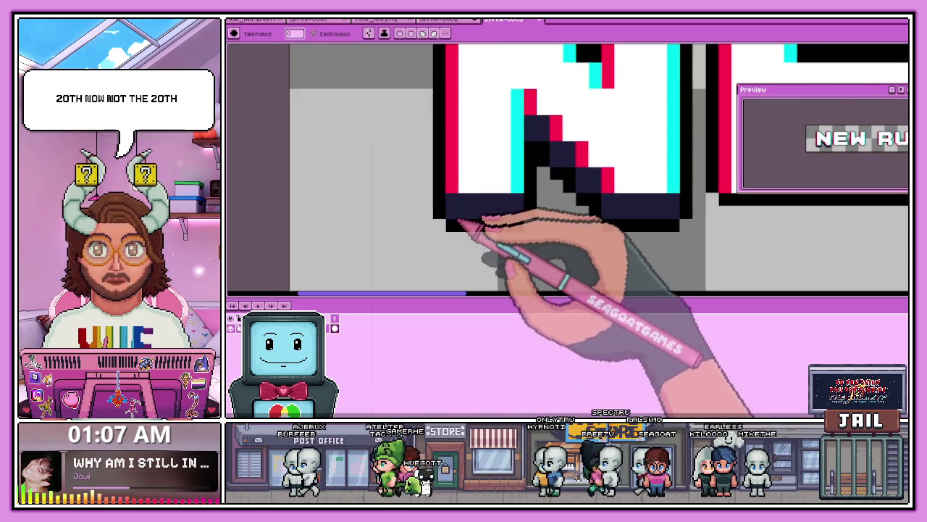
{"action": "scroll", "coordinate": [497, 238], "scroll_direction": "down", "scroll_amount": 2}
{"action": "scroll", "coordinate": [464, 221], "scroll_direction": "up", "scroll_amount": 2}
{"action": "scroll", "coordinate": [463, 221], "scroll_direction": "up", "scroll_amount": 2}
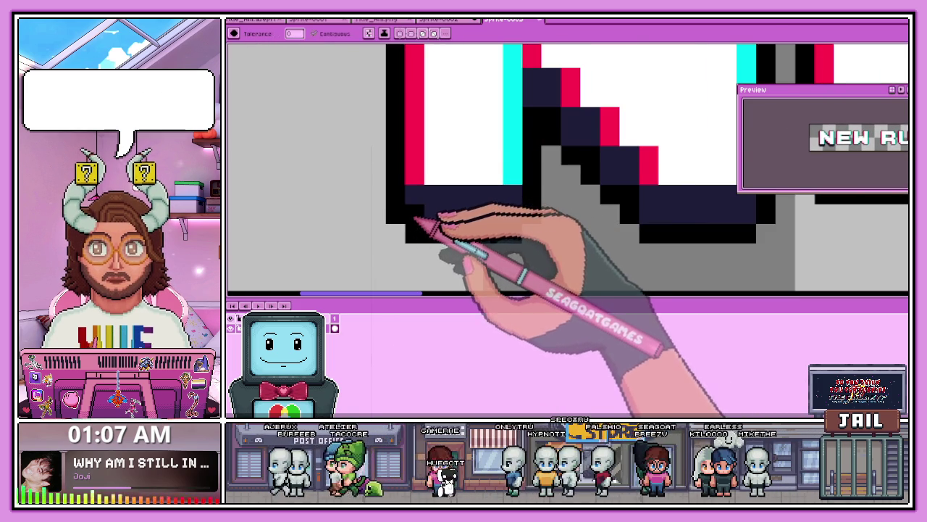
{"action": "scroll", "coordinate": [507, 218], "scroll_direction": "down", "scroll_amount": 1}
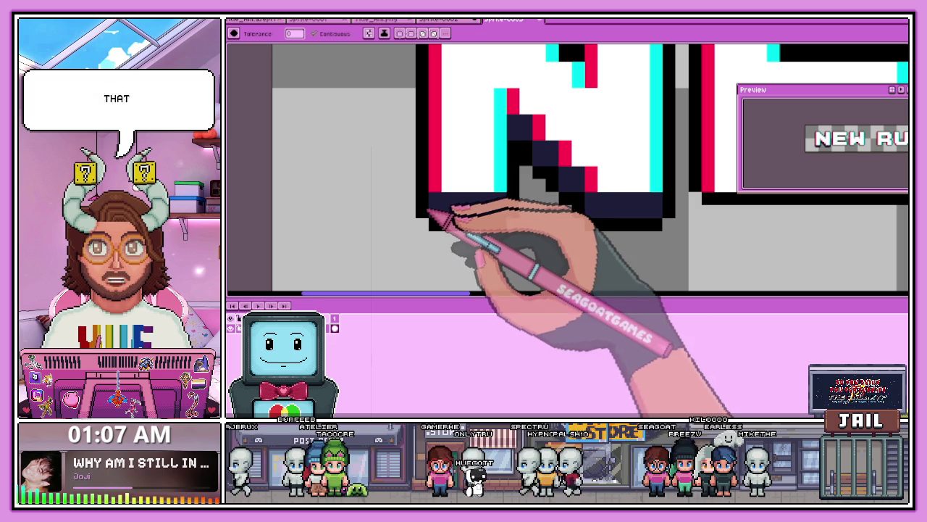
{"action": "left_click", "coordinate": [461, 160]}
{"action": "key", "text": "ctrl+z"}
{"action": "key", "text": "b"}
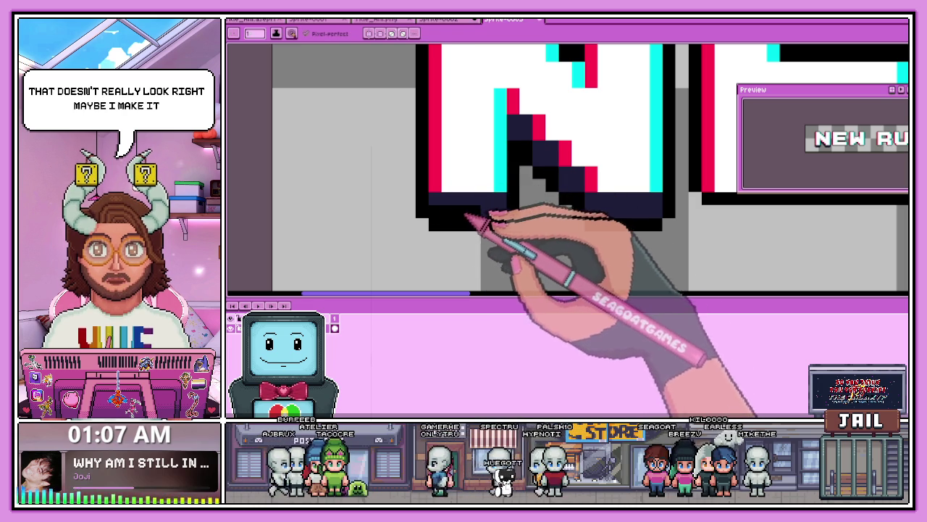
{"action": "key", "text": "e"}
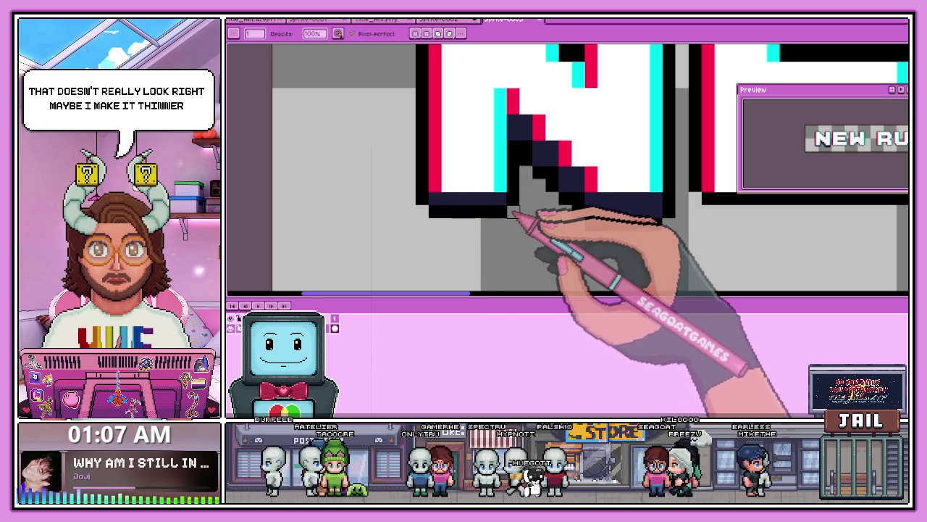
{"action": "scroll", "coordinate": [578, 198], "scroll_direction": "up", "scroll_amount": 1}
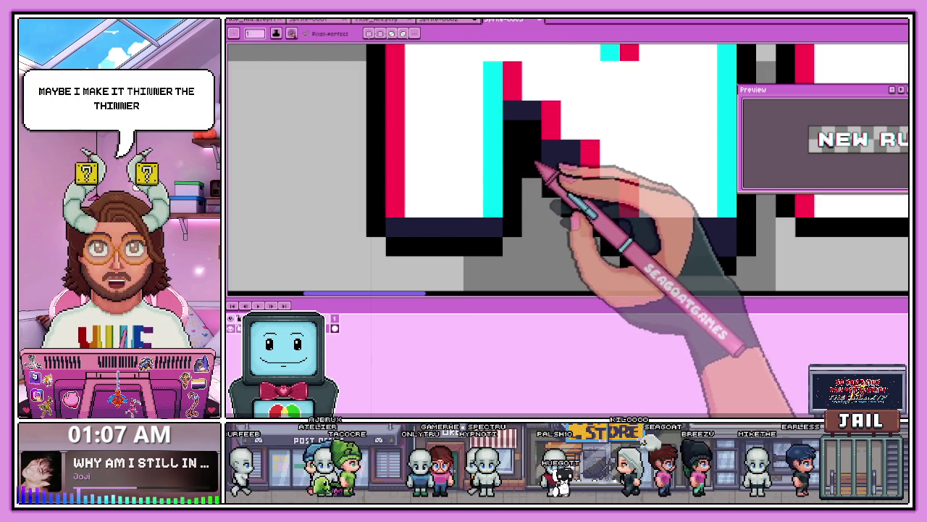
{"action": "scroll", "coordinate": [539, 178], "scroll_direction": "down", "scroll_amount": 1}
{"action": "key", "text": "b"}
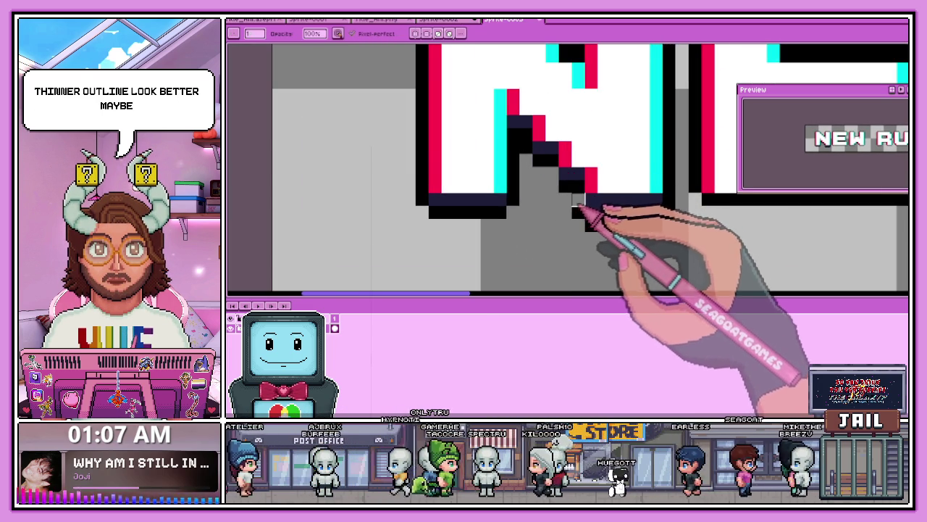
{"action": "left_click_drag", "start_coordinate": [596, 217], "coordinate": [641, 214]}
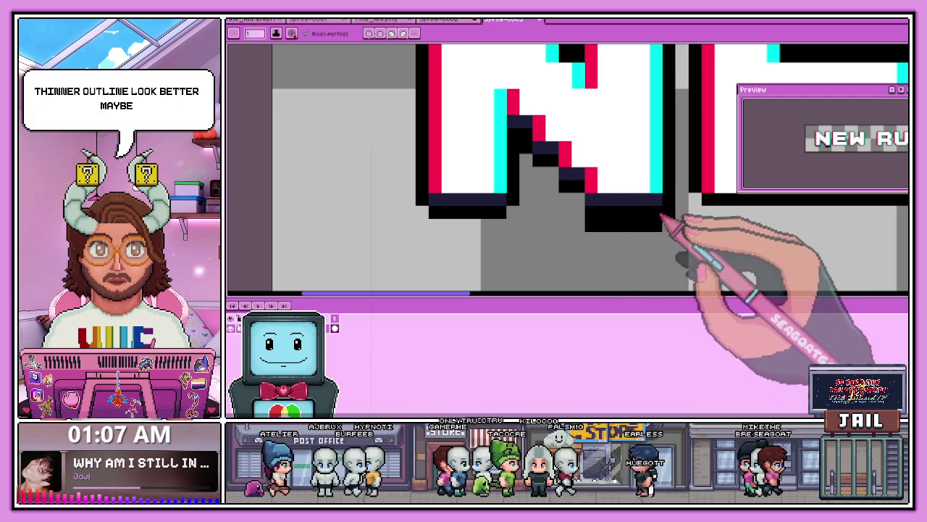
{"action": "key", "text": "e"}
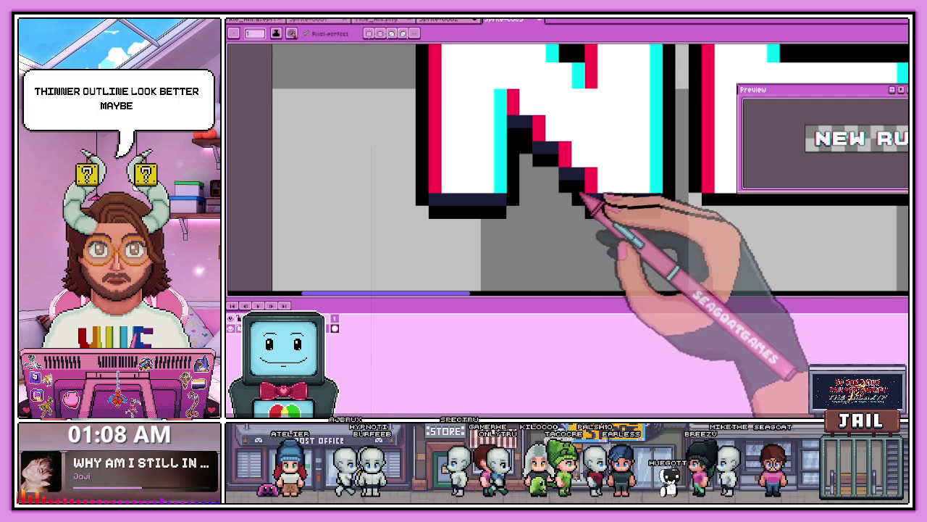
{"action": "scroll", "coordinate": [590, 174], "scroll_direction": "down", "scroll_amount": 2}
{"action": "scroll", "coordinate": [569, 210], "scroll_direction": "down", "scroll_amount": 3}
{"action": "scroll", "coordinate": [547, 235], "scroll_direction": "down", "scroll_amount": 3}
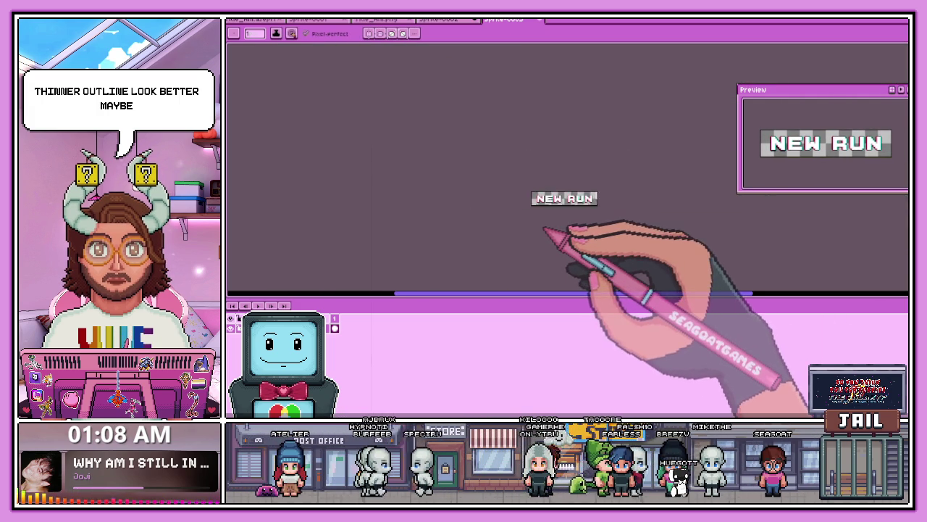
{"action": "scroll", "coordinate": [556, 216], "scroll_direction": "up", "scroll_amount": 3}
{"action": "scroll", "coordinate": [551, 209], "scroll_direction": "up", "scroll_amount": 2}
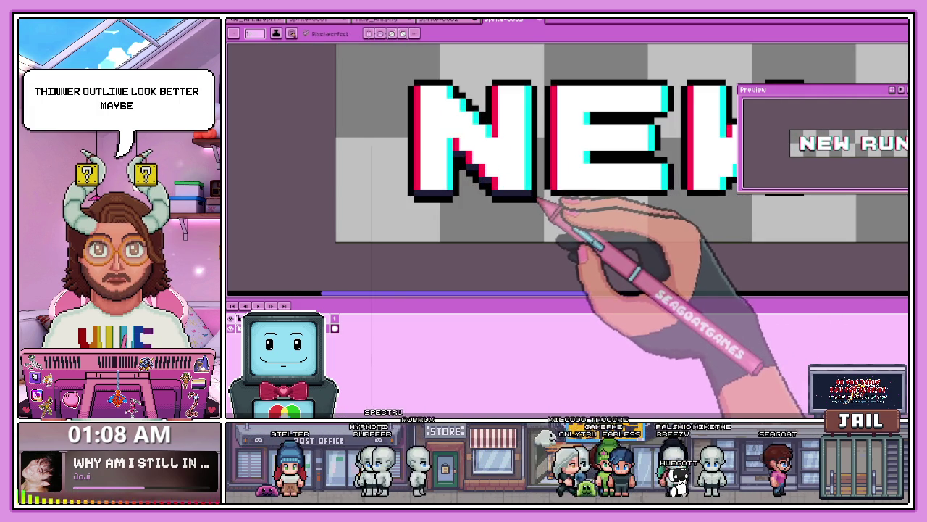
{"action": "scroll", "coordinate": [436, 208], "scroll_direction": "down", "scroll_amount": 1}
{"action": "scroll", "coordinate": [436, 210], "scroll_direction": "up", "scroll_amount": 1}
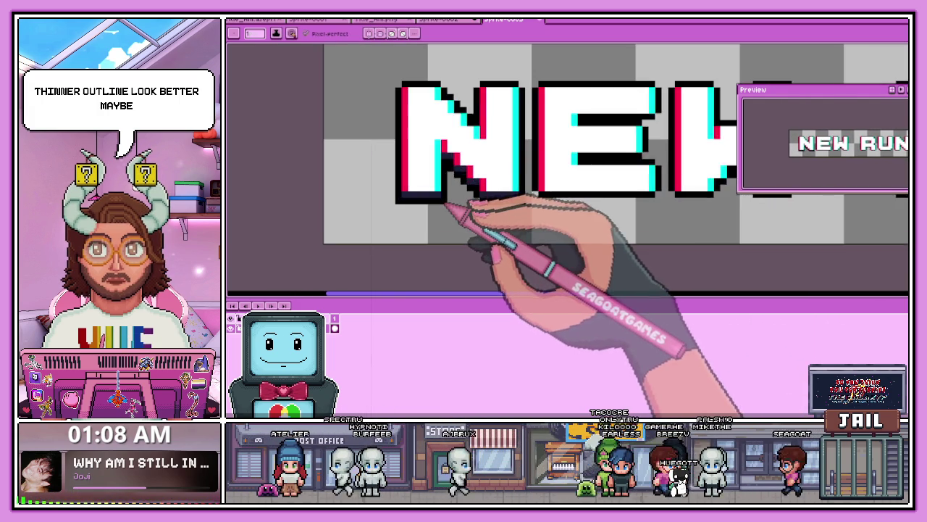
{"action": "scroll", "coordinate": [465, 239], "scroll_direction": "down", "scroll_amount": 3}
{"action": "scroll", "coordinate": [455, 223], "scroll_direction": "up", "scroll_amount": 2}
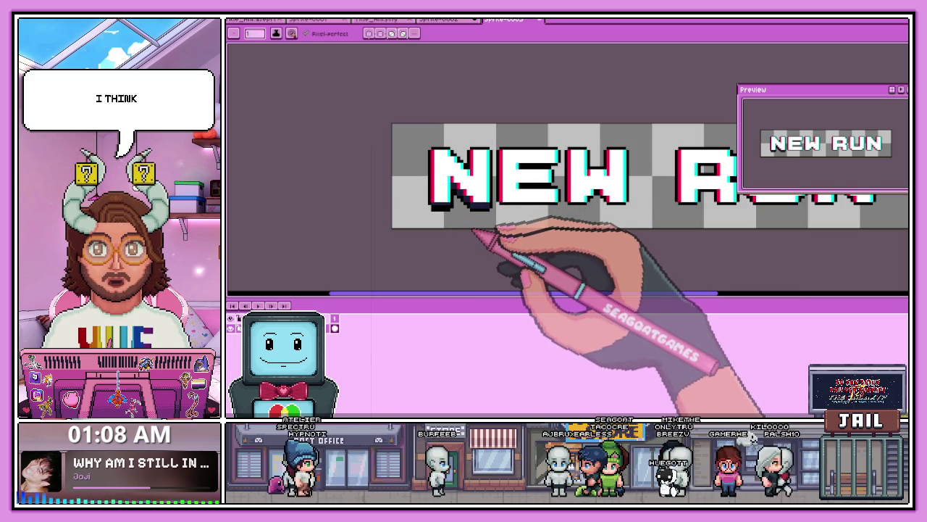
{"action": "scroll", "coordinate": [470, 228], "scroll_direction": "down", "scroll_amount": 2}
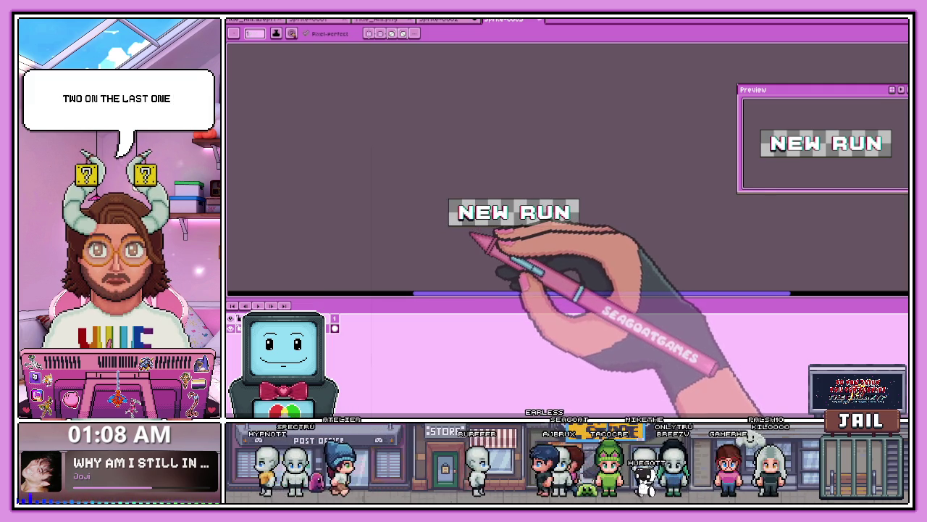
{"action": "scroll", "coordinate": [471, 235], "scroll_direction": "up", "scroll_amount": 2}
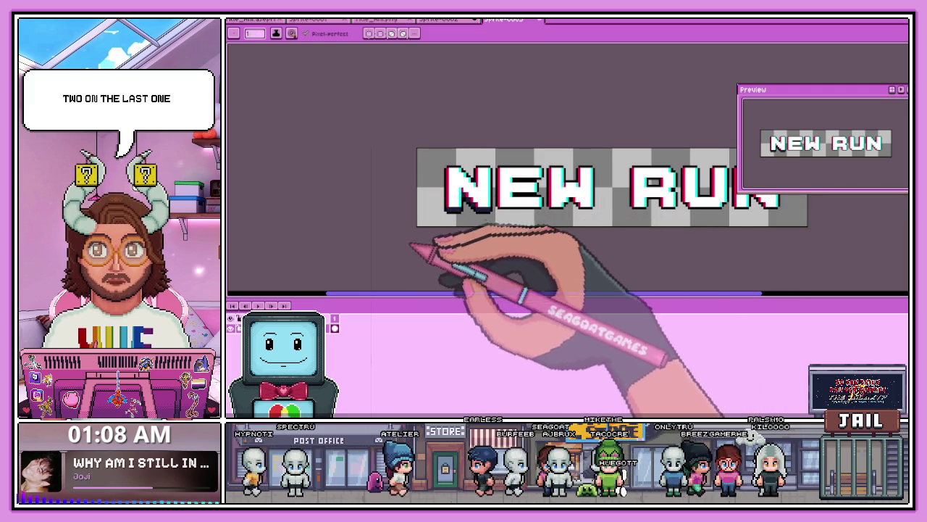
{"action": "scroll", "coordinate": [467, 210], "scroll_direction": "up", "scroll_amount": 2}
{"action": "scroll", "coordinate": [469, 212], "scroll_direction": "up", "scroll_amount": 3}
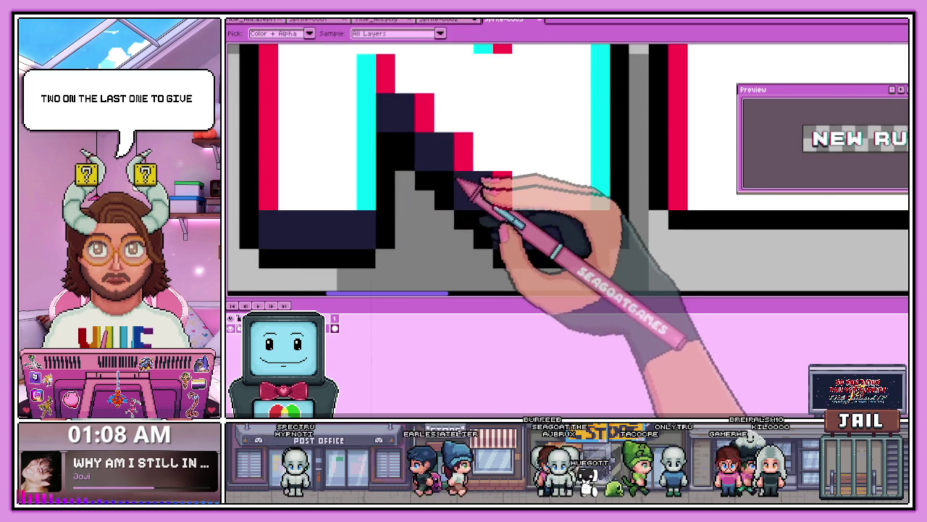
{"action": "scroll", "coordinate": [443, 192], "scroll_direction": "down", "scroll_amount": 4}
{"action": "scroll", "coordinate": [449, 217], "scroll_direction": "up", "scroll_amount": 2}
{"action": "scroll", "coordinate": [452, 232], "scroll_direction": "down", "scroll_amount": 2}
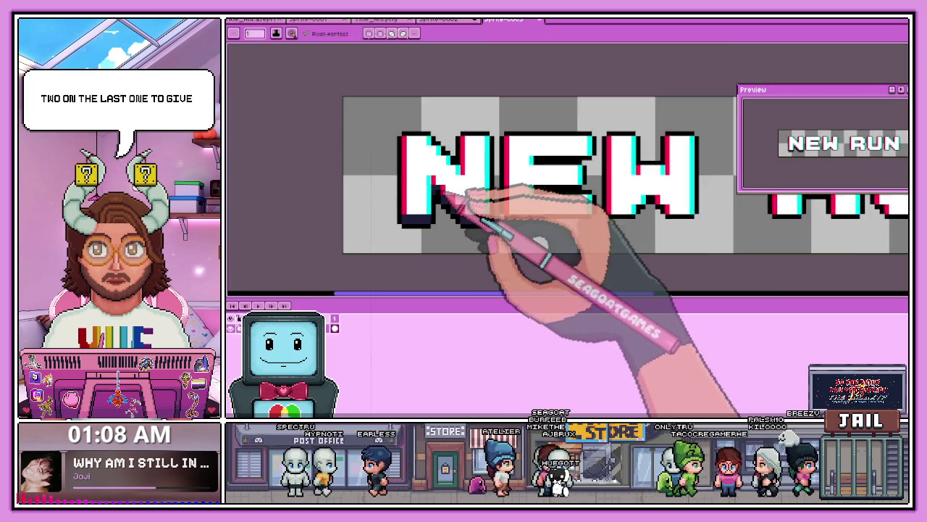
{"action": "scroll", "coordinate": [455, 235], "scroll_direction": "down", "scroll_amount": 1}
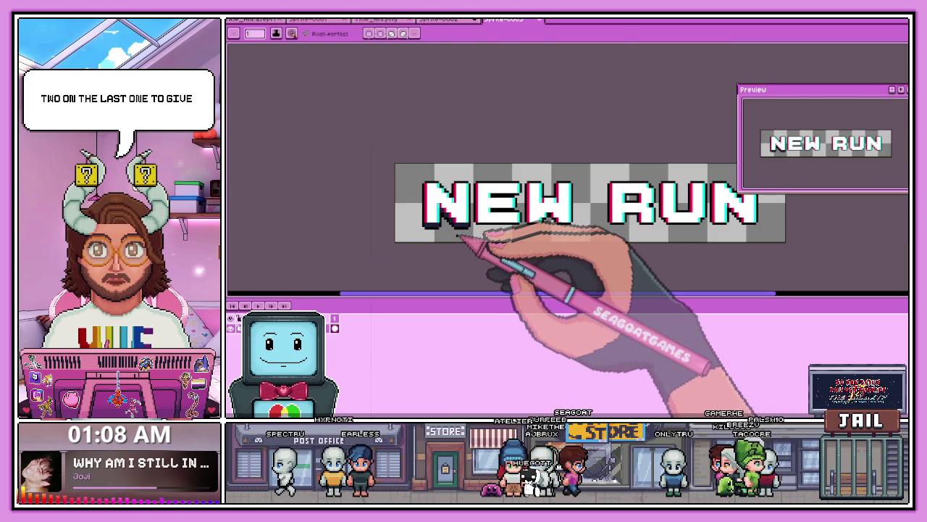
{"action": "scroll", "coordinate": [456, 199], "scroll_direction": "up", "scroll_amount": 1}
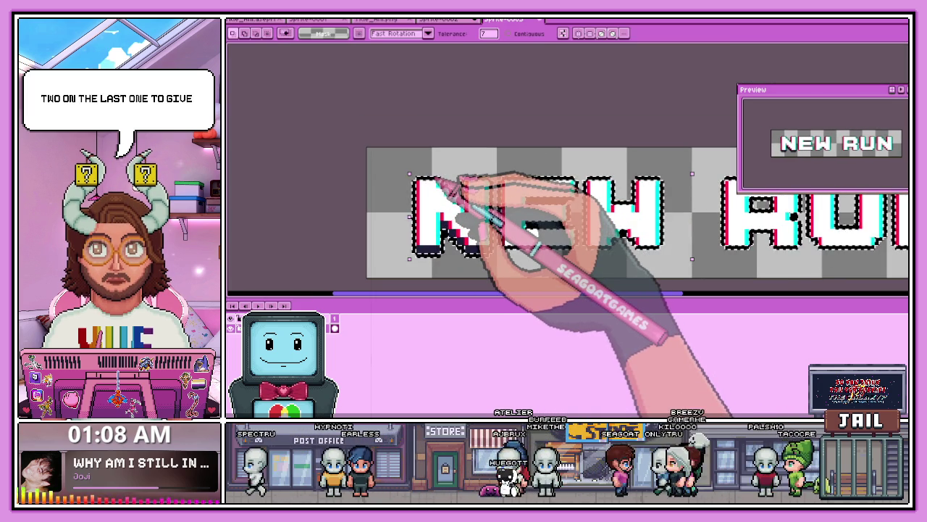
{"action": "key", "text": "ctrl+d"}
{"action": "scroll", "coordinate": [440, 224], "scroll_direction": "up", "scroll_amount": 1}
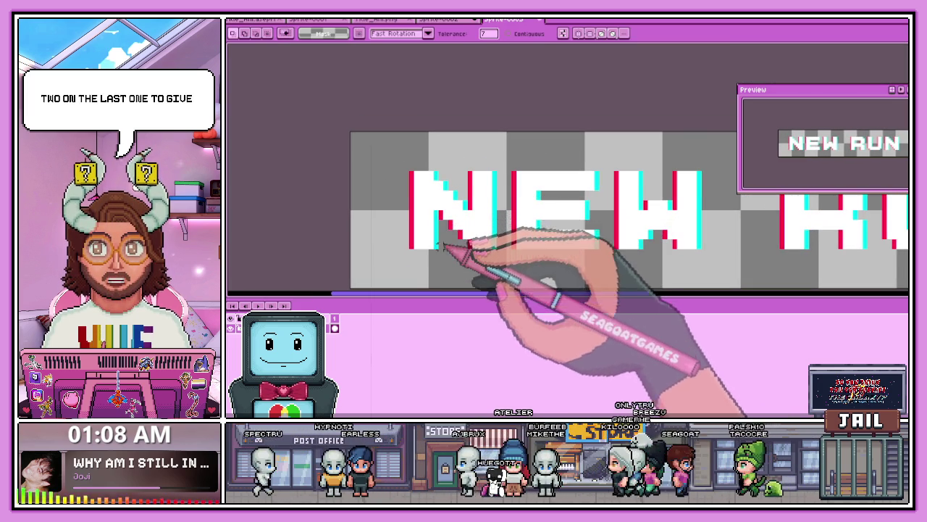
{"action": "scroll", "coordinate": [444, 245], "scroll_direction": "down", "scroll_amount": 1}
{"action": "key", "text": "shift+o"}
{"action": "left_click", "coordinate": [638, 153]}
{"action": "left_click", "coordinate": [625, 167]}
{"action": "left_click", "coordinate": [637, 180]}
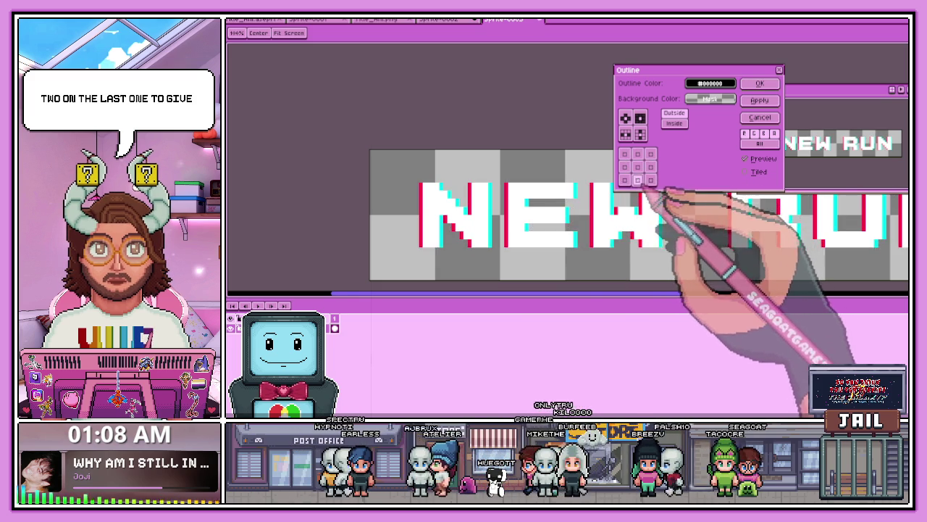
{"action": "scroll", "coordinate": [616, 192], "scroll_direction": "down", "scroll_amount": 1}
{"action": "scroll", "coordinate": [505, 207], "scroll_direction": "down", "scroll_amount": 1}
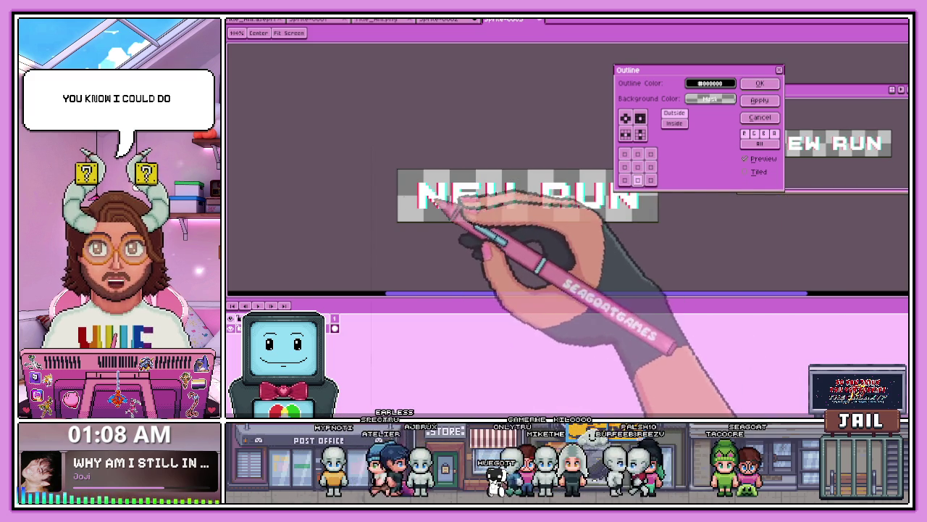
{"action": "left_click", "coordinate": [710, 99]}
{"action": "left_click", "coordinate": [696, 98]}
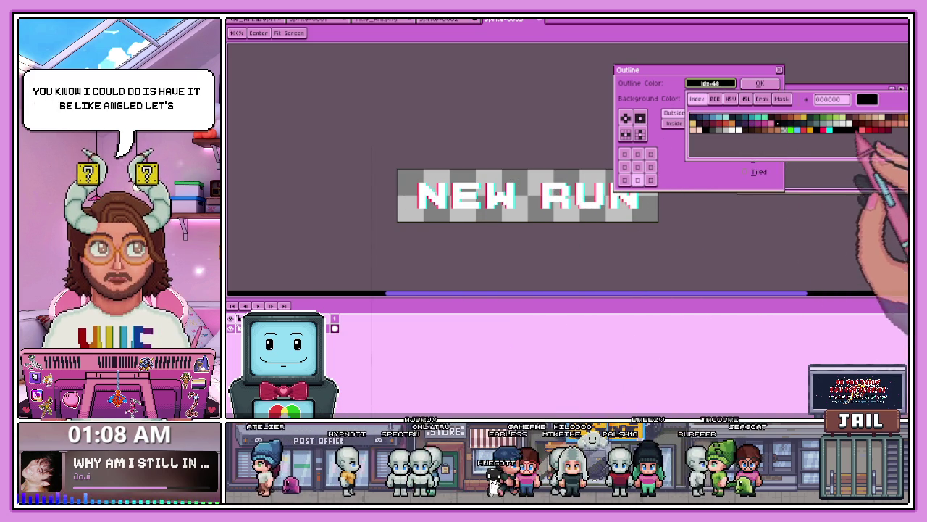
{"action": "left_click", "coordinate": [782, 99]}
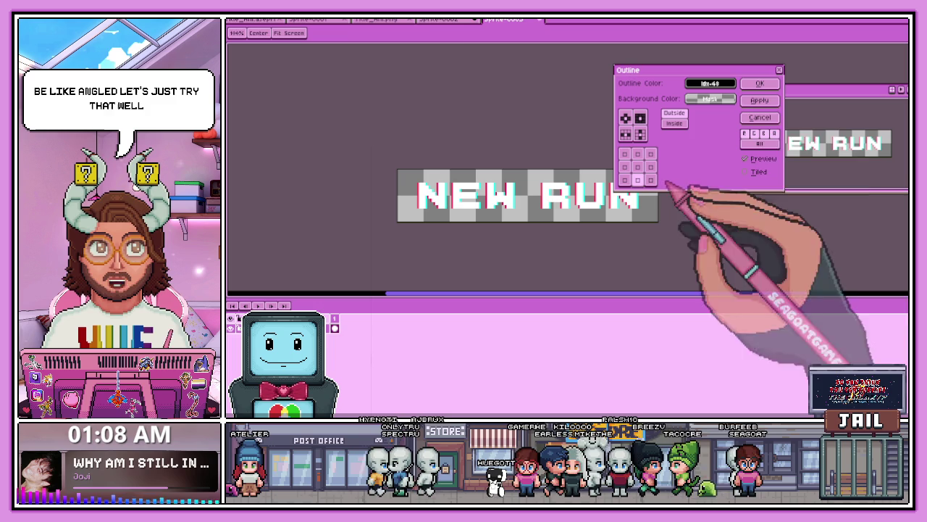
{"action": "left_click", "coordinate": [760, 117]}
{"action": "key", "text": "ctrl+z"}
{"action": "key", "text": "m"}
{"action": "scroll", "coordinate": [517, 228], "scroll_direction": "down", "scroll_amount": 1}
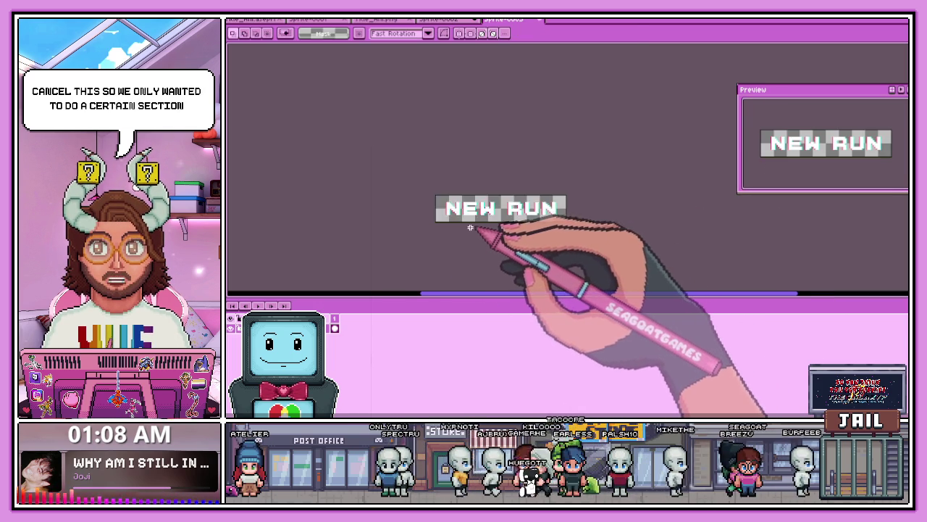
{"action": "scroll", "coordinate": [510, 228], "scroll_direction": "up", "scroll_amount": 1}
Step: Select NEW and set the outline to dark navy palette colour idx-42 with a masked background
{"action": "left_click_drag", "start_coordinate": [416, 174], "coordinate": [522, 218]}
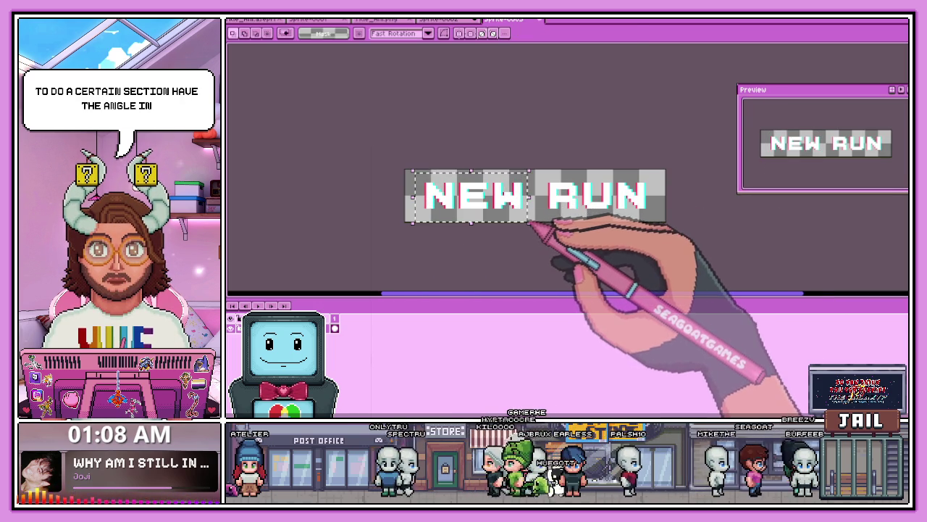
{"action": "key", "text": "shift+o"}
{"action": "scroll", "coordinate": [557, 201], "scroll_direction": "up", "scroll_amount": 1}
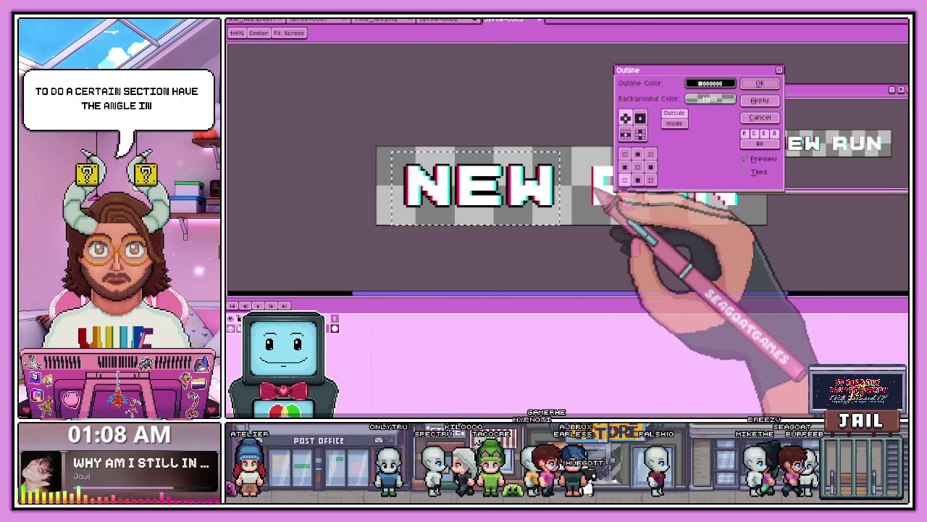
{"action": "left_click", "coordinate": [713, 99]}
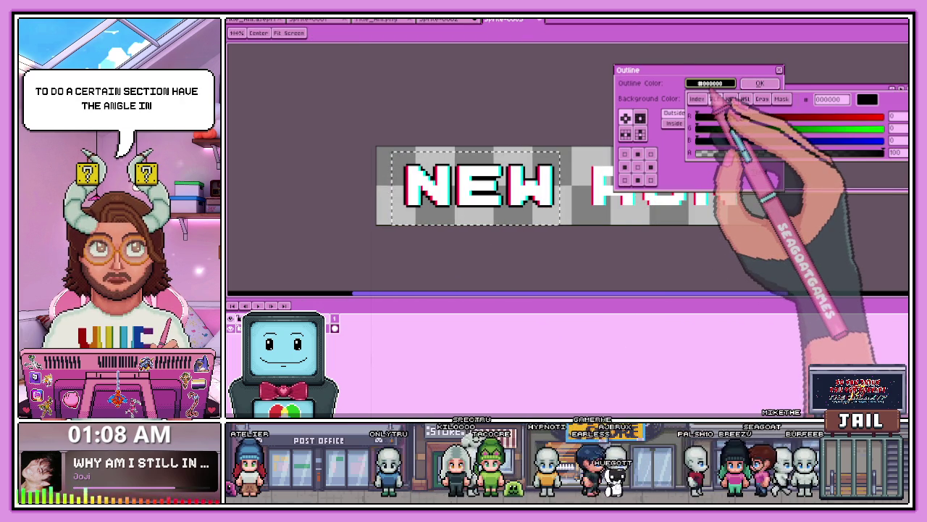
{"action": "left_click", "coordinate": [696, 98]}
{"action": "left_click", "coordinate": [558, 207]}
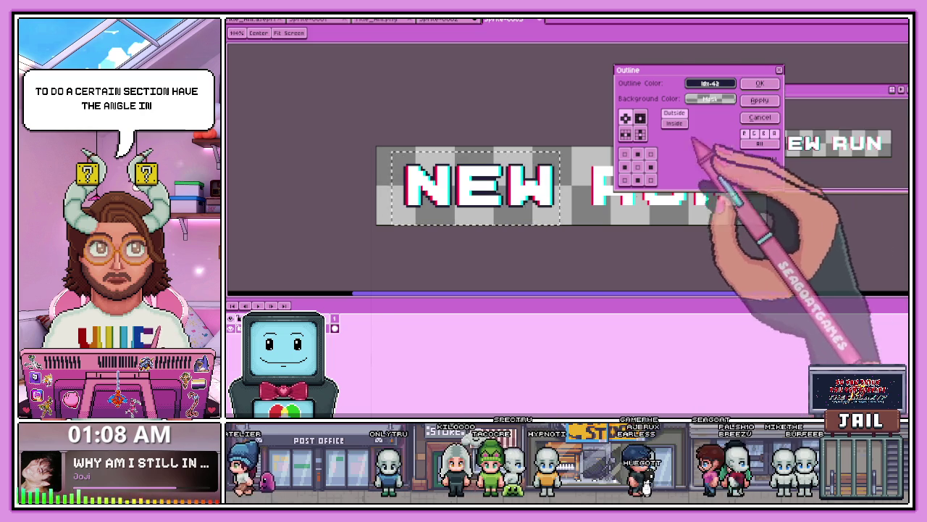
{"action": "scroll", "coordinate": [439, 186], "scroll_direction": "up", "scroll_amount": 1}
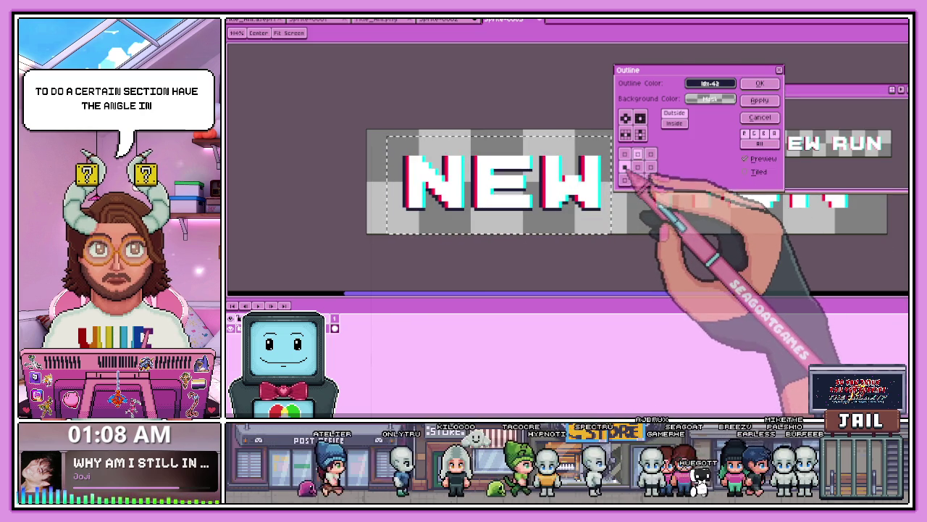
Step: Limit the outline to the bottom matrix cells, apply it beneath NEW, and select RUN
{"action": "left_click", "coordinate": [637, 179]}
{"action": "scroll", "coordinate": [572, 206], "scroll_direction": "down", "scroll_amount": 1}
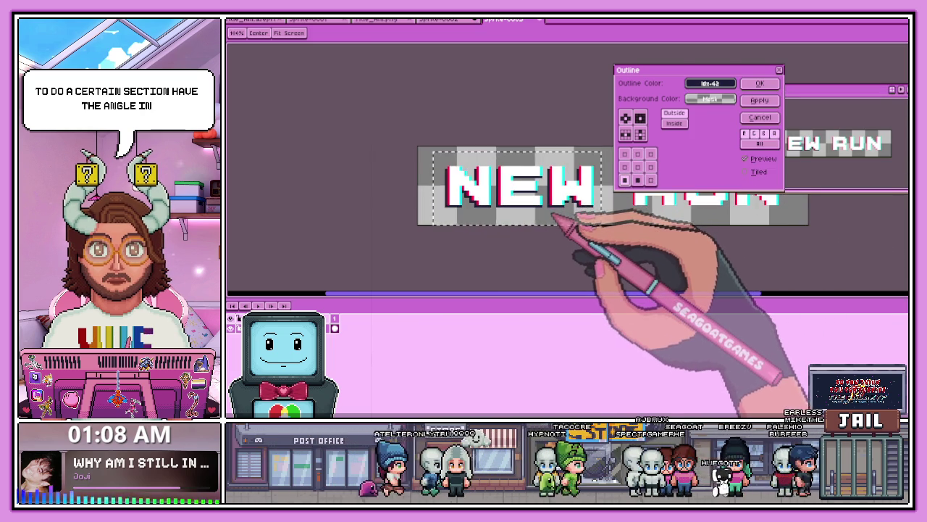
{"action": "scroll", "coordinate": [552, 217], "scroll_direction": "down", "scroll_amount": 1}
{"action": "scroll", "coordinate": [536, 218], "scroll_direction": "up", "scroll_amount": 1}
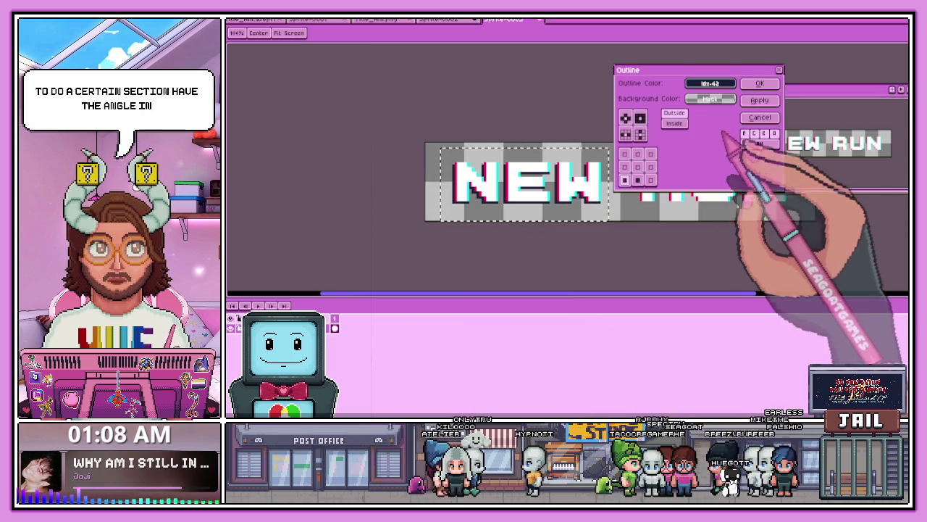
{"action": "left_click", "coordinate": [759, 100]}
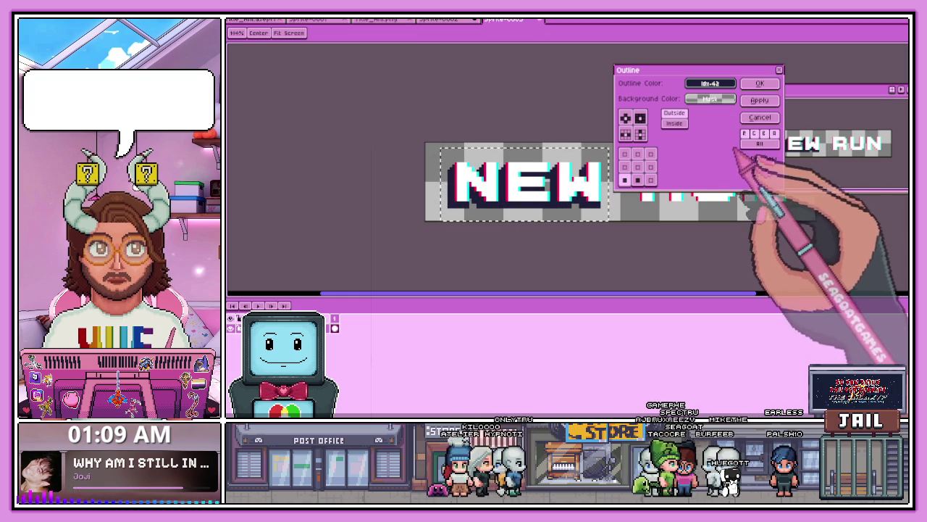
{"action": "left_click", "coordinate": [759, 117]}
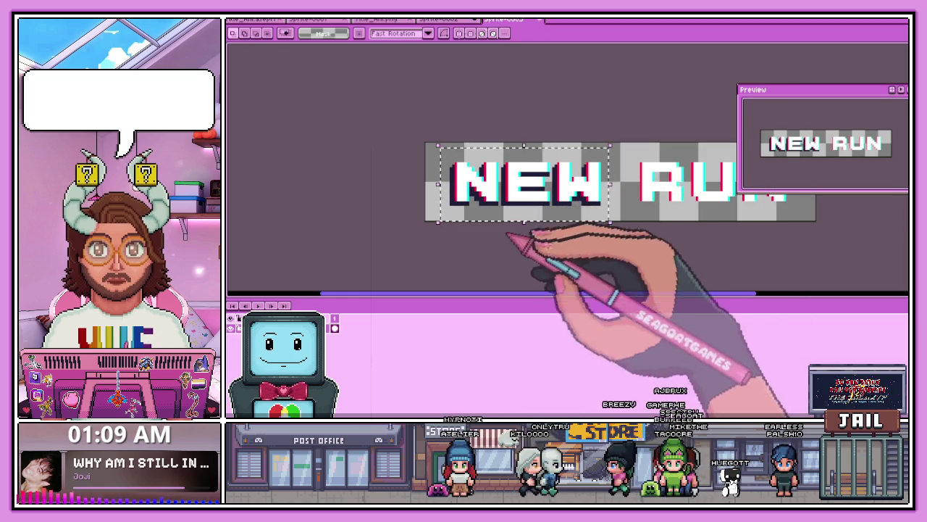
{"action": "scroll", "coordinate": [544, 232], "scroll_direction": "down", "scroll_amount": 1}
{"action": "scroll", "coordinate": [594, 217], "scroll_direction": "up", "scroll_amount": 1}
{"action": "left_click_drag", "start_coordinate": [593, 201], "coordinate": [678, 223]}
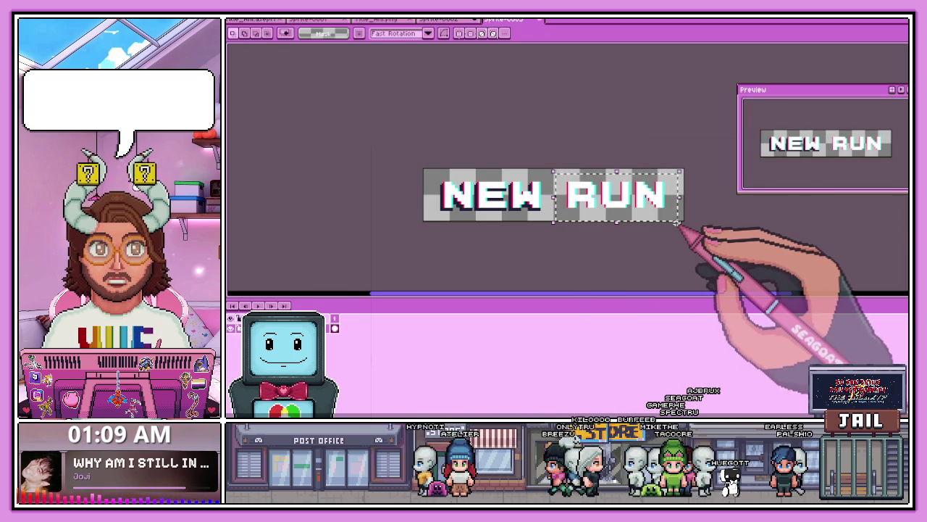
Step: Outline the RUN letters with a dark colour picked from the palette
{"action": "key", "text": "shift+o"}
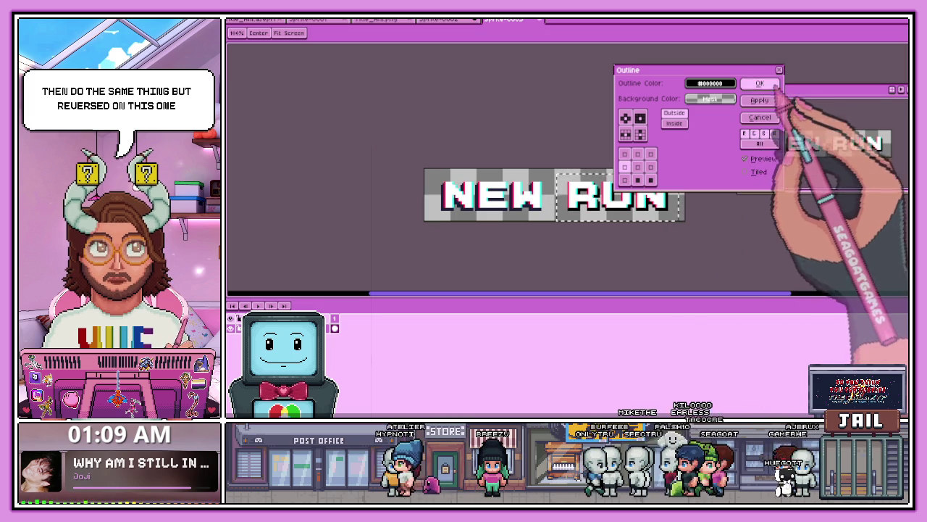
{"action": "scroll", "coordinate": [457, 214], "scroll_direction": "up", "scroll_amount": 2}
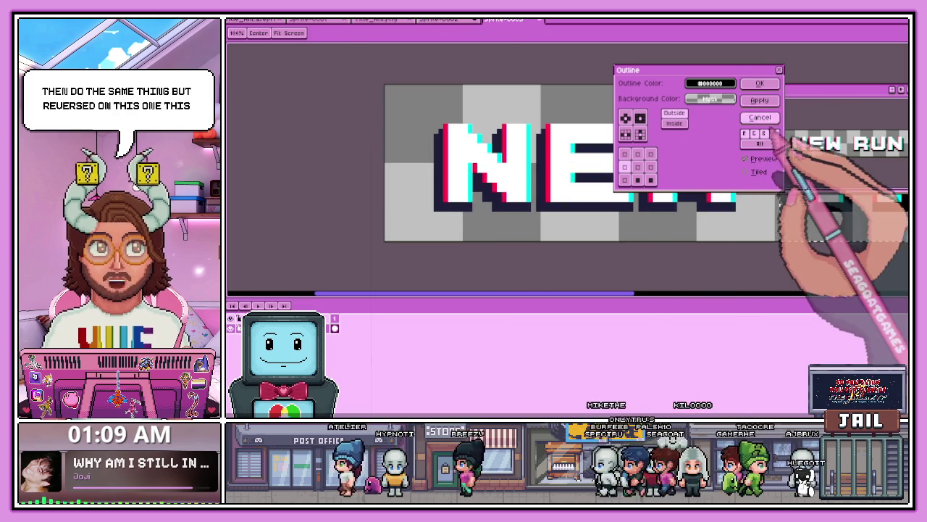
{"action": "left_click", "coordinate": [760, 117]}
{"action": "scroll", "coordinate": [652, 217], "scroll_direction": "down", "scroll_amount": 2}
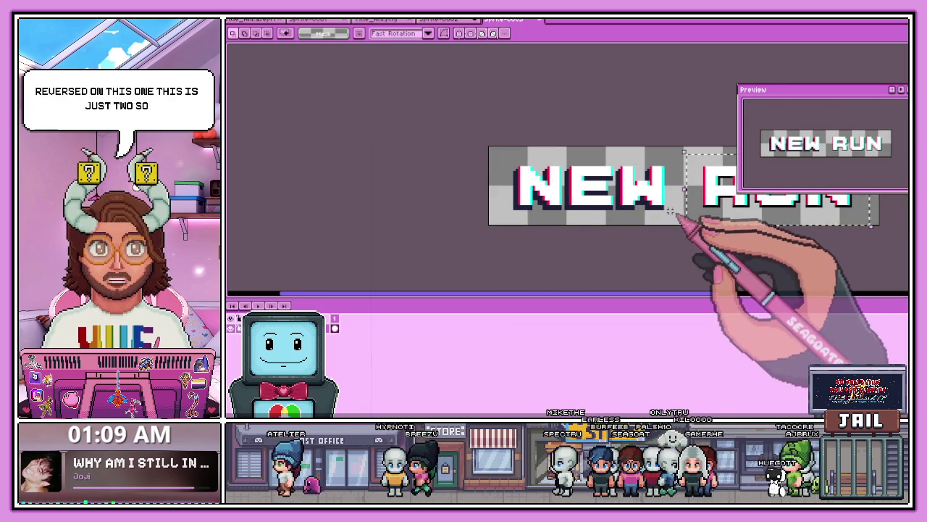
{"action": "key", "text": "ctrl+shift+o"}
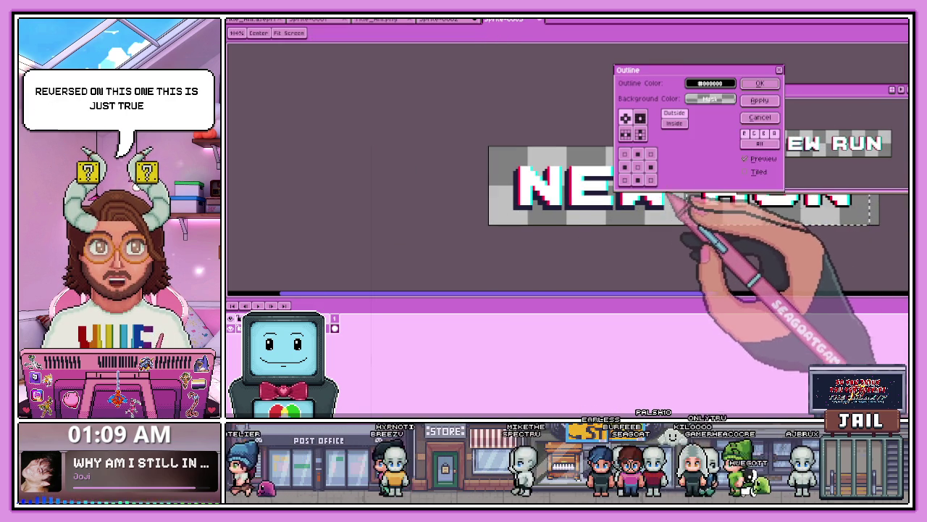
{"action": "left_click", "coordinate": [710, 83]}
{"action": "left_click", "coordinate": [697, 99]}
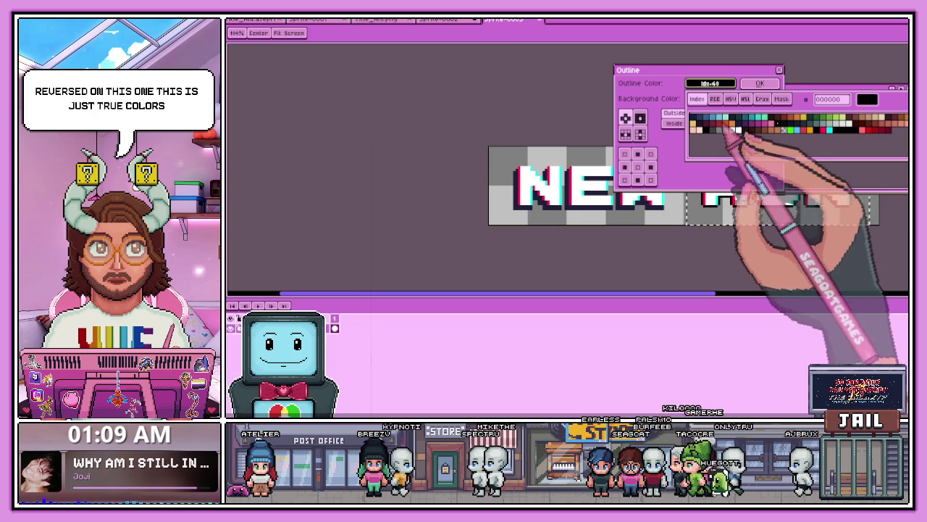
{"action": "left_click", "coordinate": [634, 174]}
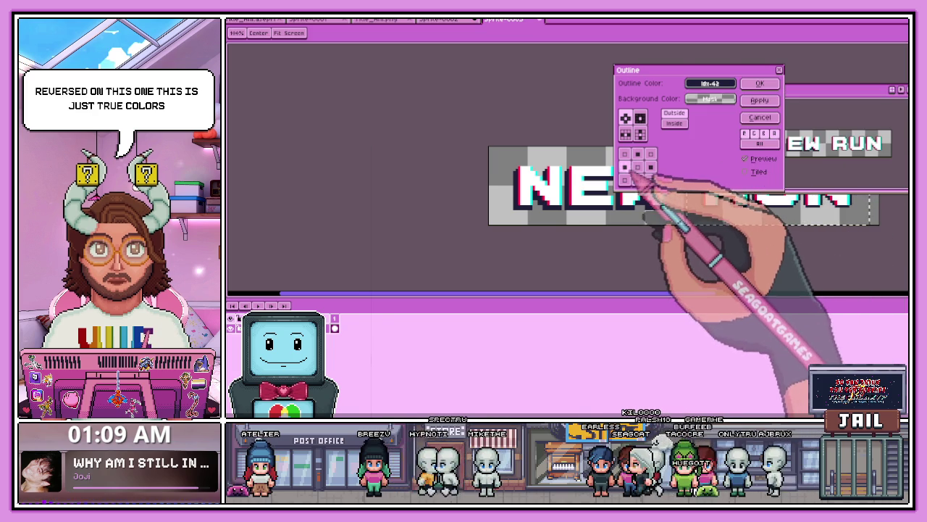
{"action": "left_click", "coordinate": [760, 101]}
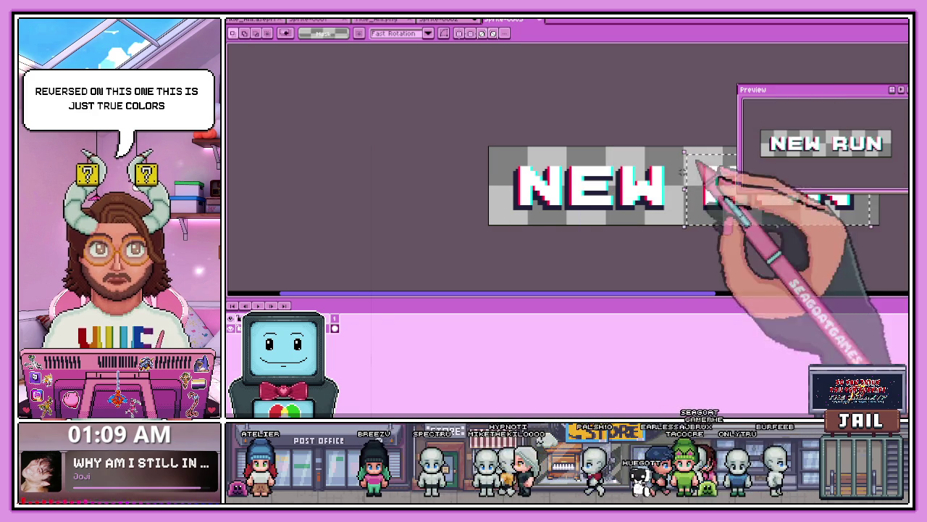
{"action": "scroll", "coordinate": [616, 246], "scroll_direction": "down", "scroll_amount": 1}
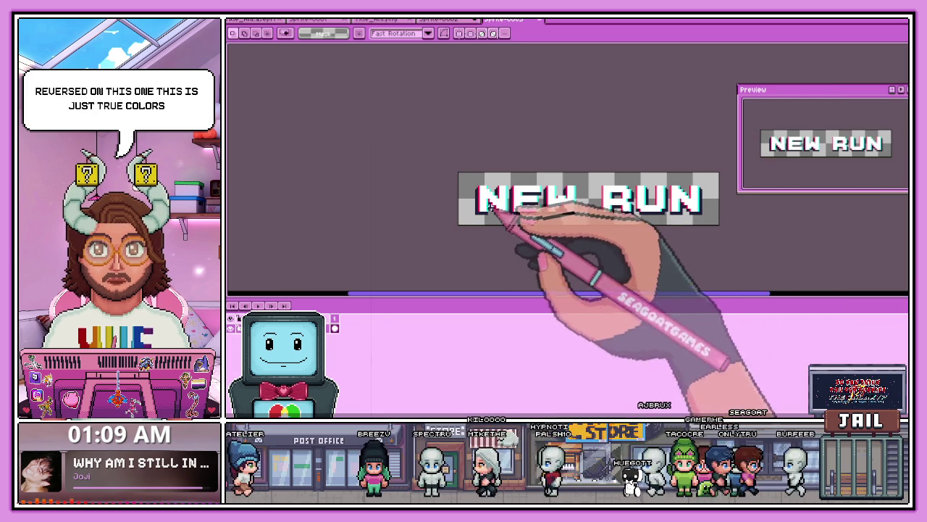
Step: Select the whole NEW RUN sprite and give it a black outline
{"action": "left_click_drag", "start_coordinate": [466, 187], "coordinate": [716, 230]}
{"action": "key", "text": "shift+o"}
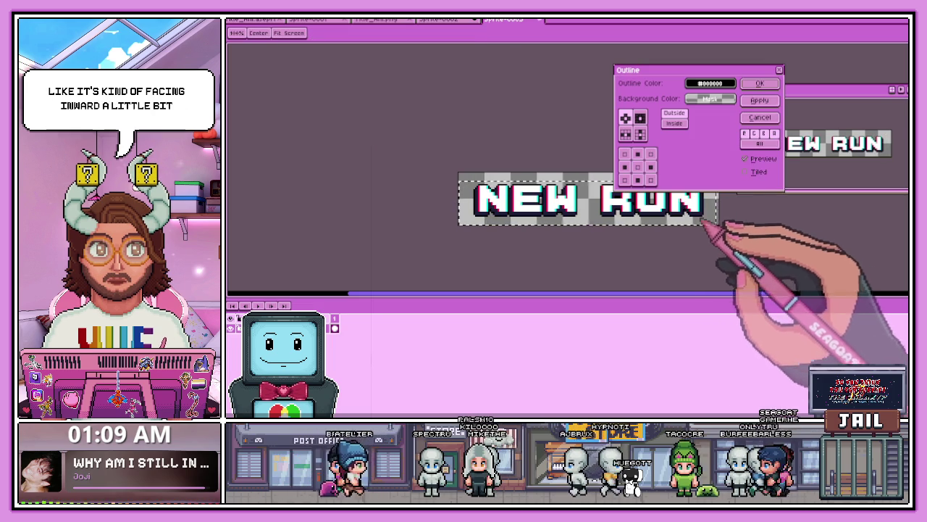
{"action": "left_click", "coordinate": [759, 84]}
Step: Switch to the galaxy title animation file and play it from the start
{"action": "scroll", "coordinate": [559, 250], "scroll_direction": "down", "scroll_amount": 2}
{"action": "scroll", "coordinate": [586, 217], "scroll_direction": "up", "scroll_amount": 1}
{"action": "scroll", "coordinate": [556, 229], "scroll_direction": "up", "scroll_amount": 1}
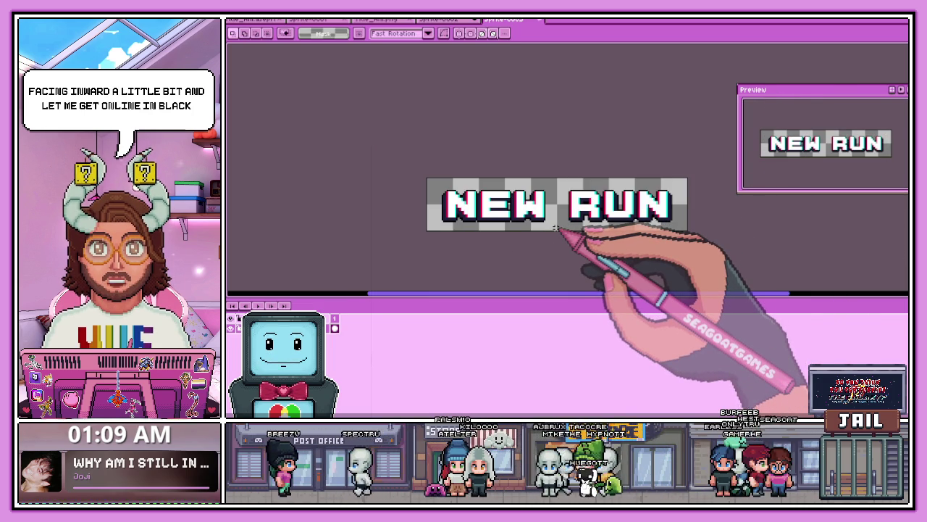
{"action": "scroll", "coordinate": [536, 221], "scroll_direction": "up", "scroll_amount": 1}
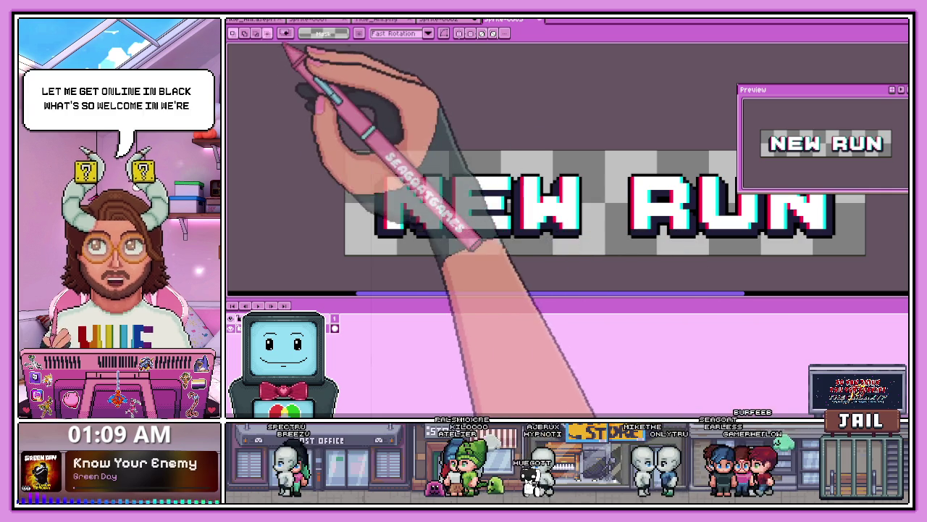
{"action": "left_click", "coordinate": [281, 19]}
{"action": "key", "text": "Return"}
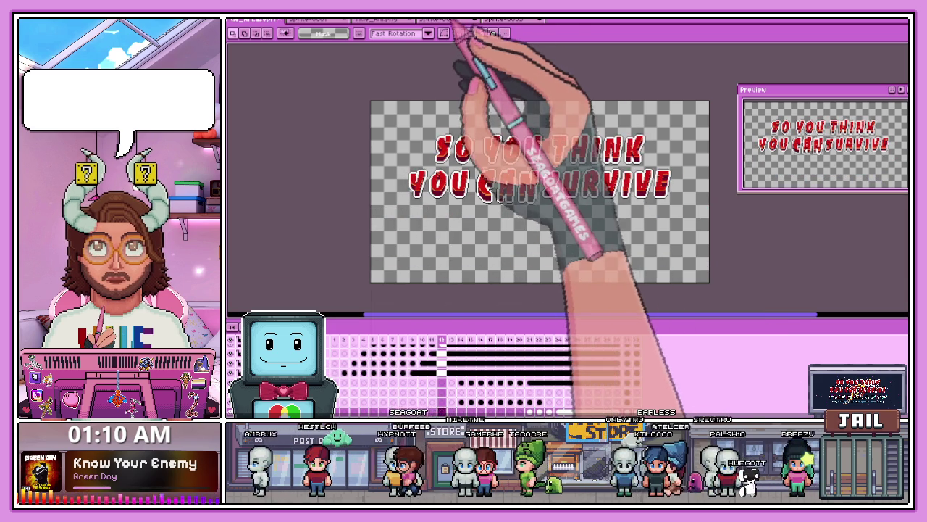
Step: Return to the NEW RUN sprite, pick the Magic Wand, and clear the selection
{"action": "left_click", "coordinate": [507, 20]}
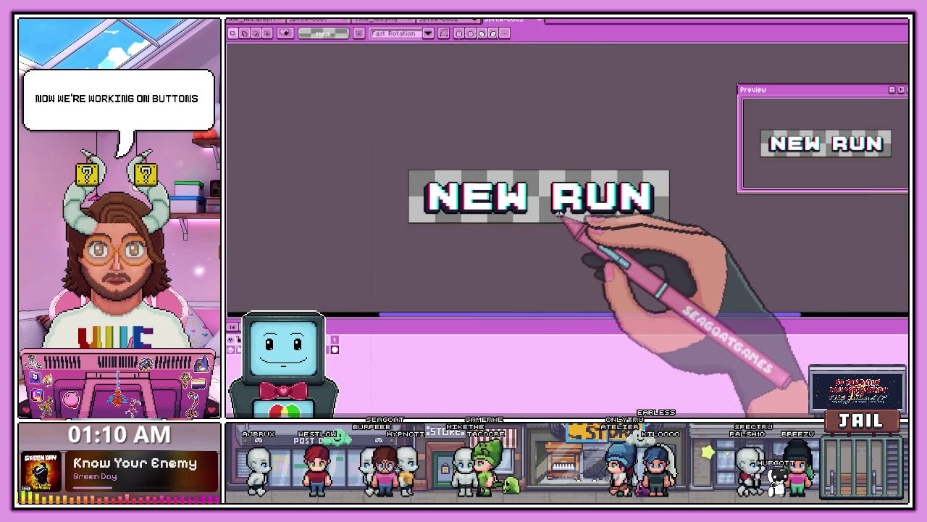
{"action": "scroll", "coordinate": [555, 249], "scroll_direction": "up", "scroll_amount": 1}
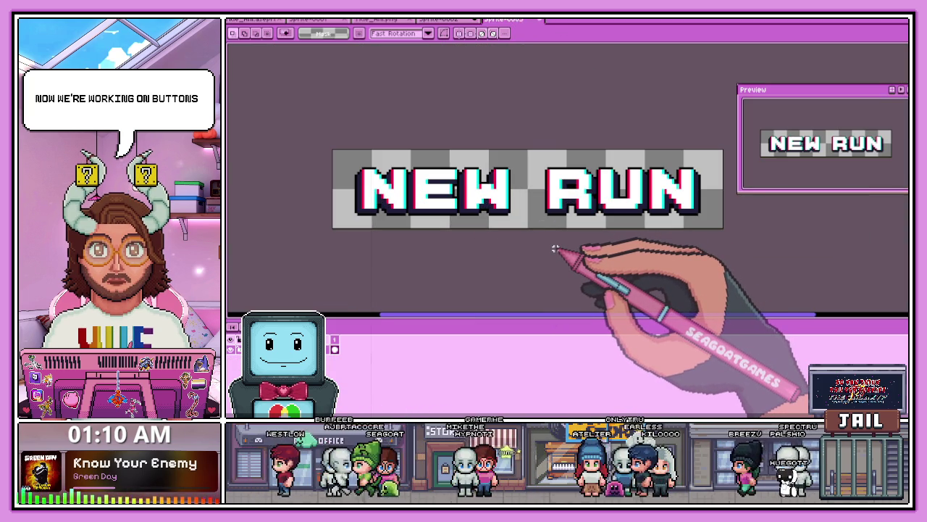
{"action": "scroll", "coordinate": [499, 233], "scroll_direction": "down", "scroll_amount": 3}
{"action": "scroll", "coordinate": [500, 222], "scroll_direction": "up", "scroll_amount": 1}
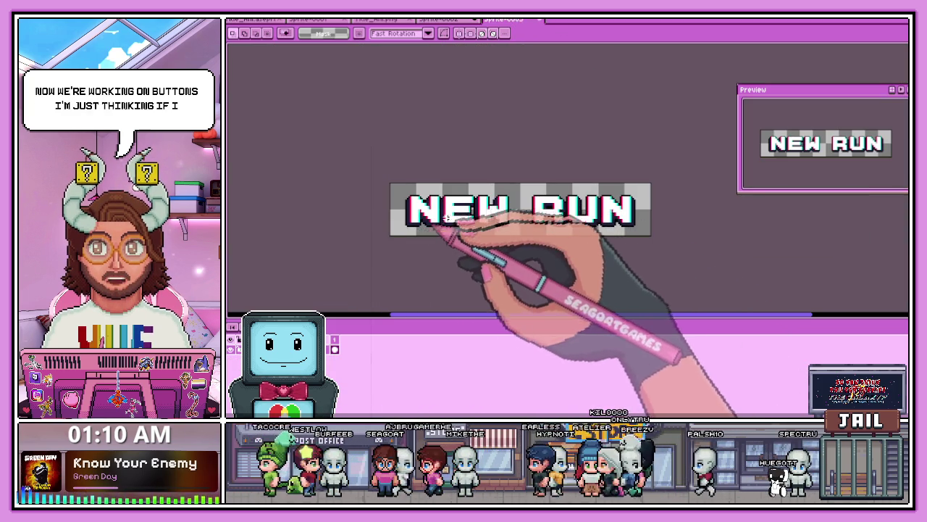
{"action": "scroll", "coordinate": [438, 217], "scroll_direction": "down", "scroll_amount": 3}
{"action": "scroll", "coordinate": [460, 226], "scroll_direction": "up", "scroll_amount": 3}
{"action": "scroll", "coordinate": [461, 225], "scroll_direction": "up", "scroll_amount": 1}
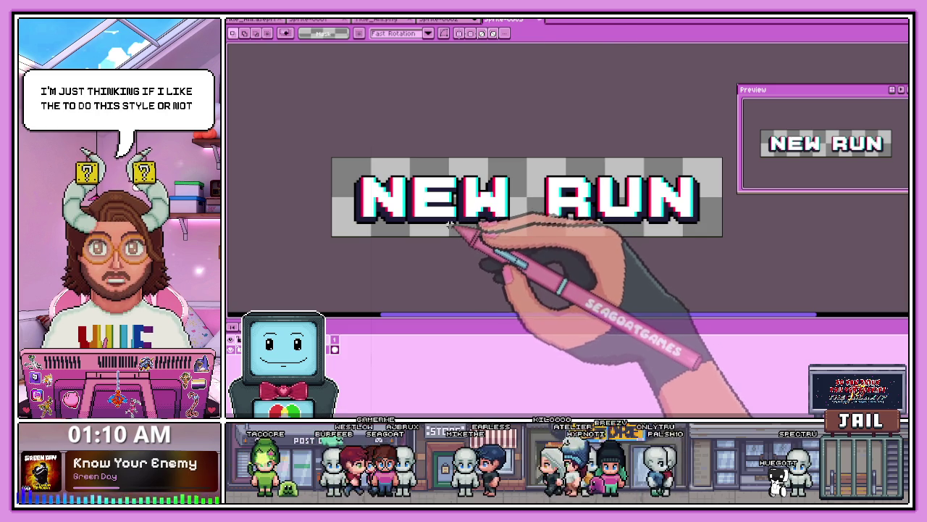
{"action": "key", "text": "w"}
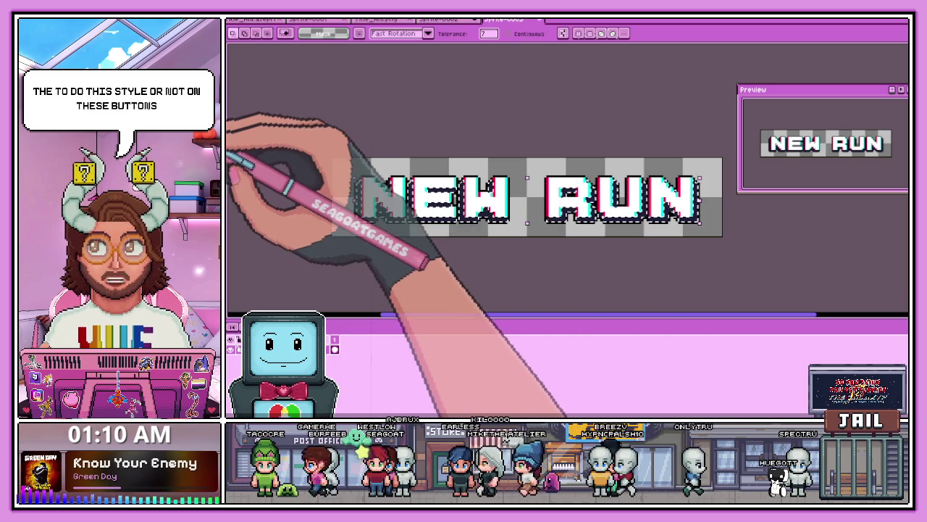
{"action": "key", "text": "ctrl+d"}
Step: Repaint the N's purple shadow as an angled bevel with pencil, eyedropper and bucket
{"action": "scroll", "coordinate": [465, 281], "scroll_direction": "down", "scroll_amount": 2}
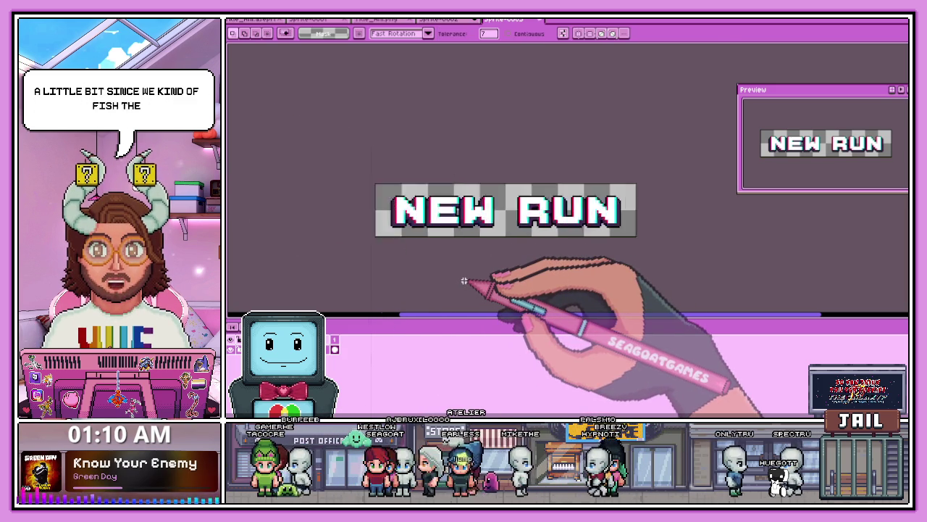
{"action": "scroll", "coordinate": [465, 282], "scroll_direction": "up", "scroll_amount": 1}
{"action": "scroll", "coordinate": [464, 281], "scroll_direction": "up", "scroll_amount": 1}
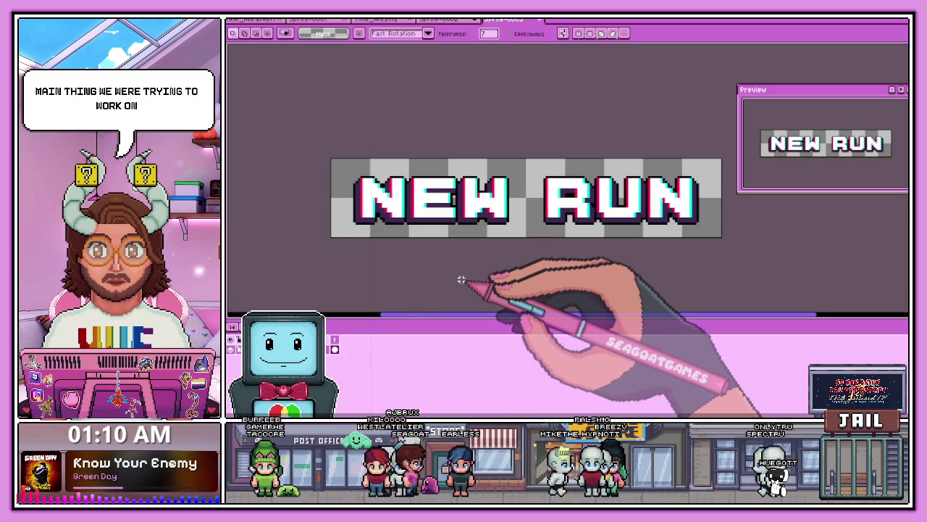
{"action": "scroll", "coordinate": [376, 211], "scroll_direction": "up", "scroll_amount": 1}
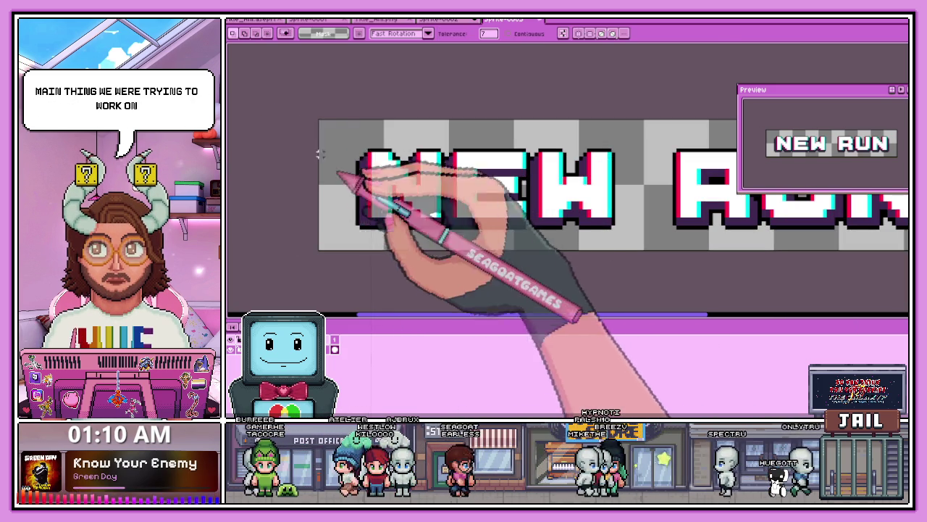
{"action": "key", "text": "b"}
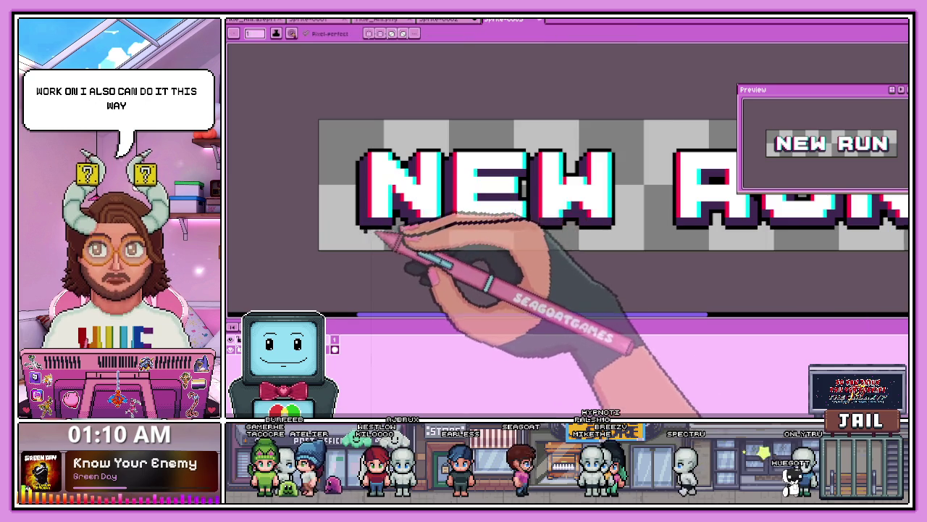
{"action": "scroll", "coordinate": [384, 218], "scroll_direction": "up", "scroll_amount": 2}
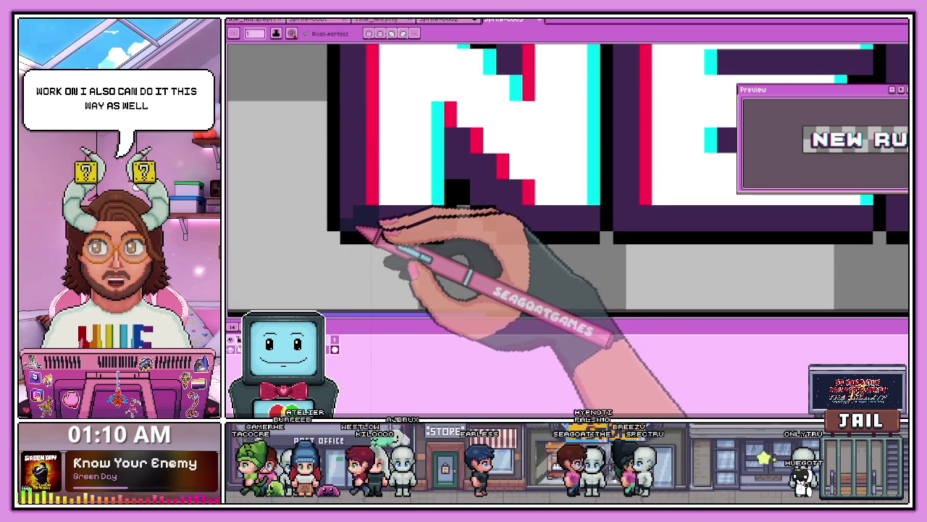
{"action": "scroll", "coordinate": [358, 228], "scroll_direction": "down", "scroll_amount": 2}
{"action": "scroll", "coordinate": [389, 196], "scroll_direction": "up", "scroll_amount": 2}
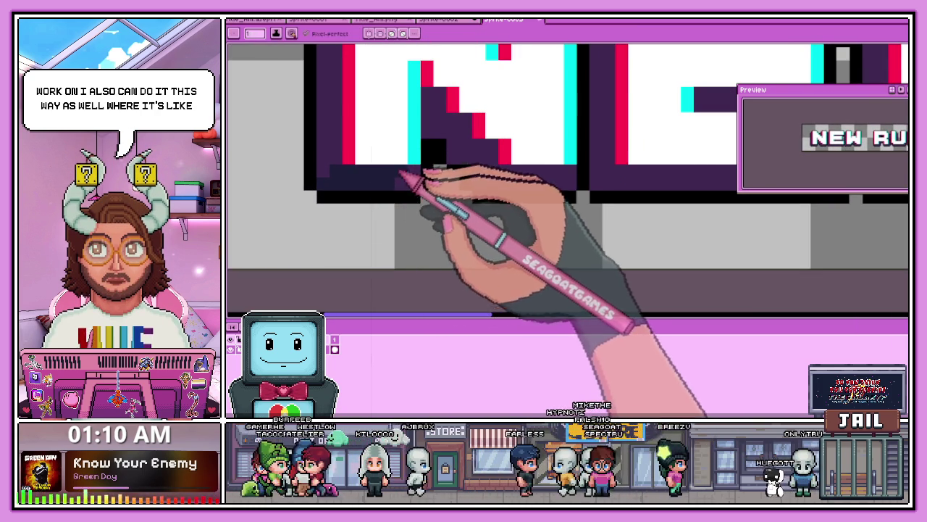
{"action": "scroll", "coordinate": [417, 178], "scroll_direction": "down", "scroll_amount": 2}
{"action": "scroll", "coordinate": [456, 183], "scroll_direction": "up", "scroll_amount": 2}
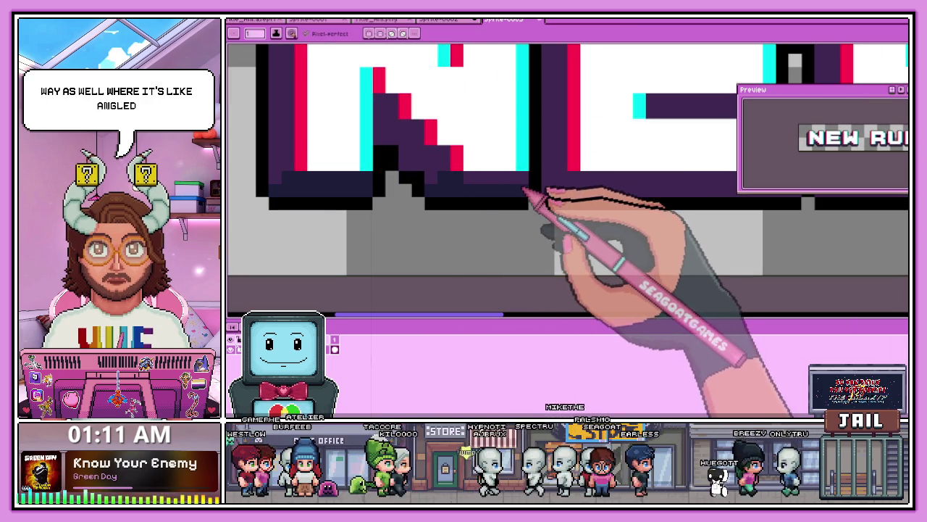
{"action": "scroll", "coordinate": [523, 179], "scroll_direction": "down", "scroll_amount": 2}
{"action": "scroll", "coordinate": [445, 228], "scroll_direction": "down", "scroll_amount": 1}
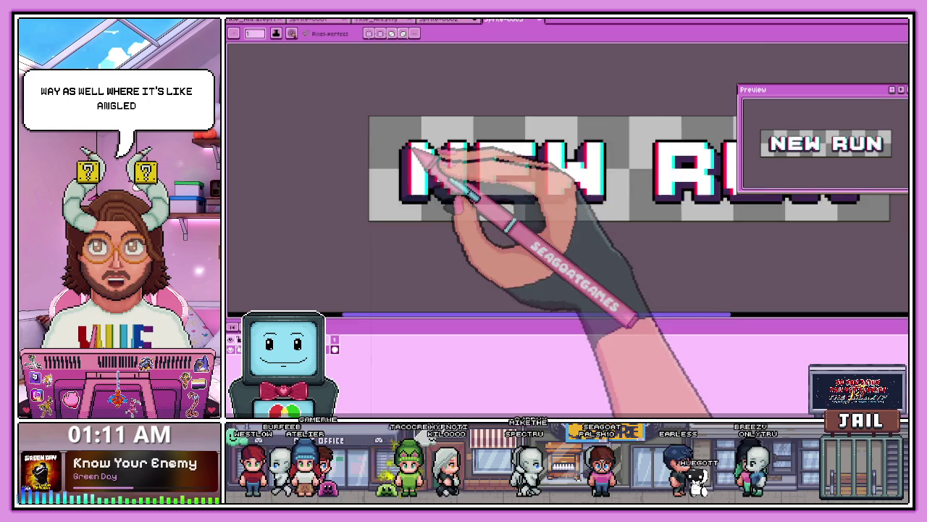
{"action": "scroll", "coordinate": [424, 167], "scroll_direction": "up", "scroll_amount": 1}
{"action": "scroll", "coordinate": [428, 186], "scroll_direction": "up", "scroll_amount": 2}
{"action": "scroll", "coordinate": [468, 195], "scroll_direction": "up", "scroll_amount": 1}
{"action": "scroll", "coordinate": [473, 193], "scroll_direction": "down", "scroll_amount": 2}
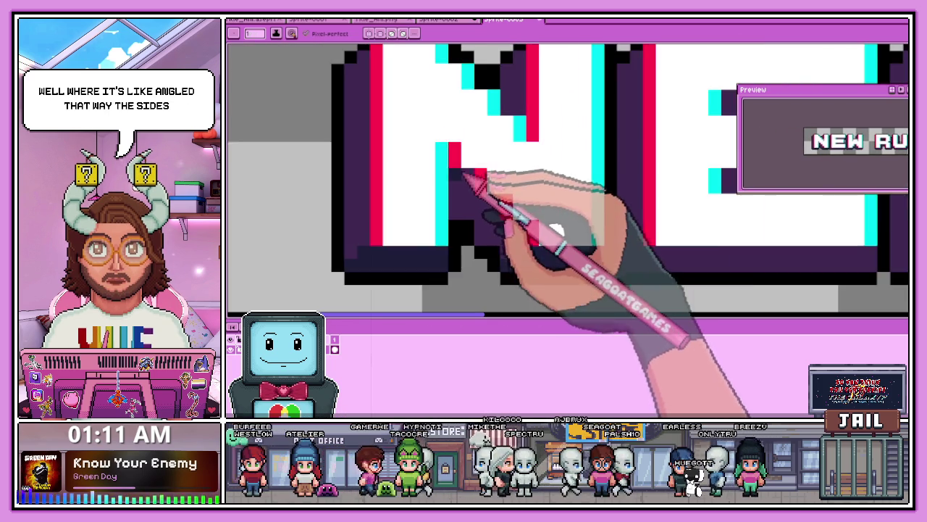
{"action": "scroll", "coordinate": [459, 176], "scroll_direction": "down", "scroll_amount": 1}
{"action": "scroll", "coordinate": [459, 182], "scroll_direction": "down", "scroll_amount": 2}
{"action": "scroll", "coordinate": [467, 226], "scroll_direction": "down", "scroll_amount": 1}
{"action": "scroll", "coordinate": [457, 221], "scroll_direction": "up", "scroll_amount": 1}
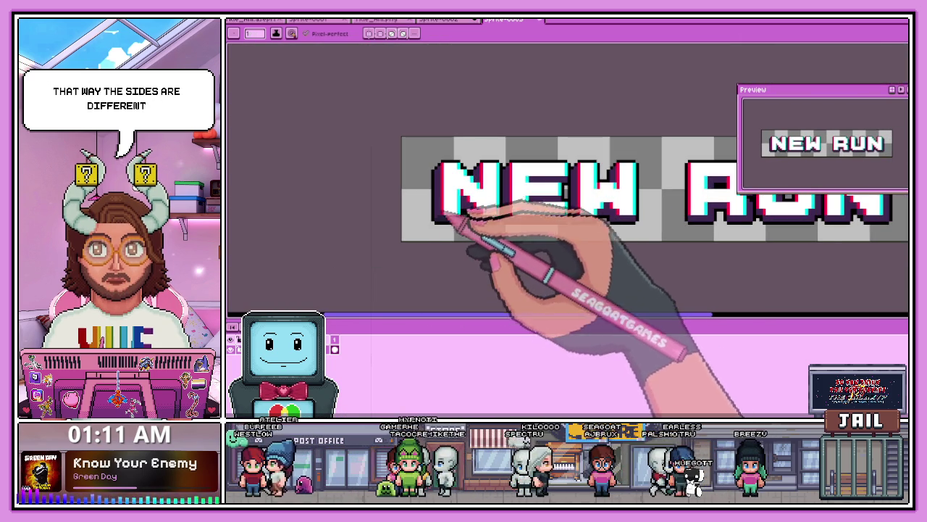
{"action": "scroll", "coordinate": [439, 214], "scroll_direction": "up", "scroll_amount": 1}
{"action": "scroll", "coordinate": [443, 209], "scroll_direction": "up", "scroll_amount": 2}
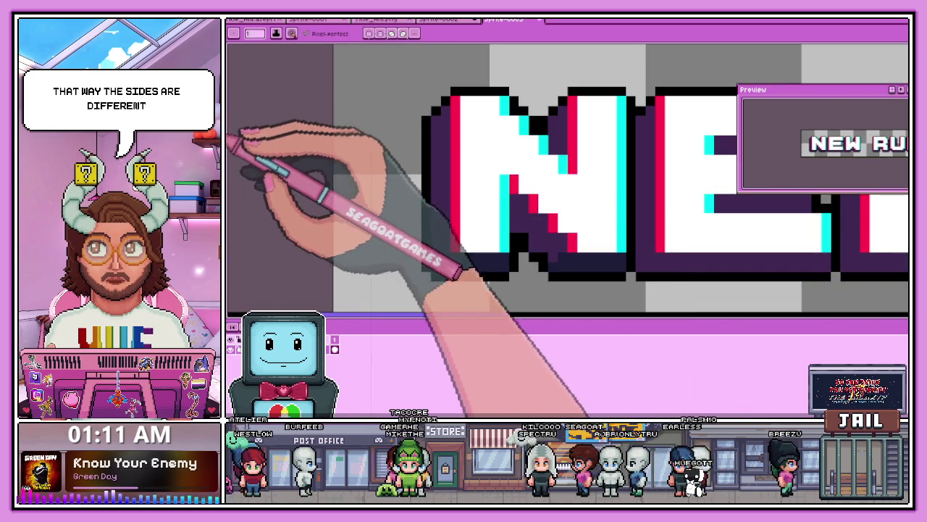
{"action": "scroll", "coordinate": [438, 178], "scroll_direction": "down", "scroll_amount": 2}
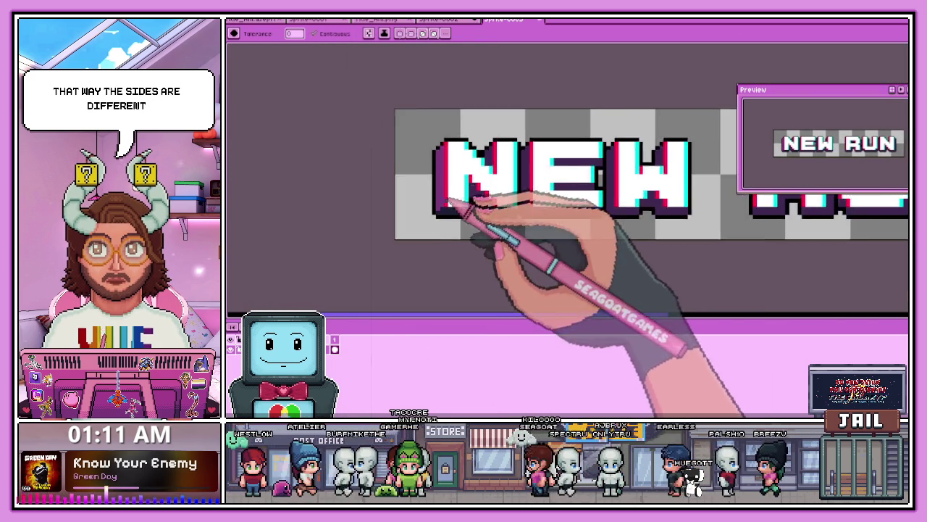
{"action": "scroll", "coordinate": [504, 174], "scroll_direction": "down", "scroll_amount": 3}
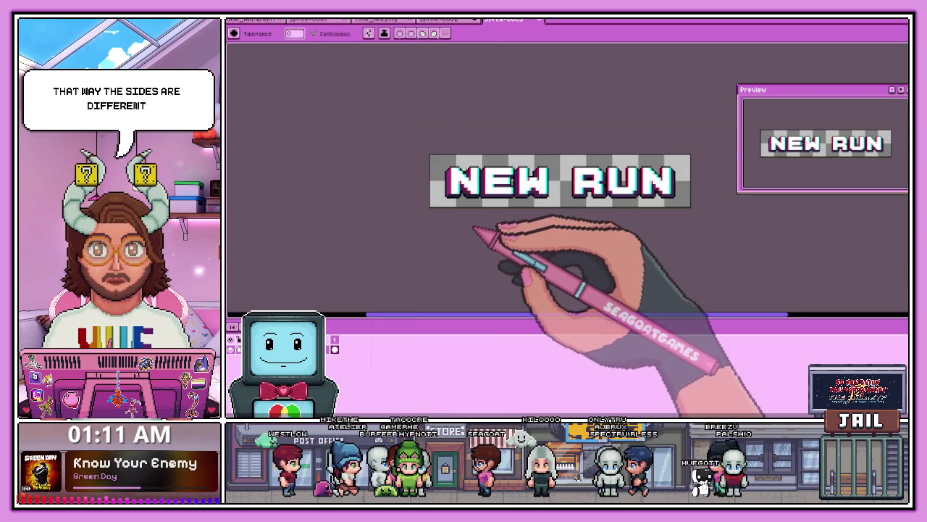
{"action": "scroll", "coordinate": [469, 191], "scroll_direction": "up", "scroll_amount": 1}
{"action": "scroll", "coordinate": [469, 192], "scroll_direction": "up", "scroll_amount": 2}
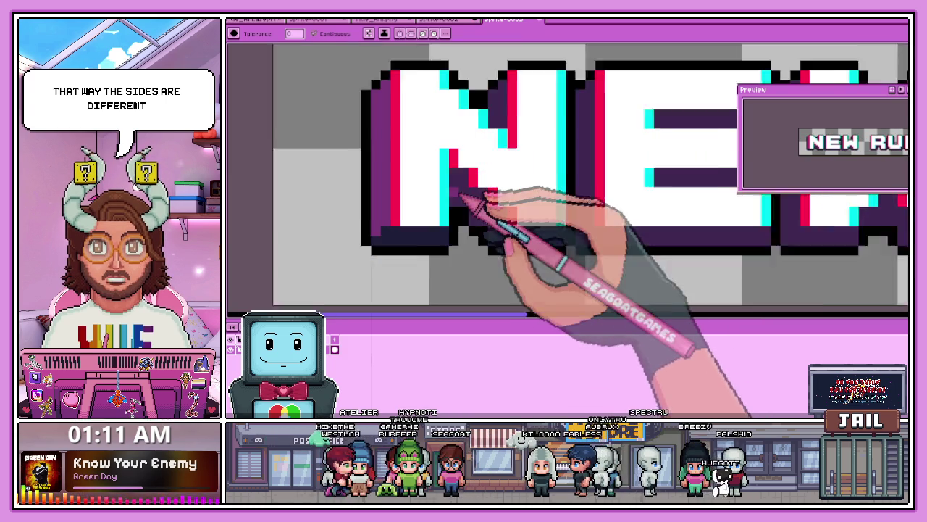
{"action": "scroll", "coordinate": [469, 195], "scroll_direction": "up", "scroll_amount": 2}
{"action": "key", "text": "i"}
{"action": "scroll", "coordinate": [467, 194], "scroll_direction": "down", "scroll_amount": 2}
{"action": "scroll", "coordinate": [424, 207], "scroll_direction": "up", "scroll_amount": 2}
{"action": "key", "text": "g"}
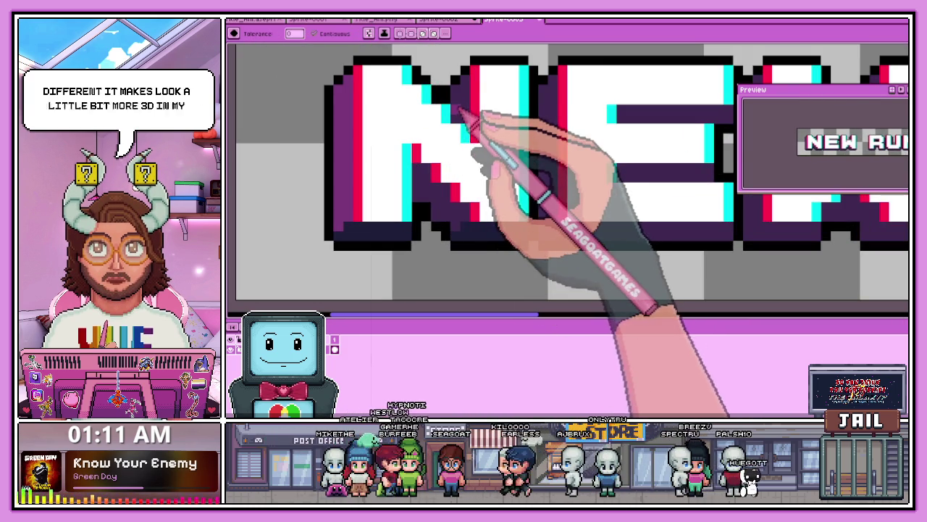
{"action": "scroll", "coordinate": [460, 117], "scroll_direction": "up", "scroll_amount": 1}
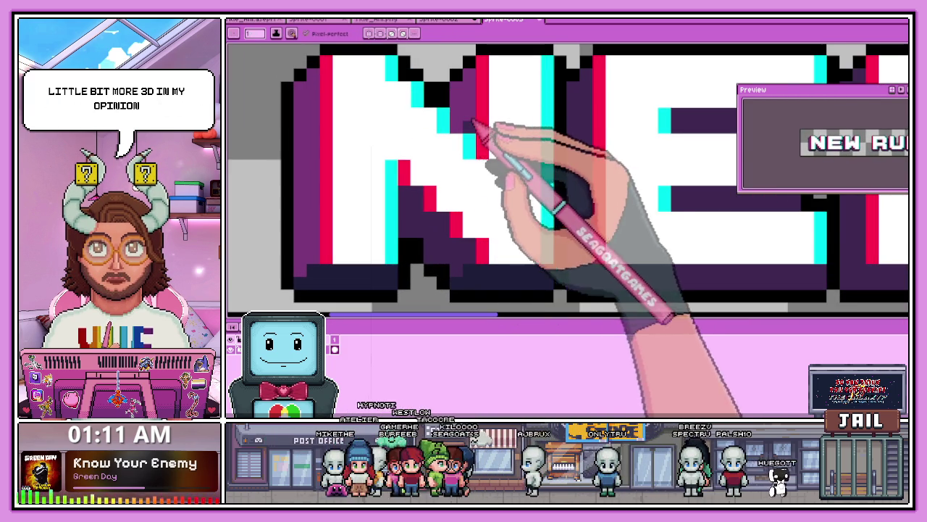
{"action": "scroll", "coordinate": [468, 145], "scroll_direction": "down", "scroll_amount": 1}
{"action": "scroll", "coordinate": [489, 188], "scroll_direction": "up", "scroll_amount": 1}
{"action": "scroll", "coordinate": [483, 186], "scroll_direction": "down", "scroll_amount": 1}
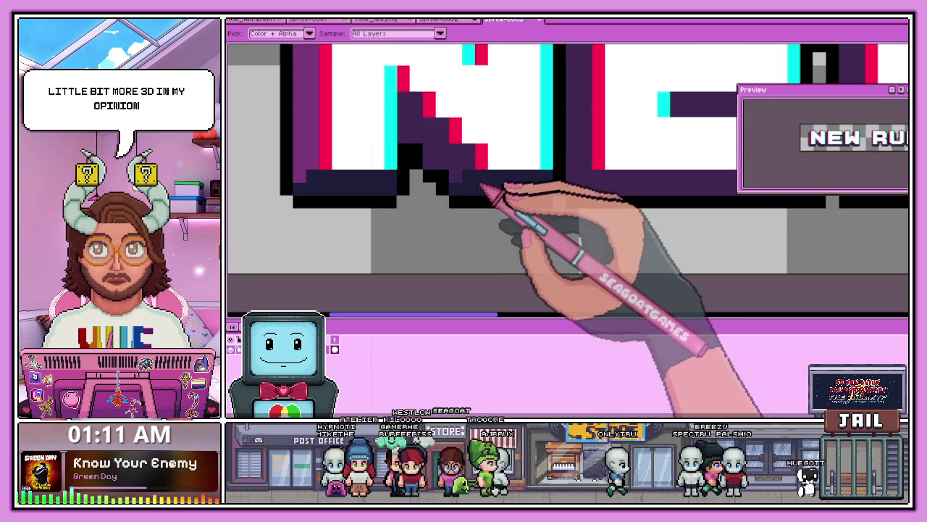
{"action": "key", "text": "b"}
{"action": "scroll", "coordinate": [406, 105], "scroll_direction": "up", "scroll_amount": 2}
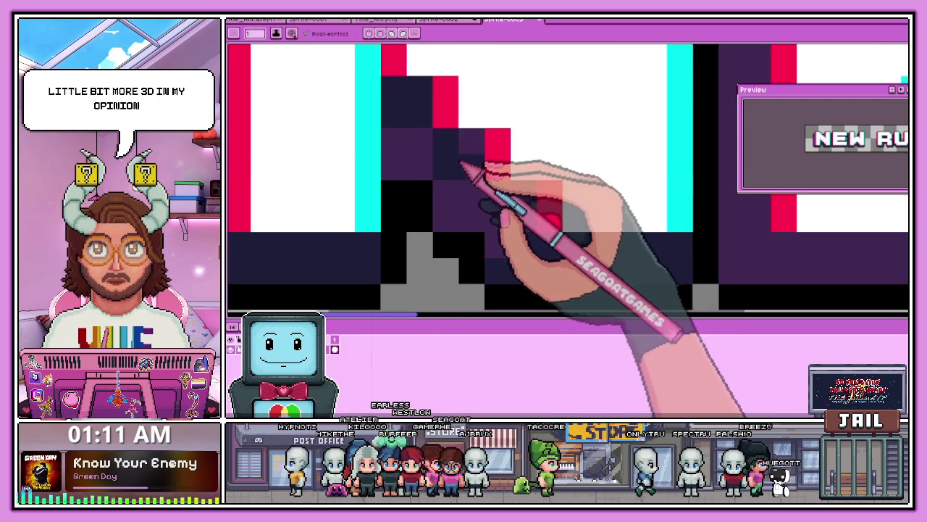
{"action": "scroll", "coordinate": [461, 162], "scroll_direction": "down", "scroll_amount": 2}
{"action": "scroll", "coordinate": [490, 182], "scroll_direction": "up", "scroll_amount": 1}
{"action": "scroll", "coordinate": [507, 205], "scroll_direction": "down", "scroll_amount": 2}
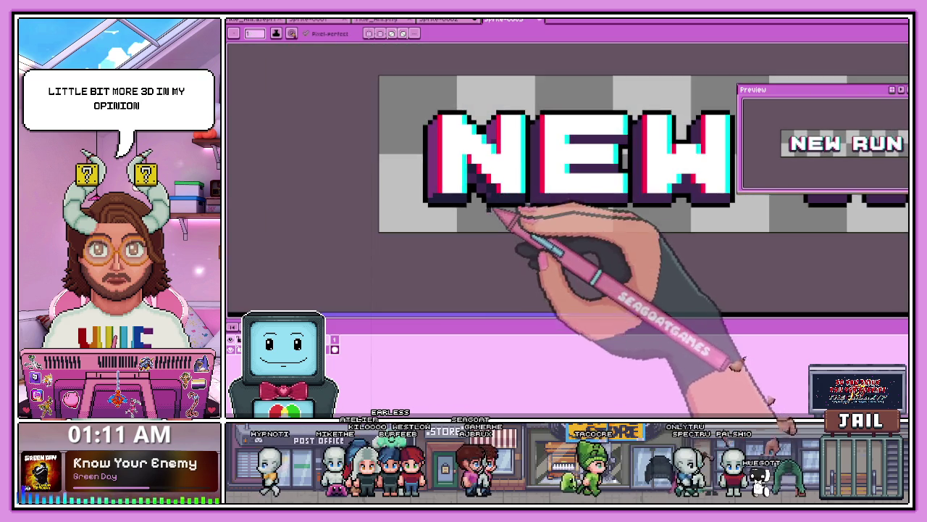
{"action": "scroll", "coordinate": [500, 189], "scroll_direction": "up", "scroll_amount": 1}
{"action": "scroll", "coordinate": [455, 194], "scroll_direction": "up", "scroll_amount": 1}
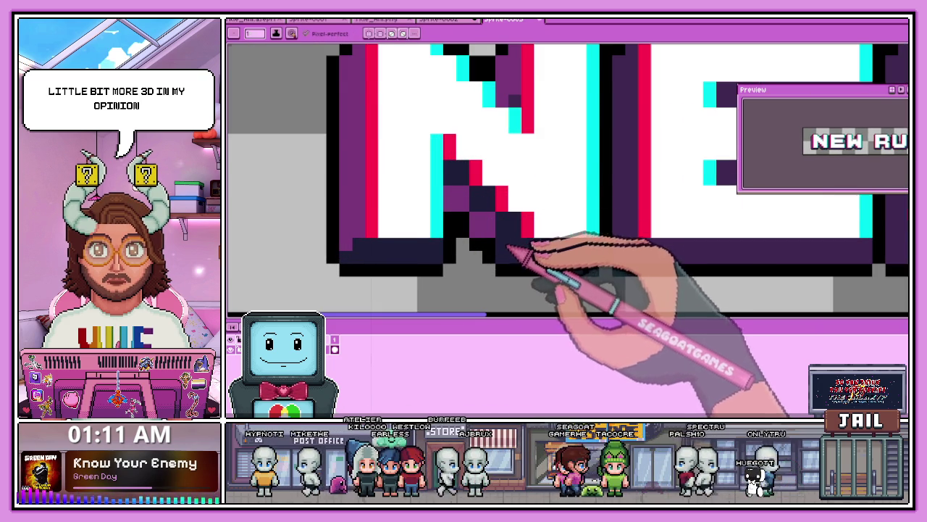
{"action": "scroll", "coordinate": [506, 249], "scroll_direction": "down", "scroll_amount": 2}
{"action": "scroll", "coordinate": [507, 242], "scroll_direction": "down", "scroll_amount": 1}
{"action": "scroll", "coordinate": [507, 239], "scroll_direction": "up", "scroll_amount": 1}
{"action": "scroll", "coordinate": [507, 236], "scroll_direction": "up", "scroll_amount": 1}
{"action": "scroll", "coordinate": [507, 236], "scroll_direction": "up", "scroll_amount": 1}
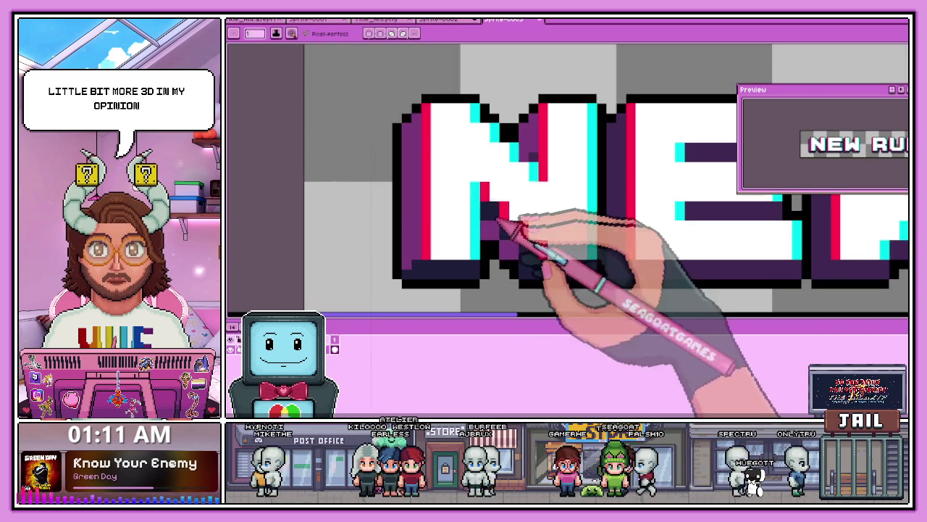
{"action": "scroll", "coordinate": [536, 181], "scroll_direction": "down", "scroll_amount": 2}
{"action": "scroll", "coordinate": [528, 148], "scroll_direction": "up", "scroll_amount": 2}
{"action": "scroll", "coordinate": [528, 154], "scroll_direction": "down", "scroll_amount": 2}
{"action": "scroll", "coordinate": [481, 210], "scroll_direction": "down", "scroll_amount": 1}
{"action": "scroll", "coordinate": [470, 207], "scroll_direction": "up", "scroll_amount": 1}
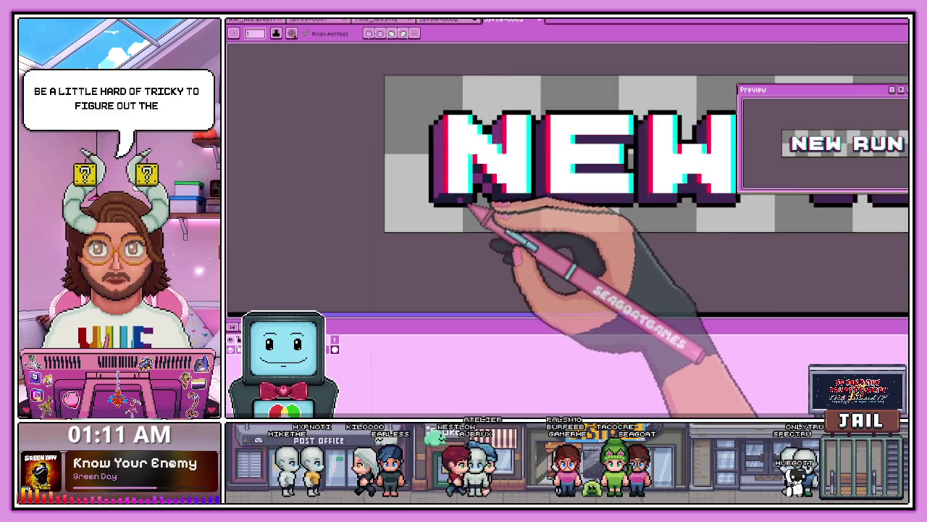
{"action": "scroll", "coordinate": [470, 206], "scroll_direction": "up", "scroll_amount": 2}
{"action": "key", "text": "alt"}
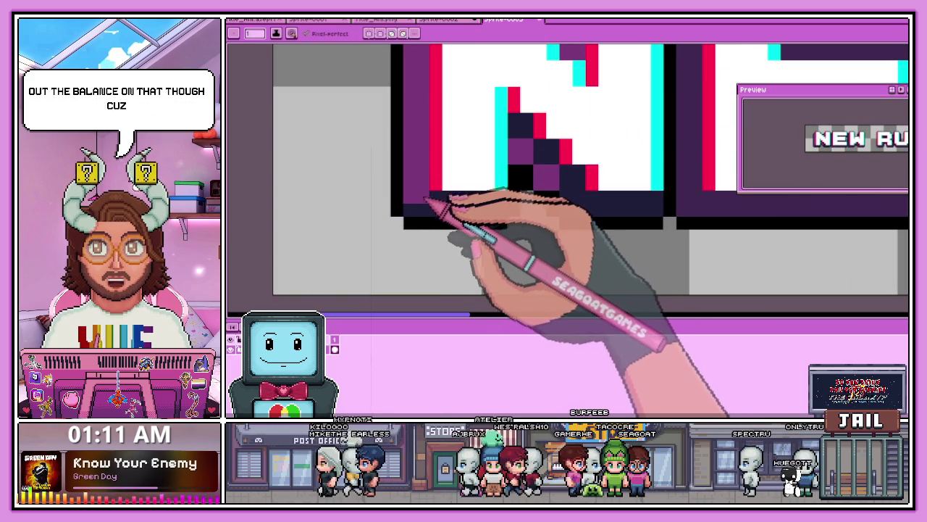
{"action": "scroll", "coordinate": [426, 199], "scroll_direction": "down", "scroll_amount": 2}
{"action": "scroll", "coordinate": [445, 227], "scroll_direction": "down", "scroll_amount": 1}
{"action": "scroll", "coordinate": [481, 253], "scroll_direction": "down", "scroll_amount": 1}
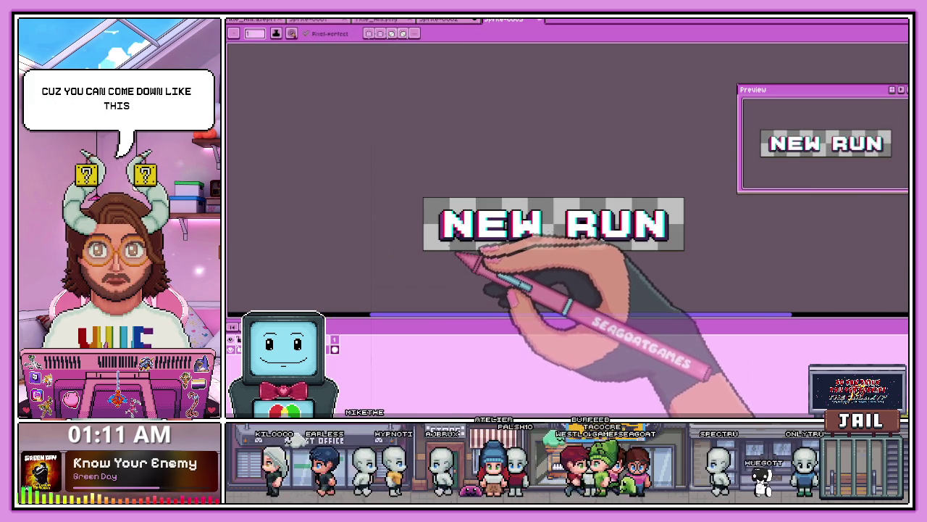
{"action": "scroll", "coordinate": [455, 257], "scroll_direction": "up", "scroll_amount": 1}
{"action": "scroll", "coordinate": [453, 261], "scroll_direction": "up", "scroll_amount": 1}
{"action": "scroll", "coordinate": [453, 261], "scroll_direction": "down", "scroll_amount": 1}
{"action": "scroll", "coordinate": [457, 250], "scroll_direction": "down", "scroll_amount": 1}
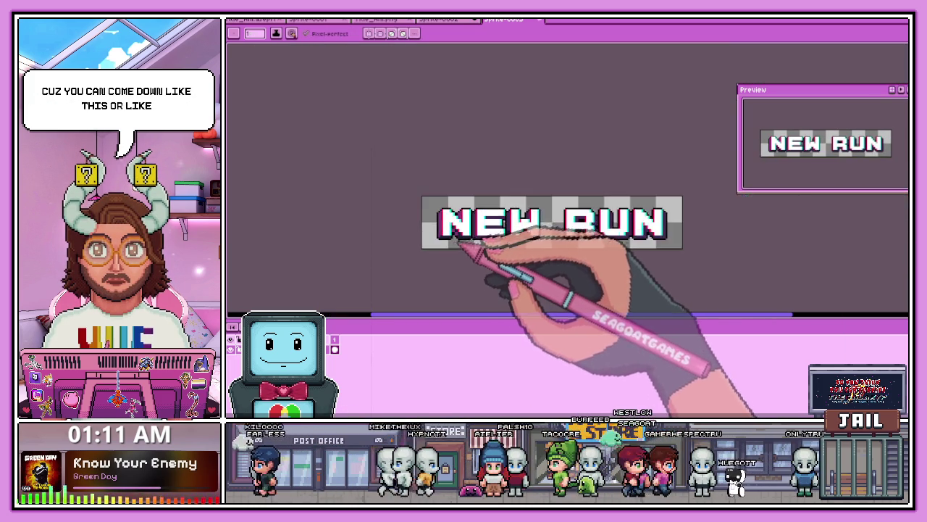
{"action": "scroll", "coordinate": [453, 242], "scroll_direction": "up", "scroll_amount": 2}
{"action": "scroll", "coordinate": [446, 236], "scroll_direction": "up", "scroll_amount": 1}
{"action": "scroll", "coordinate": [434, 231], "scroll_direction": "up", "scroll_amount": 1}
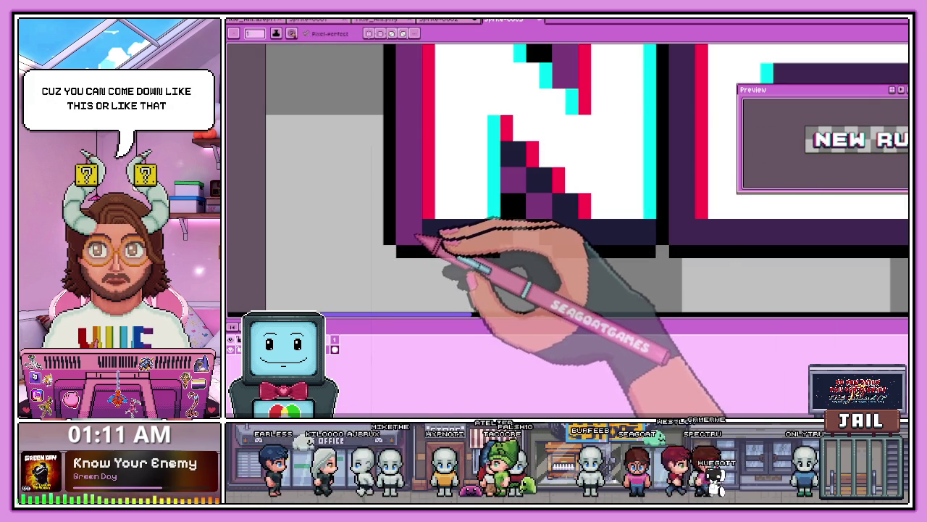
{"action": "scroll", "coordinate": [419, 238], "scroll_direction": "down", "scroll_amount": 2}
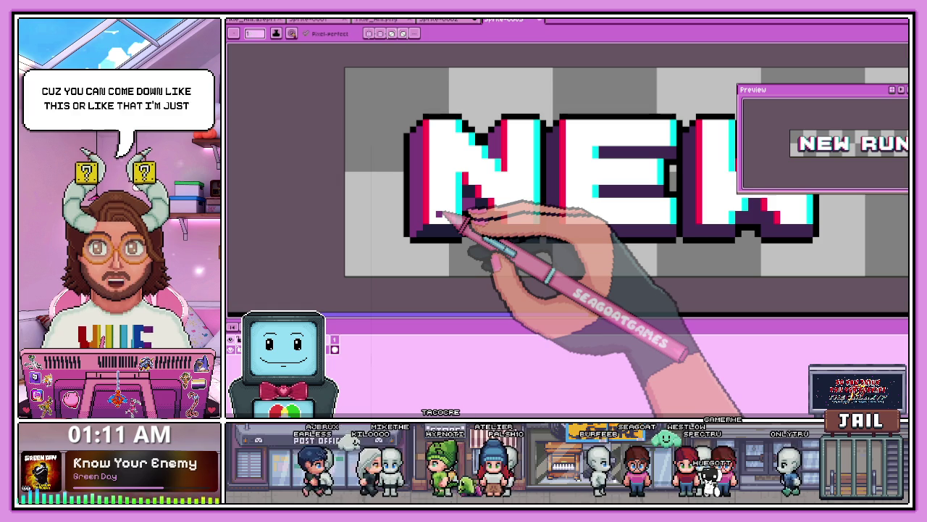
{"action": "scroll", "coordinate": [439, 212], "scroll_direction": "up", "scroll_amount": 2}
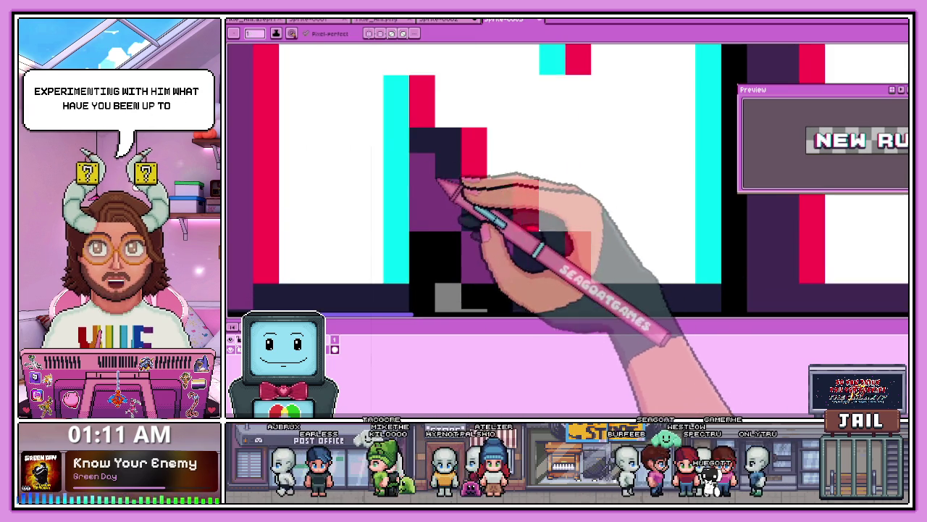
{"action": "scroll", "coordinate": [439, 155], "scroll_direction": "down", "scroll_amount": 1}
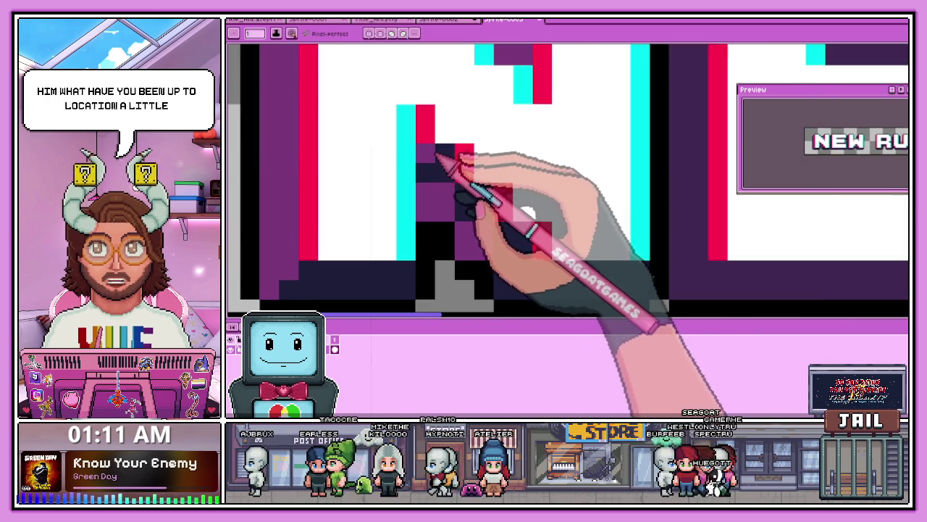
{"action": "scroll", "coordinate": [451, 161], "scroll_direction": "down", "scroll_amount": 2}
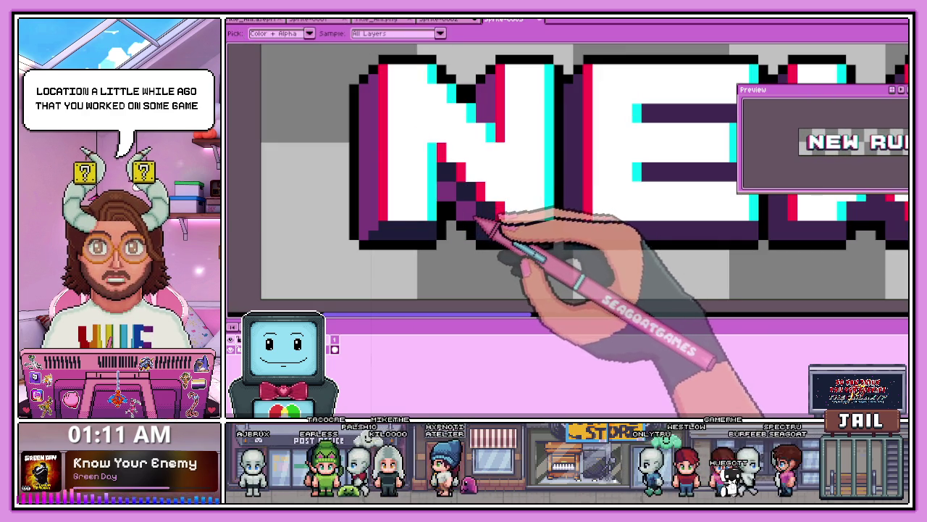
{"action": "scroll", "coordinate": [467, 176], "scroll_direction": "down", "scroll_amount": 1}
{"action": "scroll", "coordinate": [472, 201], "scroll_direction": "up", "scroll_amount": 1}
{"action": "scroll", "coordinate": [476, 207], "scroll_direction": "up", "scroll_amount": 1}
{"action": "scroll", "coordinate": [445, 196], "scroll_direction": "down", "scroll_amount": 2}
{"action": "scroll", "coordinate": [475, 206], "scroll_direction": "down", "scroll_amount": 1}
{"action": "scroll", "coordinate": [486, 226], "scroll_direction": "down", "scroll_amount": 1}
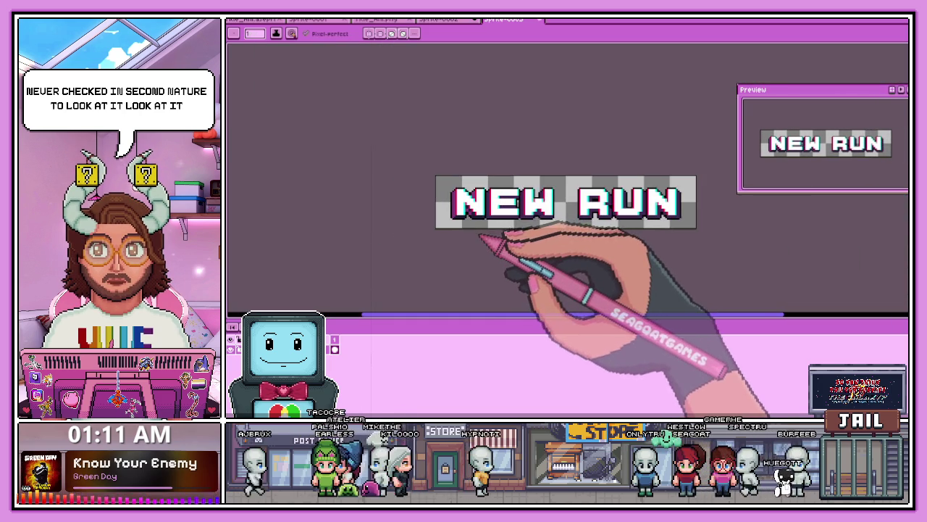
Step: Bucket-fill the transparent background around the NEW RUN letters with white
{"action": "scroll", "coordinate": [479, 230], "scroll_direction": "up", "scroll_amount": 2}
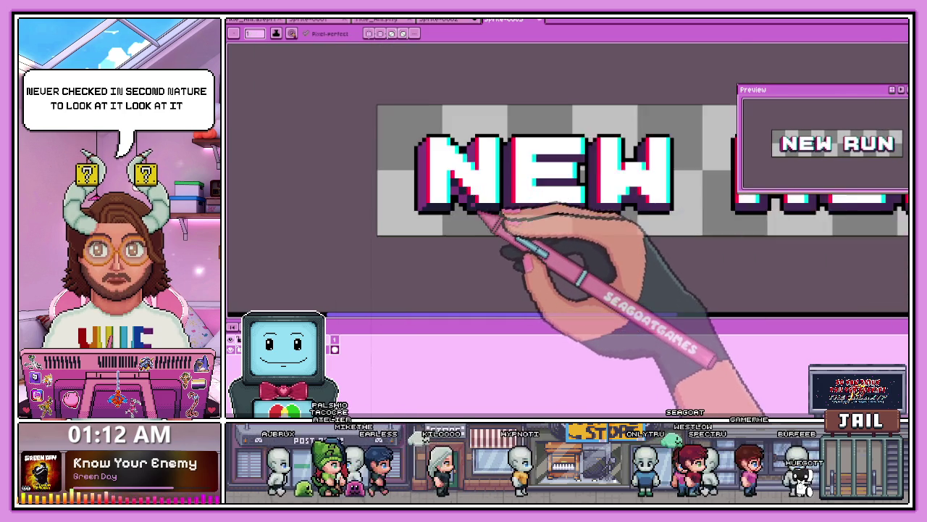
{"action": "scroll", "coordinate": [471, 214], "scroll_direction": "up", "scroll_amount": 1}
{"action": "scroll", "coordinate": [464, 200], "scroll_direction": "up", "scroll_amount": 1}
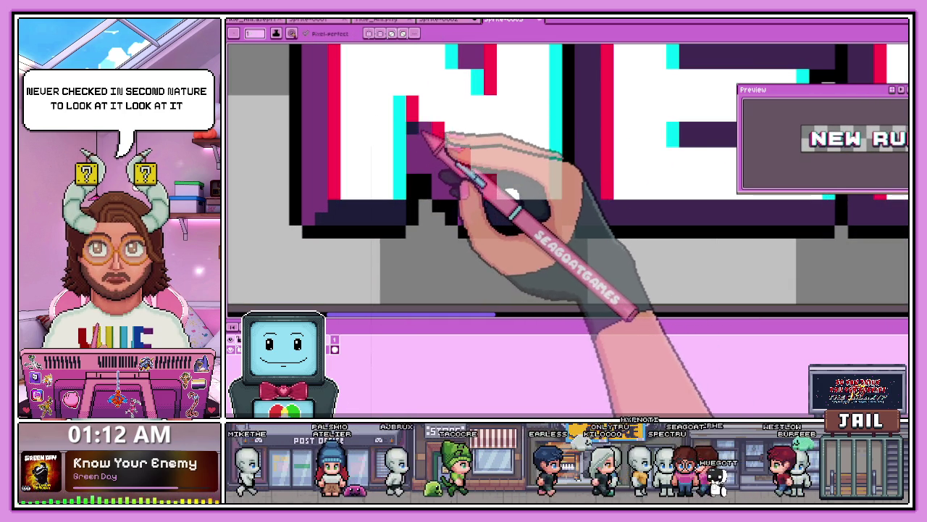
{"action": "scroll", "coordinate": [435, 143], "scroll_direction": "down", "scroll_amount": 1}
{"action": "scroll", "coordinate": [470, 188], "scroll_direction": "down", "scroll_amount": 1}
{"action": "scroll", "coordinate": [467, 205], "scroll_direction": "down", "scroll_amount": 2}
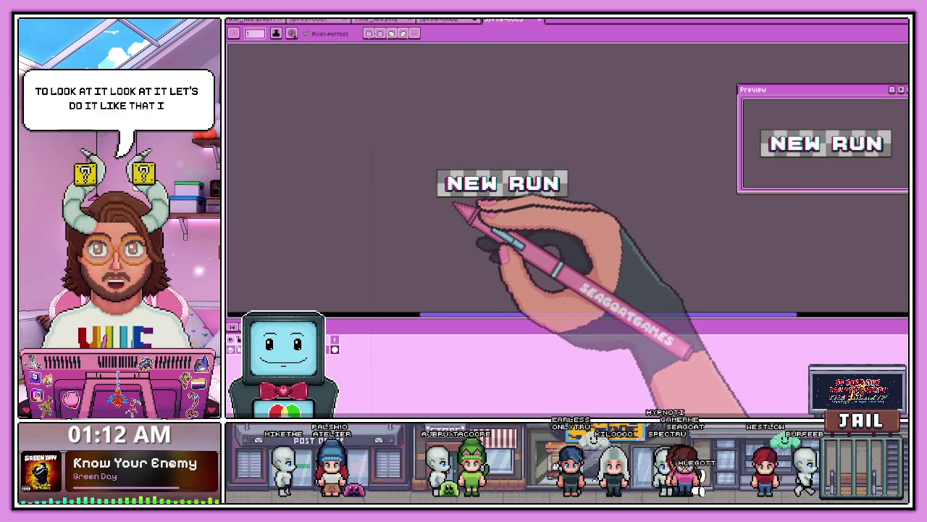
{"action": "scroll", "coordinate": [449, 192], "scroll_direction": "up", "scroll_amount": 2}
{"action": "scroll", "coordinate": [431, 199], "scroll_direction": "up", "scroll_amount": 1}
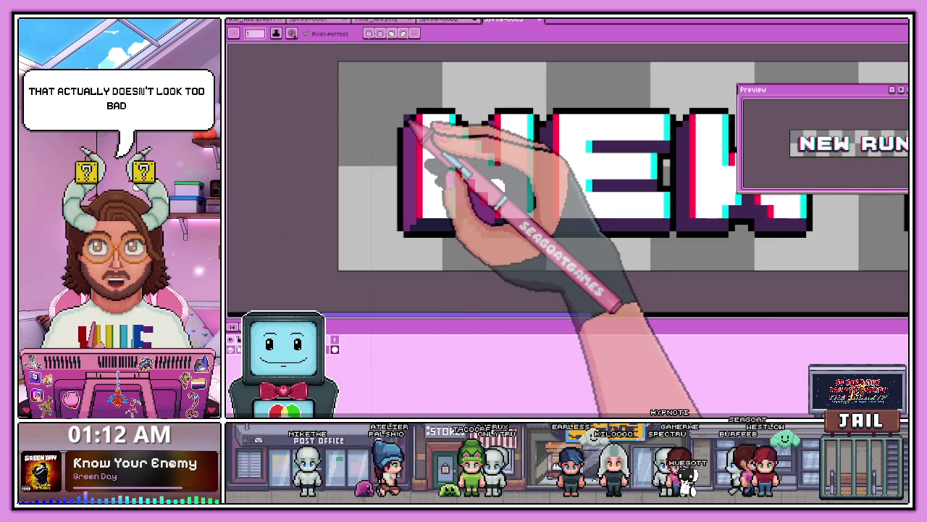
{"action": "key", "text": "g"}
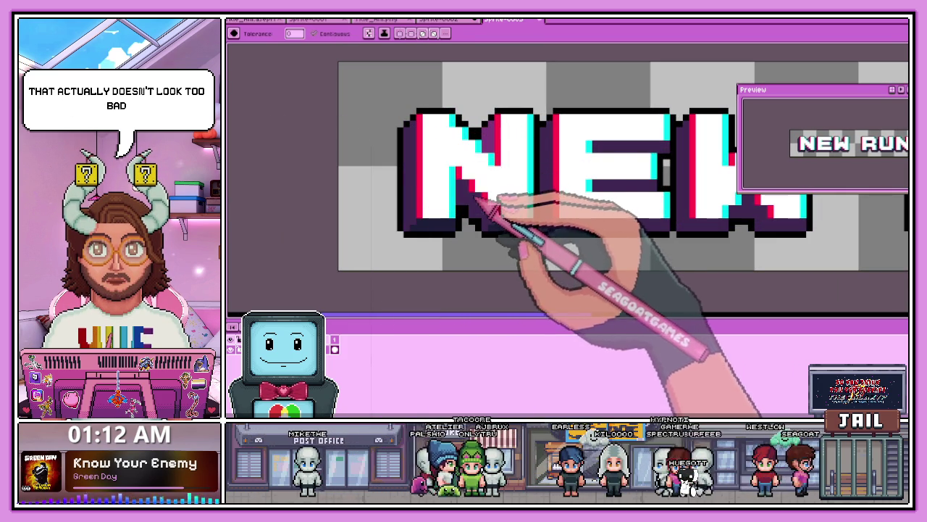
{"action": "scroll", "coordinate": [482, 181], "scroll_direction": "down", "scroll_amount": 1}
{"action": "scroll", "coordinate": [471, 206], "scroll_direction": "down", "scroll_amount": 1}
{"action": "scroll", "coordinate": [475, 178], "scroll_direction": "up", "scroll_amount": 1}
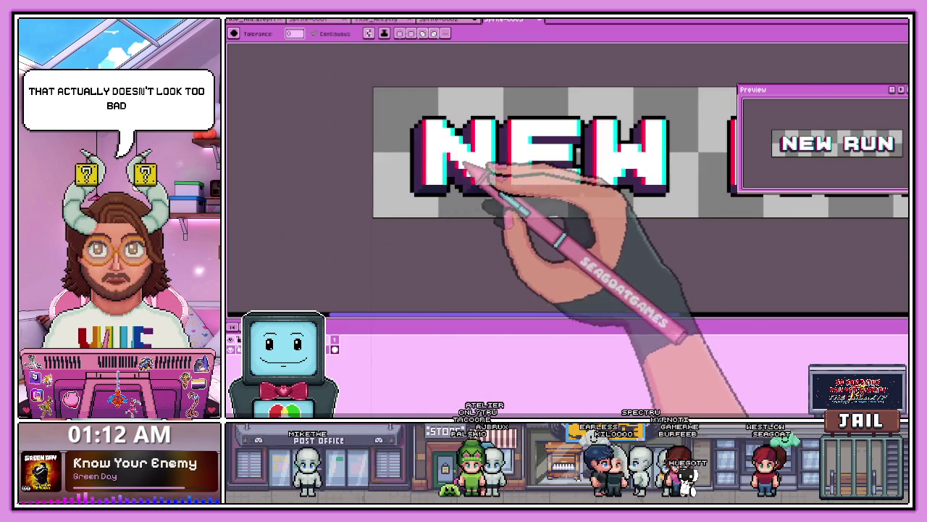
{"action": "scroll", "coordinate": [483, 192], "scroll_direction": "up", "scroll_amount": 2}
{"action": "scroll", "coordinate": [499, 197], "scroll_direction": "down", "scroll_amount": 2}
{"action": "scroll", "coordinate": [476, 218], "scroll_direction": "down", "scroll_amount": 1}
{"action": "scroll", "coordinate": [497, 207], "scroll_direction": "up", "scroll_amount": 1}
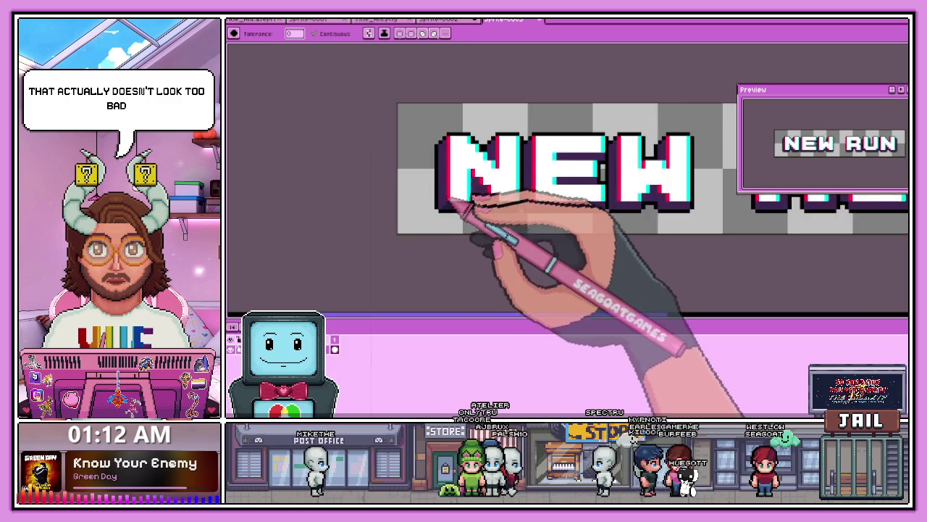
{"action": "scroll", "coordinate": [466, 207], "scroll_direction": "up", "scroll_amount": 1}
{"action": "scroll", "coordinate": [468, 198], "scroll_direction": "up", "scroll_amount": 3}
{"action": "scroll", "coordinate": [435, 217], "scroll_direction": "down", "scroll_amount": 1}
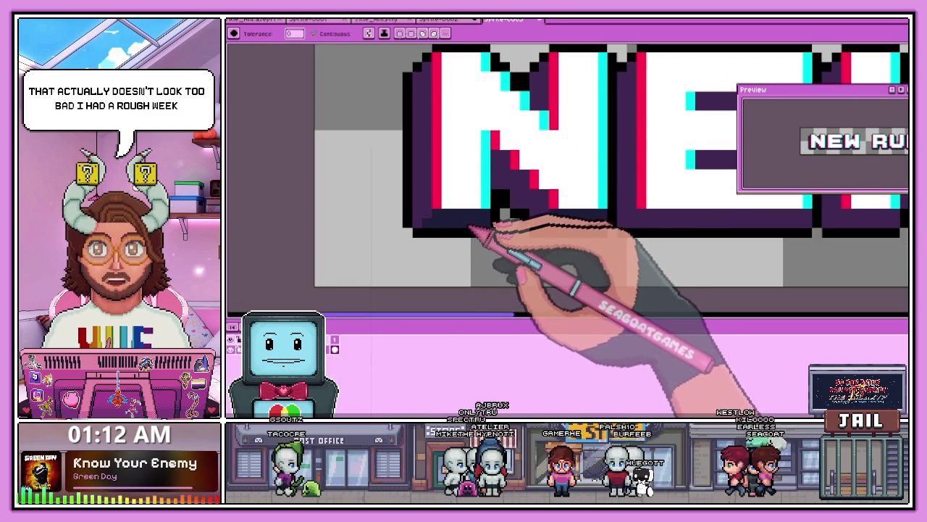
{"action": "scroll", "coordinate": [468, 170], "scroll_direction": "down", "scroll_amount": 1}
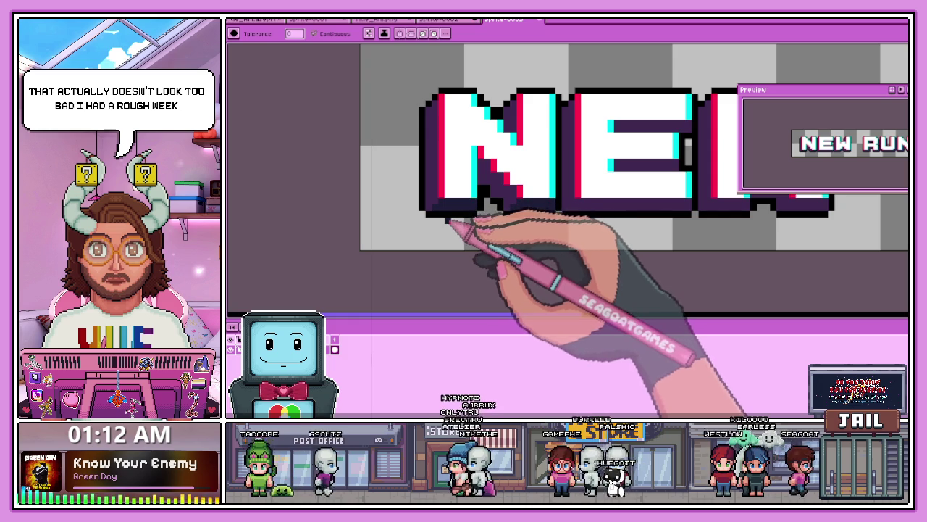
{"action": "scroll", "coordinate": [444, 168], "scroll_direction": "down", "scroll_amount": 2}
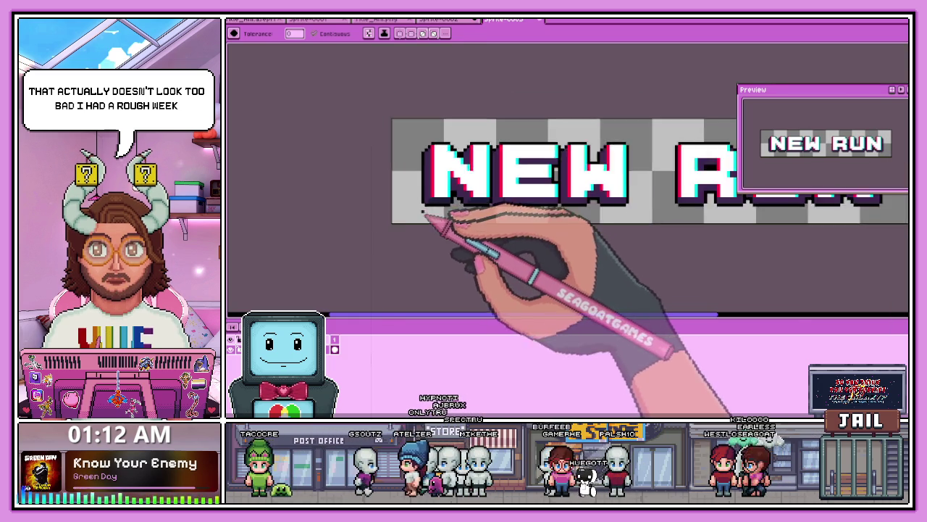
{"action": "scroll", "coordinate": [464, 181], "scroll_direction": "down", "scroll_amount": 1}
{"action": "scroll", "coordinate": [449, 167], "scroll_direction": "up", "scroll_amount": 1}
{"action": "scroll", "coordinate": [434, 154], "scroll_direction": "up", "scroll_amount": 1}
{"action": "scroll", "coordinate": [398, 154], "scroll_direction": "up", "scroll_amount": 1}
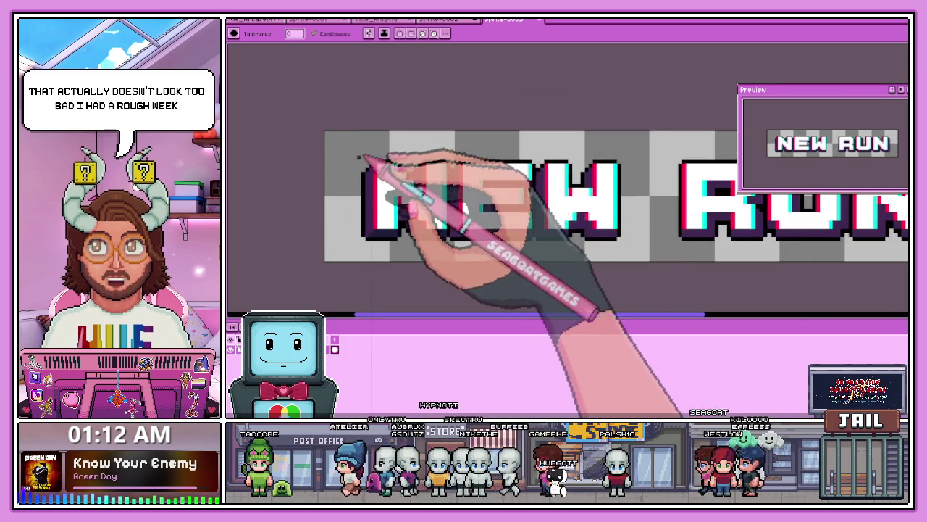
{"action": "scroll", "coordinate": [534, 145], "scroll_direction": "down", "scroll_amount": 2}
{"action": "scroll", "coordinate": [537, 138], "scroll_direction": "up", "scroll_amount": 1}
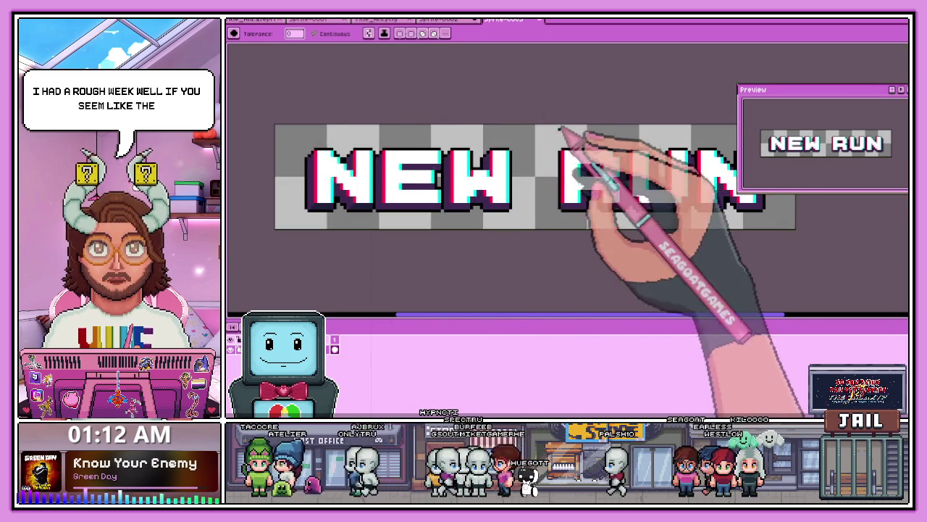
{"action": "scroll", "coordinate": [569, 137], "scroll_direction": "up", "scroll_amount": 1}
{"action": "scroll", "coordinate": [551, 159], "scroll_direction": "up", "scroll_amount": 2}
{"action": "scroll", "coordinate": [540, 202], "scroll_direction": "up", "scroll_amount": 1}
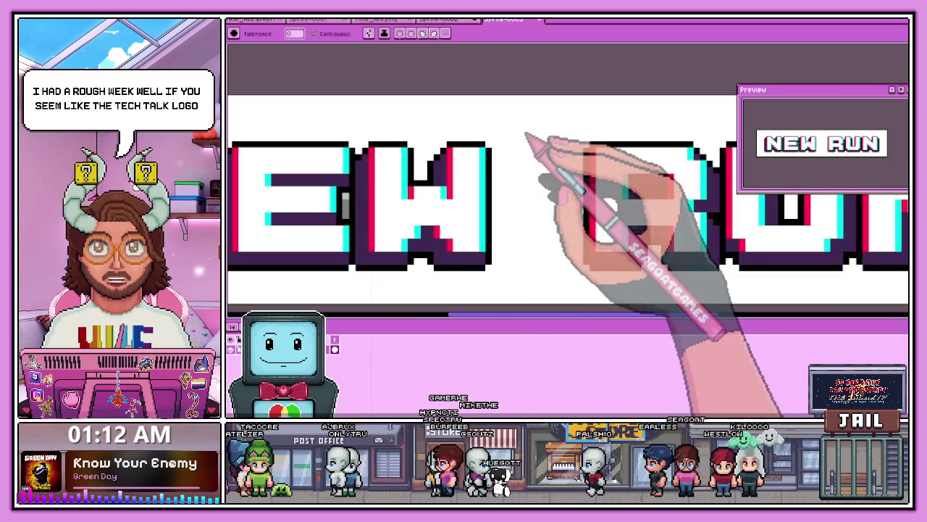
Step: Bucket-fill the white background back to transparent
{"action": "left_click", "coordinate": [521, 143]}
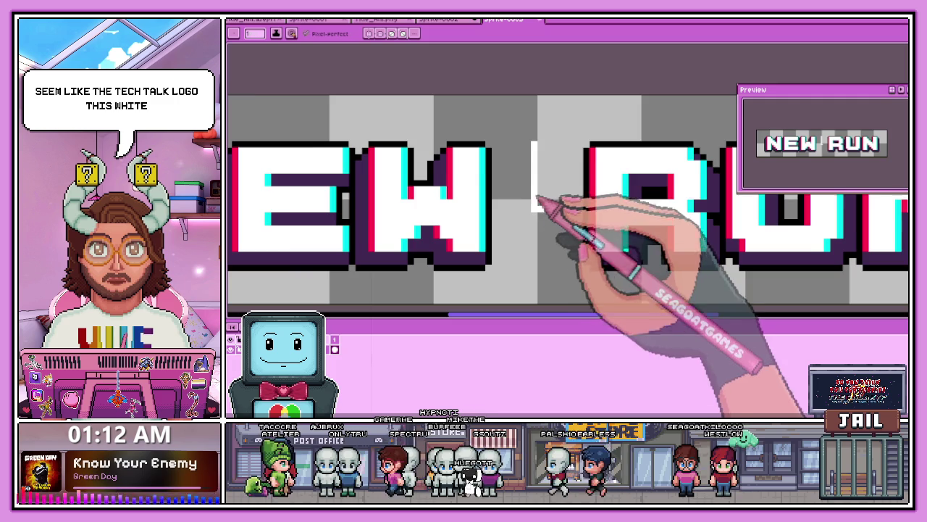
{"action": "scroll", "coordinate": [475, 156], "scroll_direction": "up", "scroll_amount": 1}
{"action": "scroll", "coordinate": [500, 149], "scroll_direction": "down", "scroll_amount": 1}
{"action": "scroll", "coordinate": [558, 163], "scroll_direction": "up", "scroll_amount": 2}
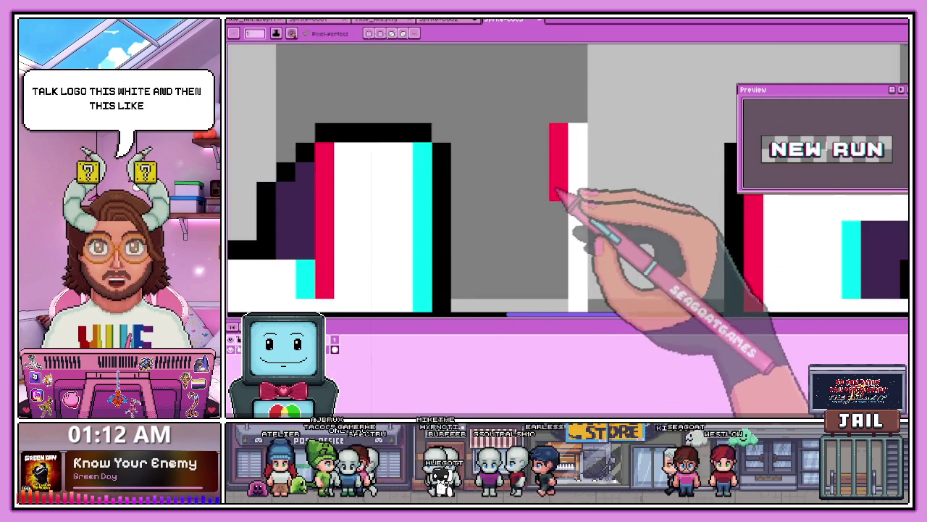
{"action": "scroll", "coordinate": [555, 184], "scroll_direction": "down", "scroll_amount": 3}
{"action": "scroll", "coordinate": [492, 185], "scroll_direction": "up", "scroll_amount": 3}
Step: Add cyan and black pixels, a white L stroke between the words, and a red pixel
{"action": "left_click", "coordinate": [489, 110]}
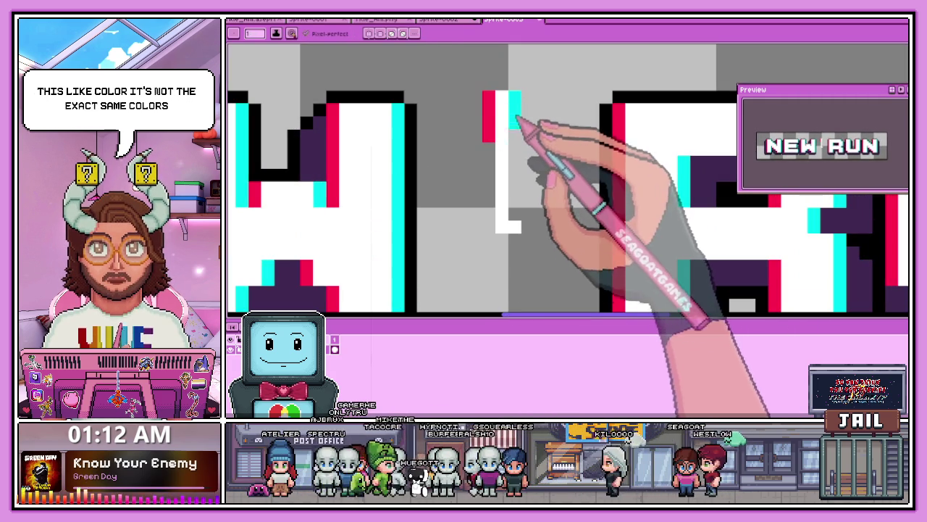
{"action": "left_click", "coordinate": [476, 123]}
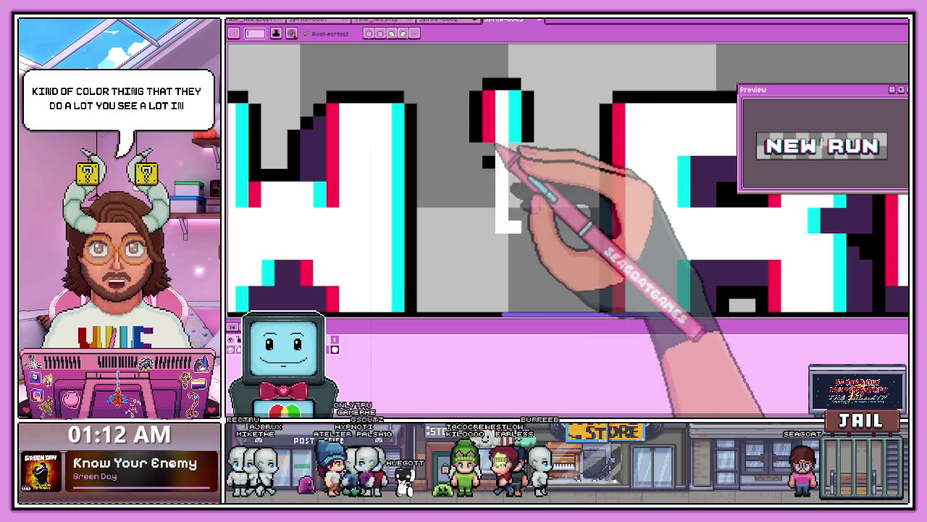
{"action": "mouse_move", "coordinate": [501, 141]}
{"action": "left_mouse_down"}
{"action": "mouse_move", "coordinate": [500, 174]}
{"action": "mouse_move", "coordinate": [518, 226]}
{"action": "left_mouse_up"}
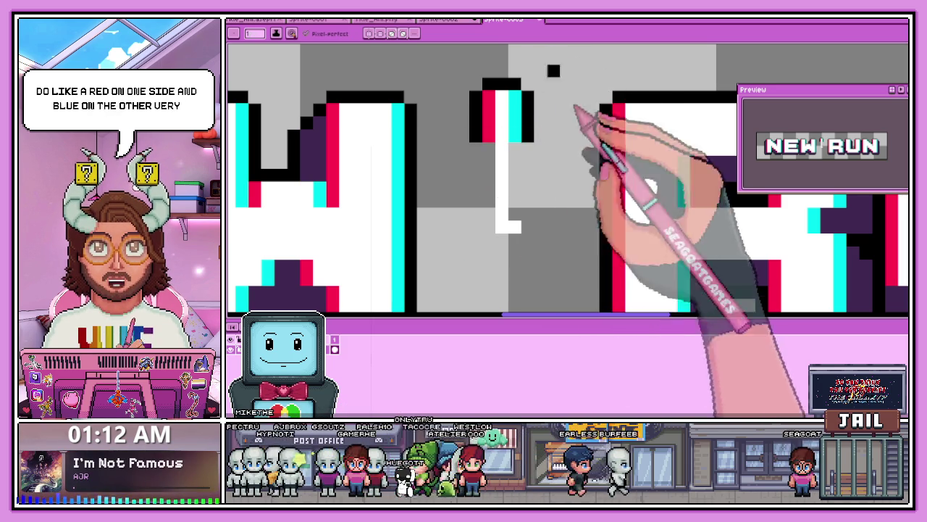
{"action": "key", "text": "alt"}
{"action": "left_click", "coordinate": [499, 115]}
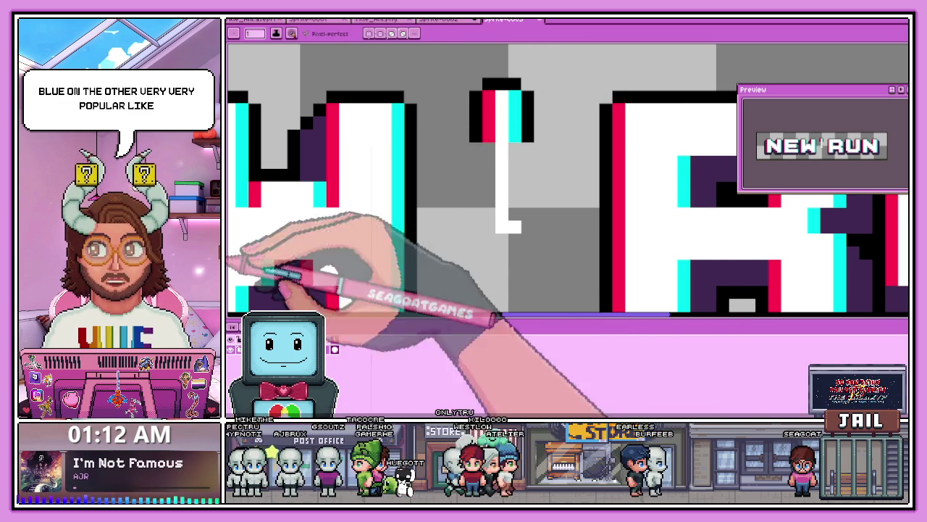
{"action": "left_click", "coordinate": [553, 175]}
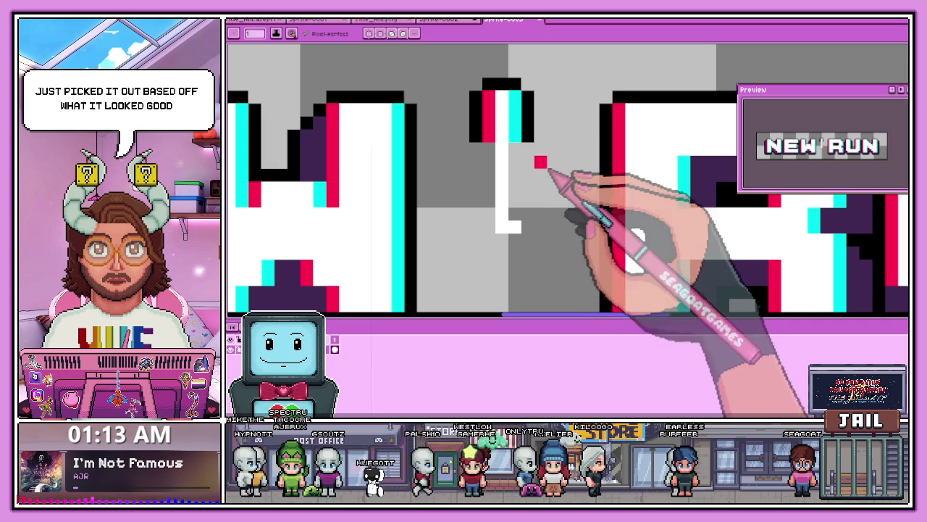
{"action": "scroll", "coordinate": [373, 155], "scroll_direction": "down", "scroll_amount": 2}
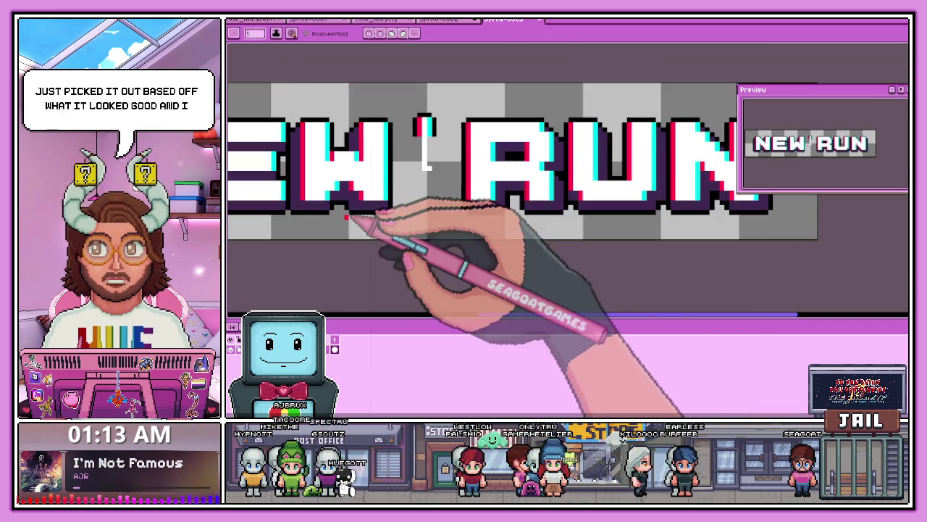
Step: Add two dark purple shading pixels beside a letter column
{"action": "scroll", "coordinate": [355, 206], "scroll_direction": "up", "scroll_amount": 2}
{"action": "scroll", "coordinate": [382, 190], "scroll_direction": "down", "scroll_amount": 2}
{"action": "scroll", "coordinate": [451, 135], "scroll_direction": "up", "scroll_amount": 2}
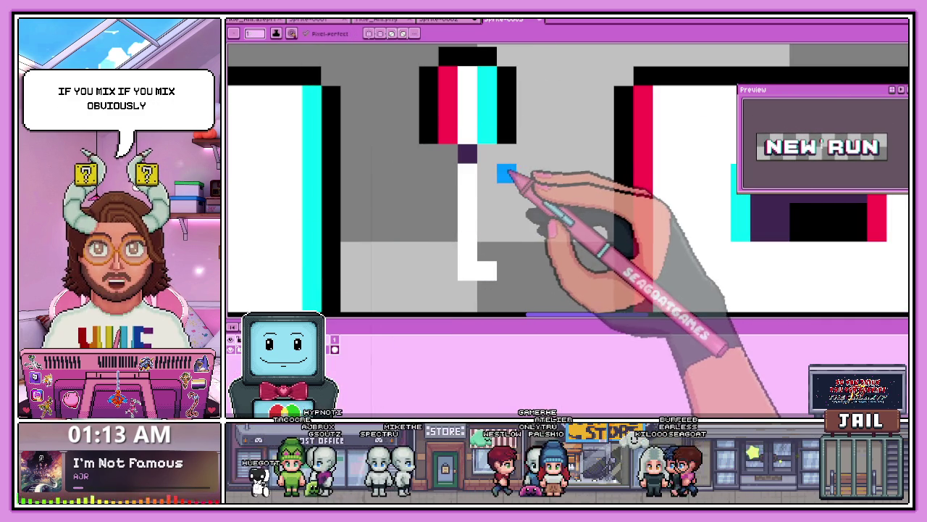
{"action": "left_click", "coordinate": [455, 140], "text": "alt"}
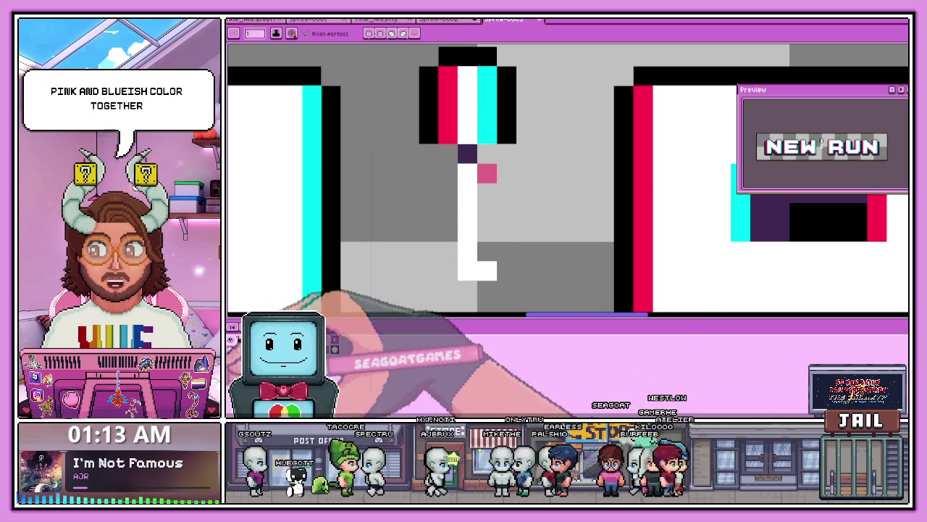
{"action": "key", "text": "alt"}
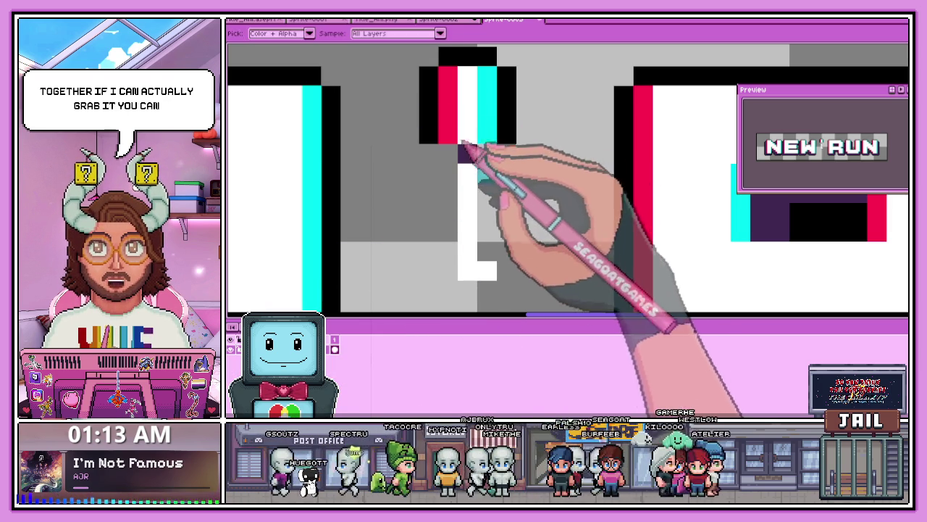
{"action": "left_click", "coordinate": [484, 170]}
Step: Zoom out and switch to the animated galaxy title file
{"action": "scroll", "coordinate": [507, 189], "scroll_direction": "down", "scroll_amount": 1}
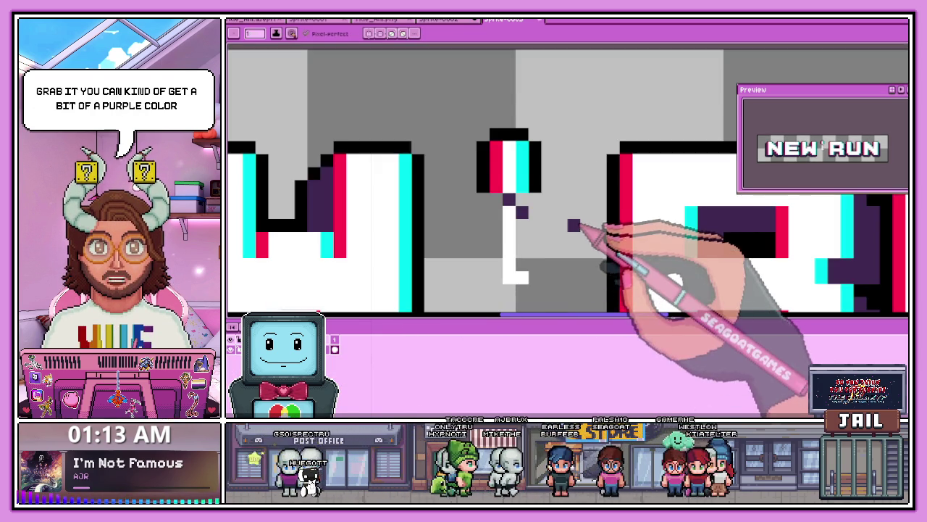
{"action": "scroll", "coordinate": [569, 228], "scroll_direction": "up", "scroll_amount": 2}
{"action": "scroll", "coordinate": [471, 216], "scroll_direction": "down", "scroll_amount": 1}
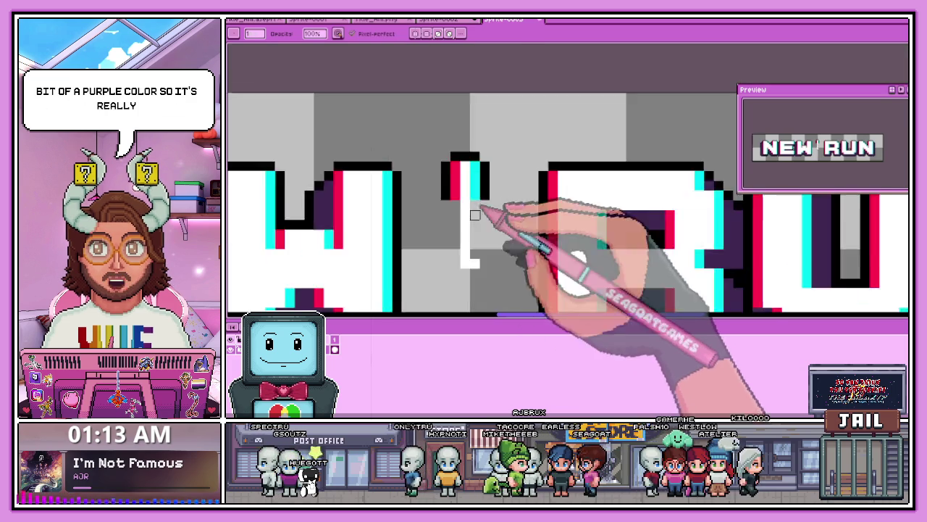
{"action": "scroll", "coordinate": [472, 232], "scroll_direction": "down", "scroll_amount": 2}
{"action": "scroll", "coordinate": [474, 236], "scroll_direction": "down", "scroll_amount": 1}
{"action": "scroll", "coordinate": [475, 239], "scroll_direction": "down", "scroll_amount": 2}
{"action": "scroll", "coordinate": [435, 246], "scroll_direction": "down", "scroll_amount": 2}
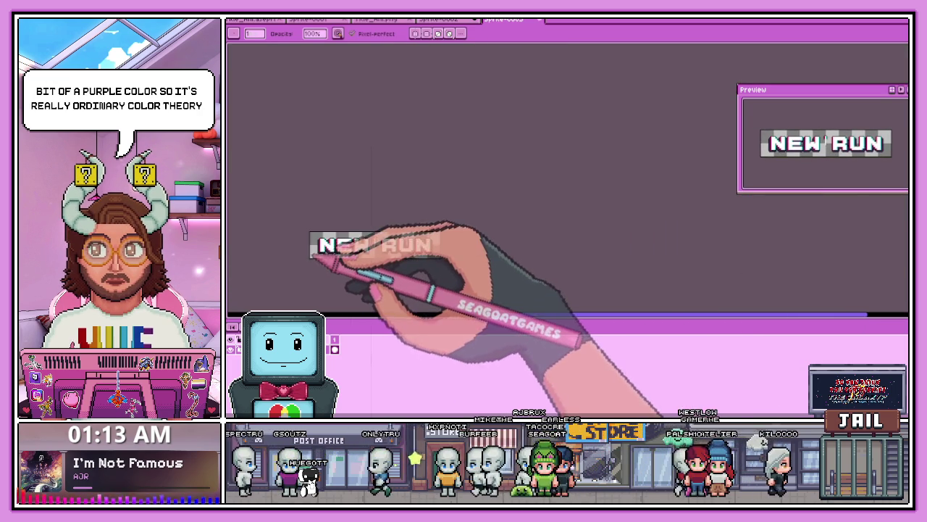
{"action": "scroll", "coordinate": [393, 268], "scroll_direction": "up", "scroll_amount": 1}
{"action": "scroll", "coordinate": [362, 269], "scroll_direction": "up", "scroll_amount": 1}
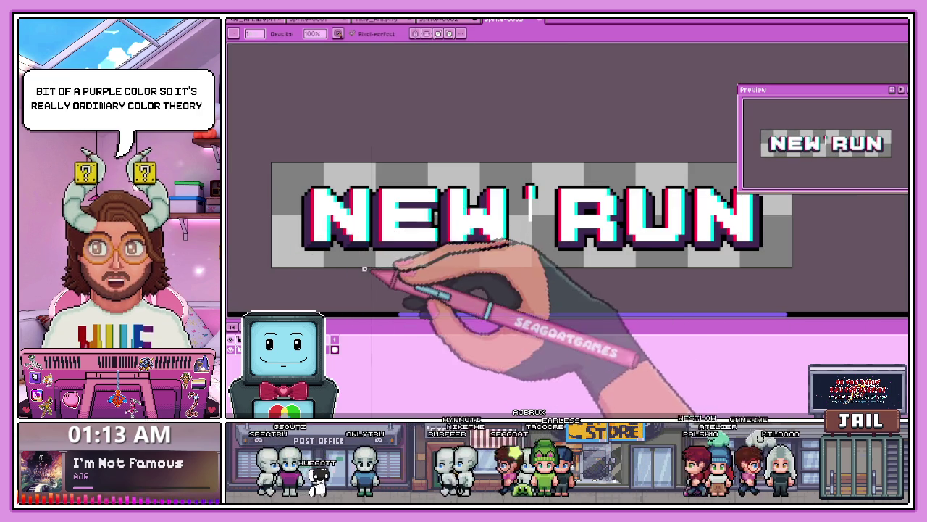
{"action": "left_click", "coordinate": [253, 20]}
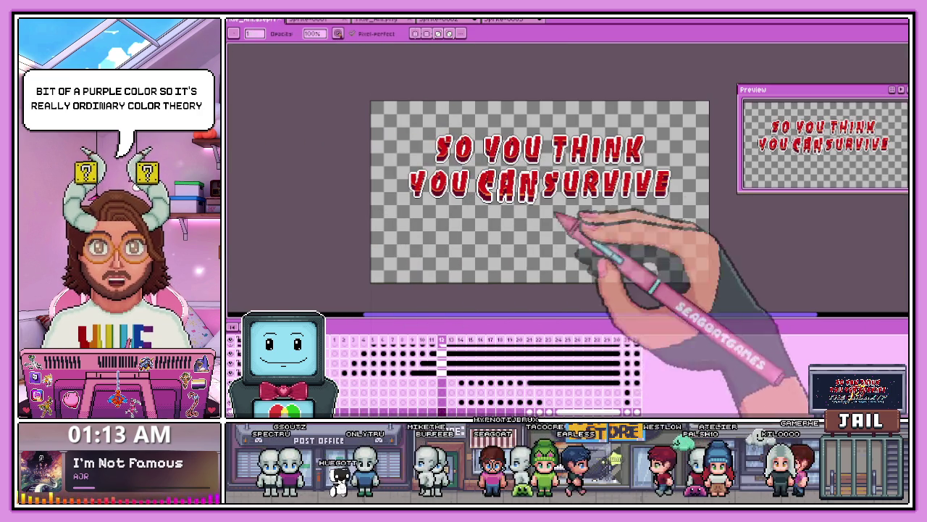
Step: Play the galaxy title animation through to the 'THE GALAXY?' heading
{"action": "left_click", "coordinate": [335, 339]}
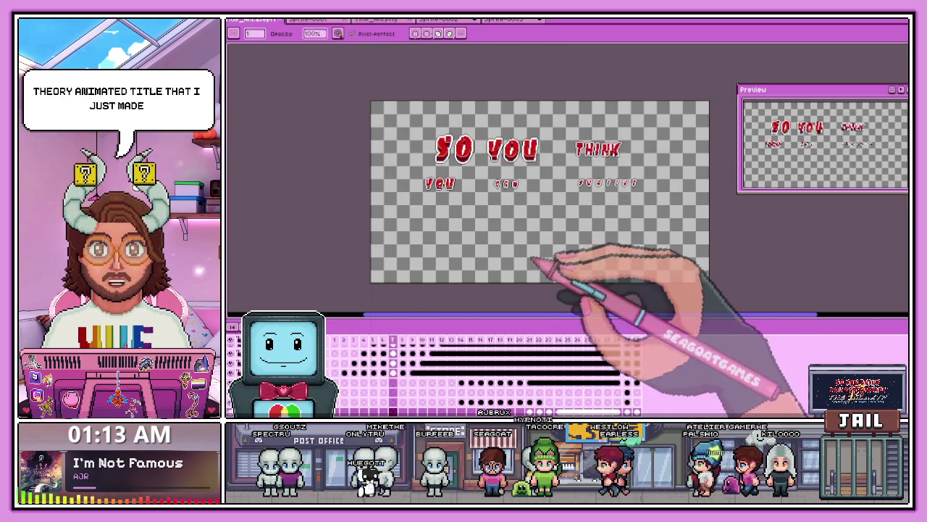
{"action": "scroll", "coordinate": [630, 306], "scroll_direction": "up", "scroll_amount": 1}
{"action": "scroll", "coordinate": [616, 303], "scroll_direction": "down", "scroll_amount": 1}
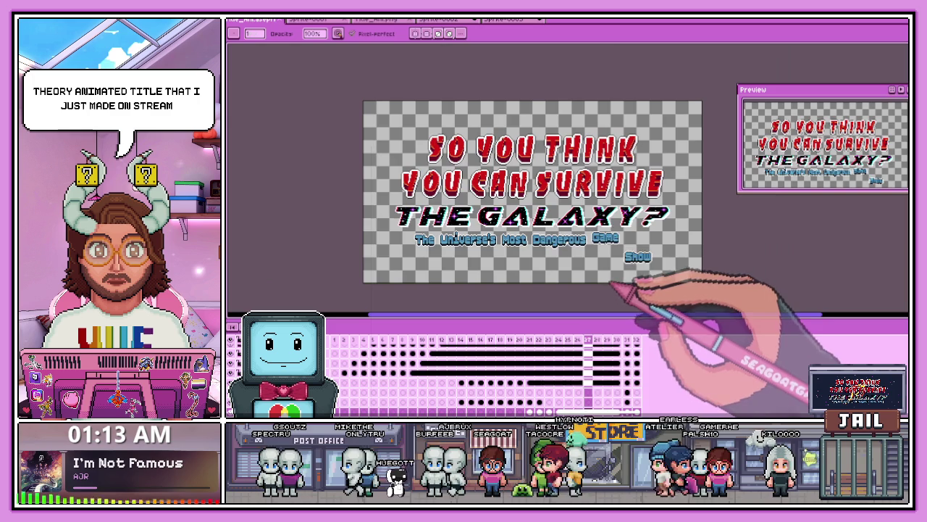
{"action": "scroll", "coordinate": [605, 283], "scroll_direction": "up", "scroll_amount": 1}
{"action": "scroll", "coordinate": [558, 243], "scroll_direction": "down", "scroll_amount": 2}
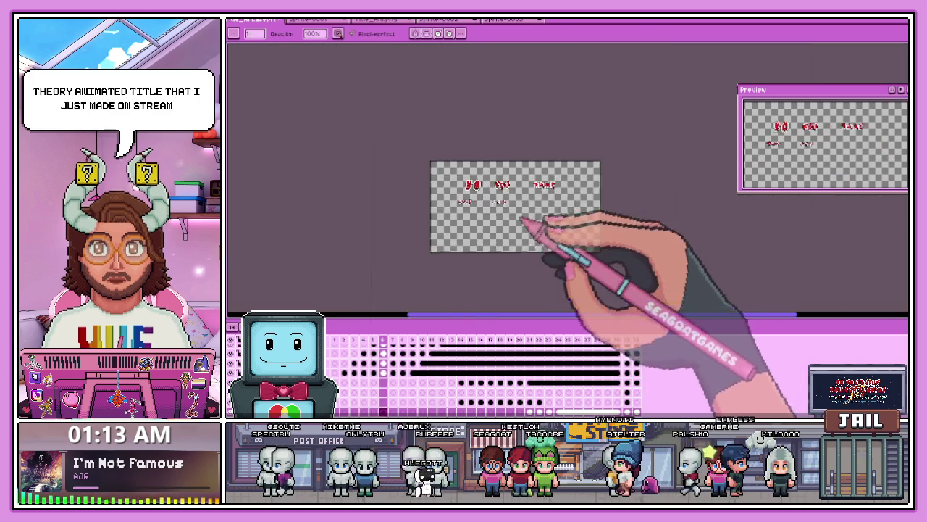
{"action": "scroll", "coordinate": [547, 247], "scroll_direction": "up", "scroll_amount": 1}
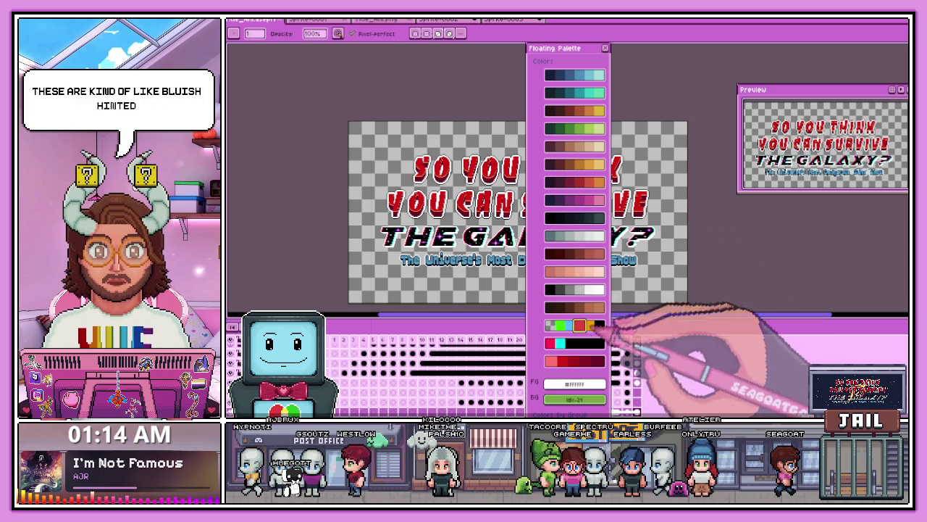
Step: Close the floating palette, sample the title's red in Color Shading, then close the ramps
{"action": "left_click", "coordinate": [606, 49]}
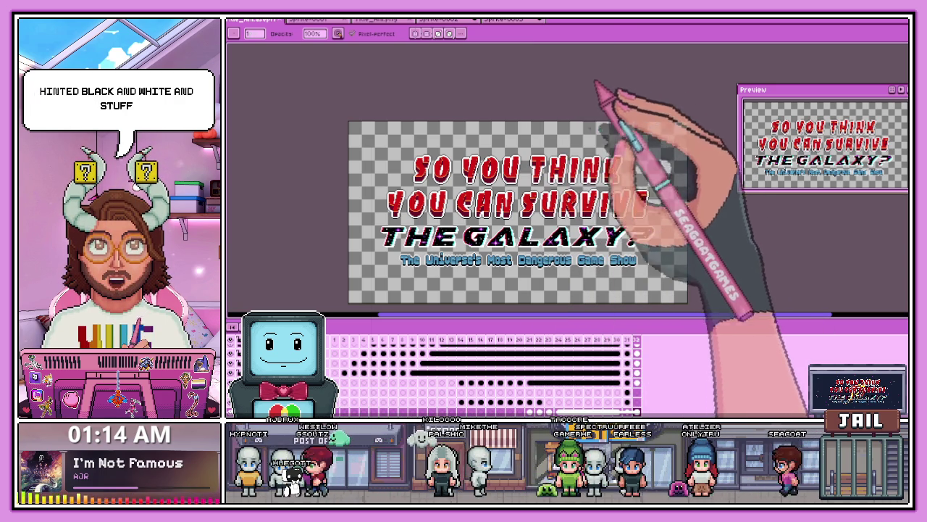
{"action": "key", "text": "alt+s"}
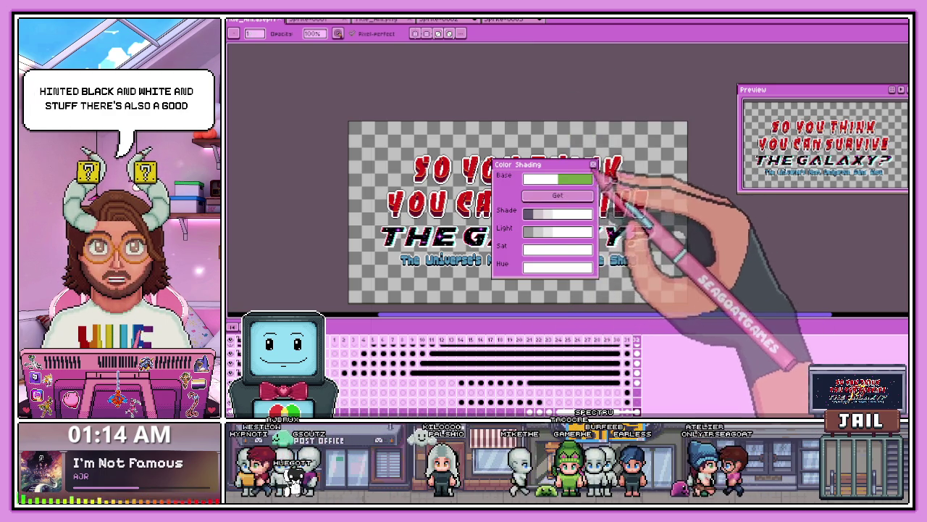
{"action": "left_click", "coordinate": [594, 165]}
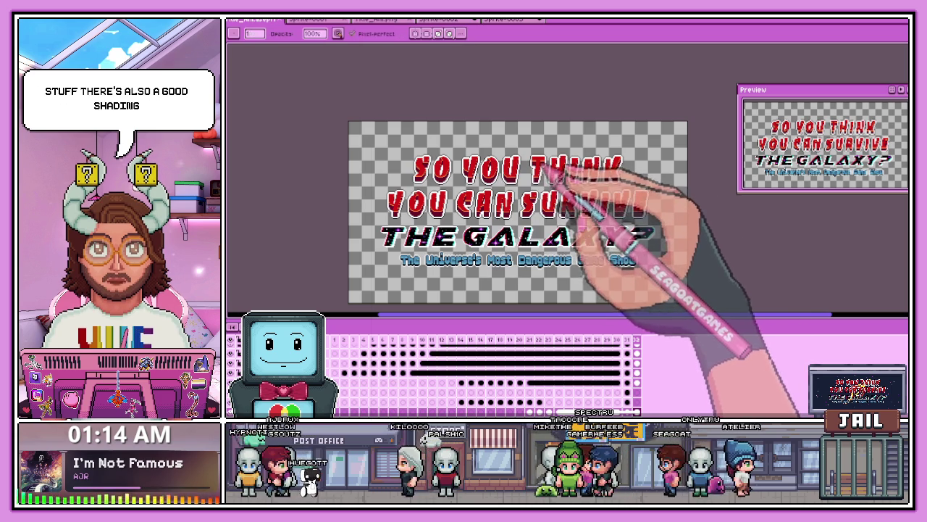
{"action": "left_click", "coordinate": [591, 161]}
{"action": "left_click_drag", "start_coordinate": [583, 170], "coordinate": [544, 120]}
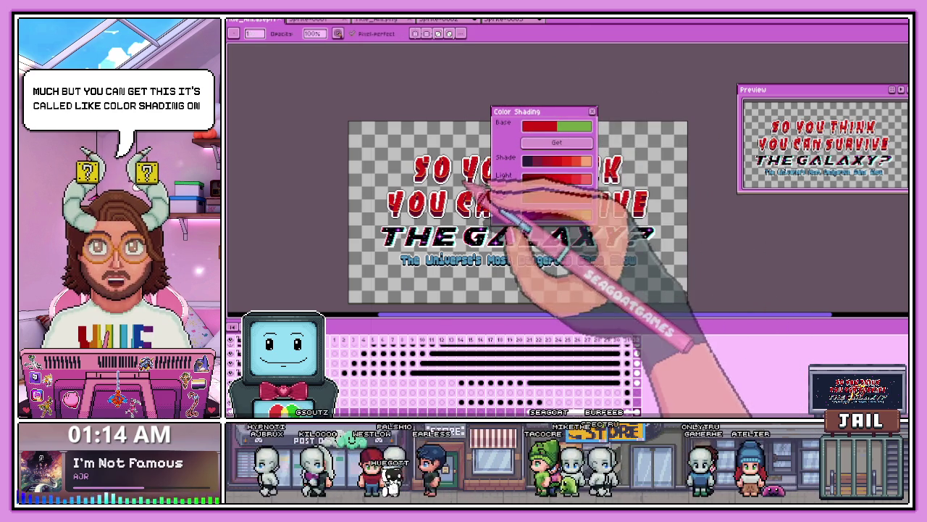
{"action": "left_click_drag", "start_coordinate": [557, 114], "coordinate": [562, 116]}
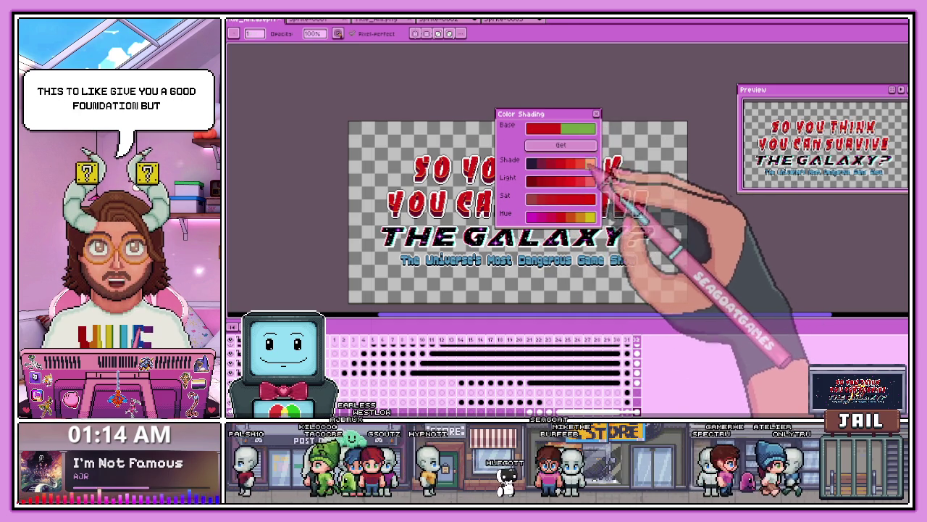
{"action": "left_click", "coordinate": [596, 114]}
{"action": "scroll", "coordinate": [661, 220], "scroll_direction": "up", "scroll_amount": 2}
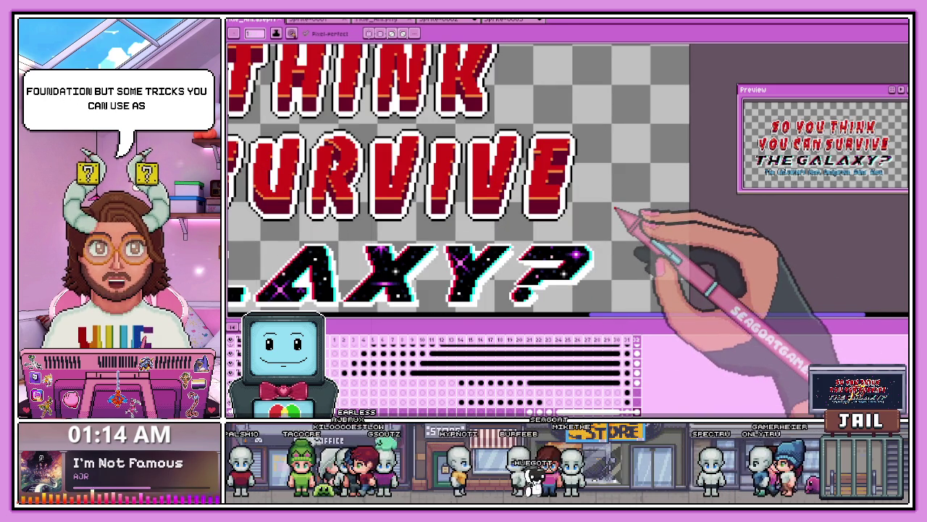
Step: Sketch a red test mark beside the lettering and draw an orange highlight over it
{"action": "key", "text": "b"}
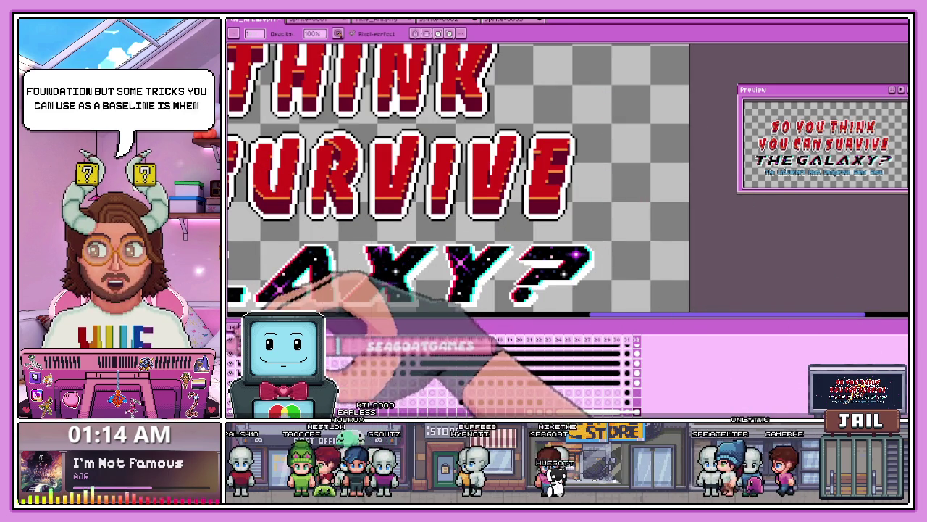
{"action": "key", "text": "i"}
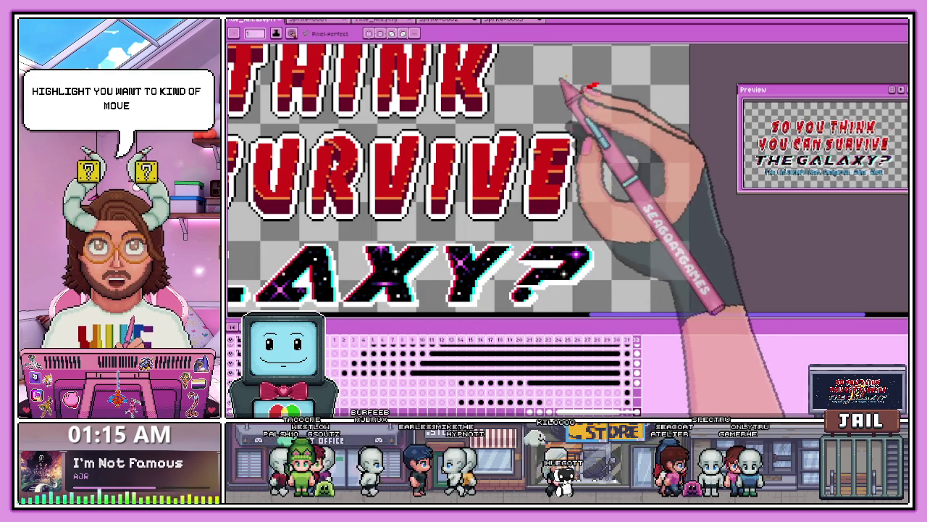
{"action": "left_click_drag", "start_coordinate": [581, 91], "coordinate": [598, 84]}
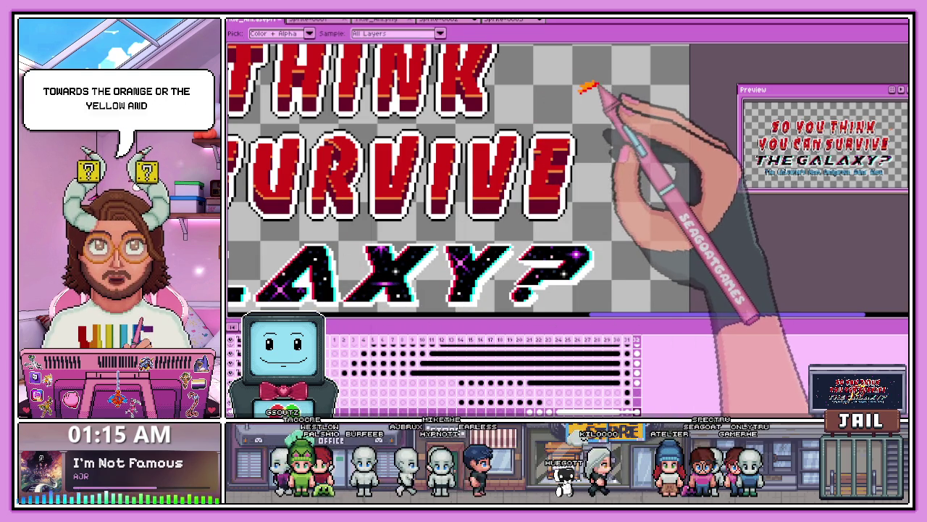
{"action": "key", "text": "b"}
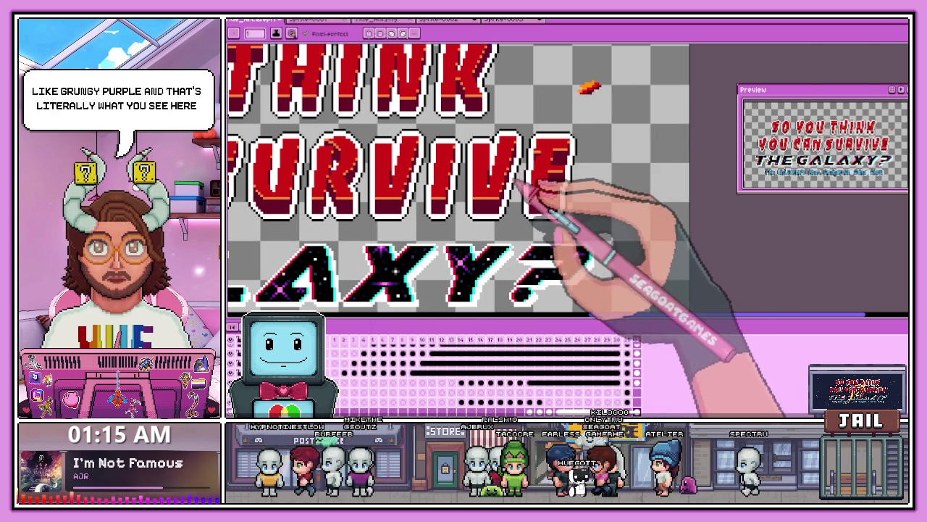
Step: Zoom out to view the full 'SO YOU THINK YOU CAN SURVIVE' title
{"action": "scroll", "coordinate": [540, 170], "scroll_direction": "up", "scroll_amount": 2}
{"action": "scroll", "coordinate": [522, 185], "scroll_direction": "up", "scroll_amount": 1}
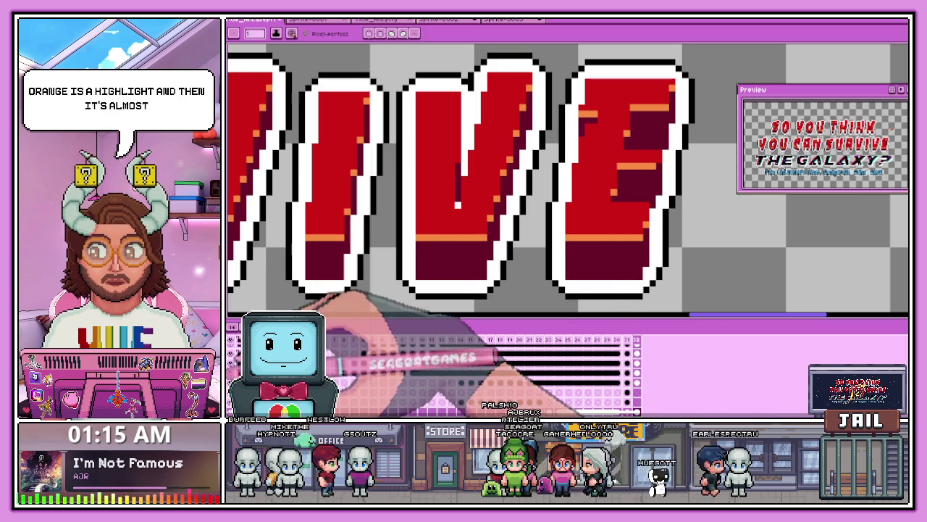
{"action": "scroll", "coordinate": [434, 246], "scroll_direction": "down", "scroll_amount": 1}
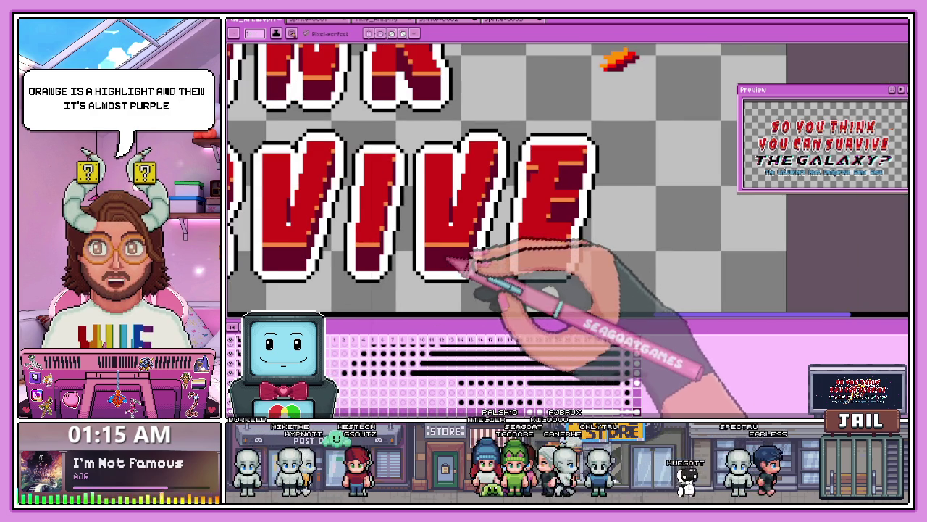
{"action": "scroll", "coordinate": [507, 261], "scroll_direction": "down", "scroll_amount": 1}
{"action": "scroll", "coordinate": [587, 130], "scroll_direction": "up", "scroll_amount": 1}
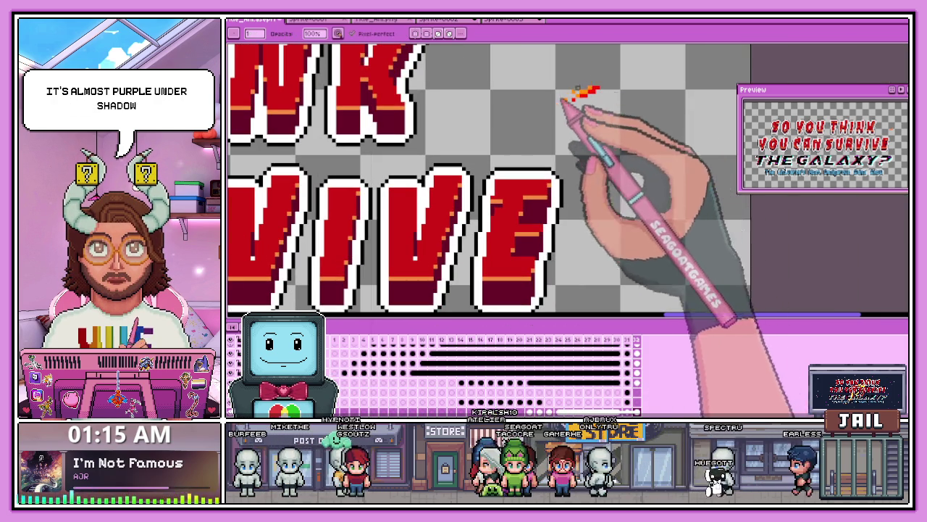
{"action": "scroll", "coordinate": [583, 109], "scroll_direction": "down", "scroll_amount": 1}
{"action": "scroll", "coordinate": [587, 145], "scroll_direction": "down", "scroll_amount": 1}
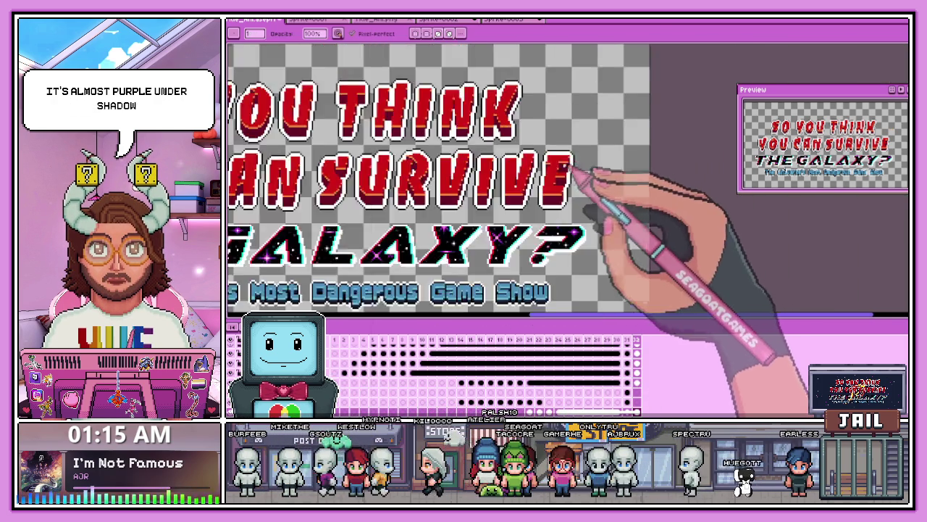
{"action": "scroll", "coordinate": [507, 239], "scroll_direction": "down", "scroll_amount": 1}
{"action": "scroll", "coordinate": [435, 224], "scroll_direction": "up", "scroll_amount": 1}
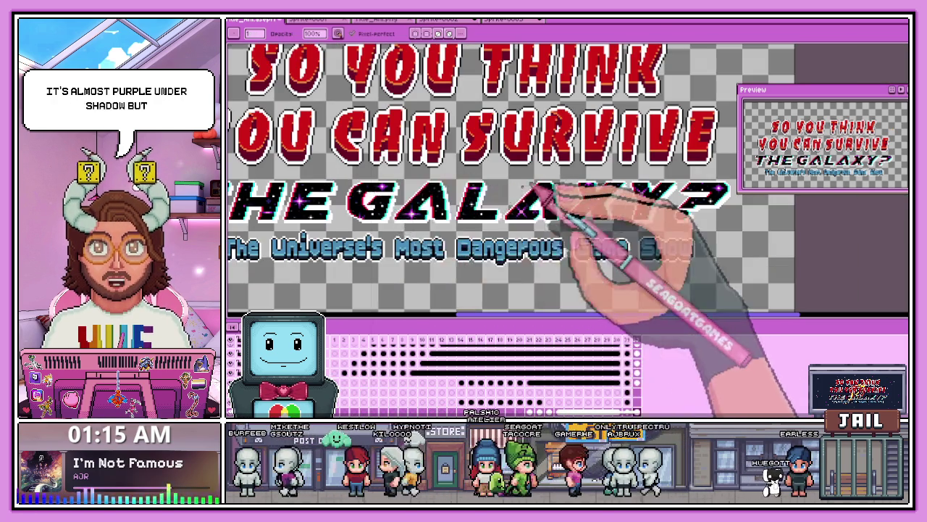
{"action": "scroll", "coordinate": [464, 195], "scroll_direction": "down", "scroll_amount": 2}
{"action": "scroll", "coordinate": [449, 192], "scroll_direction": "up", "scroll_amount": 2}
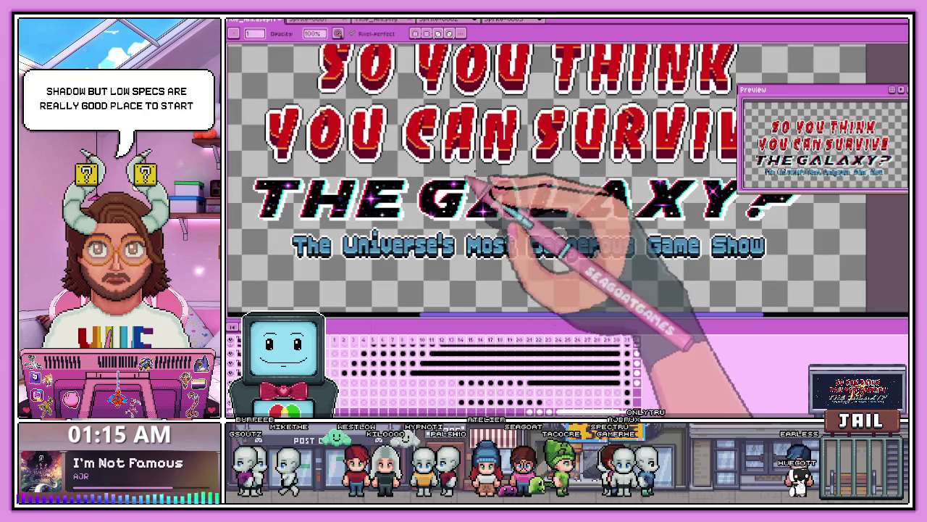
{"action": "scroll", "coordinate": [601, 94], "scroll_direction": "down", "scroll_amount": 2}
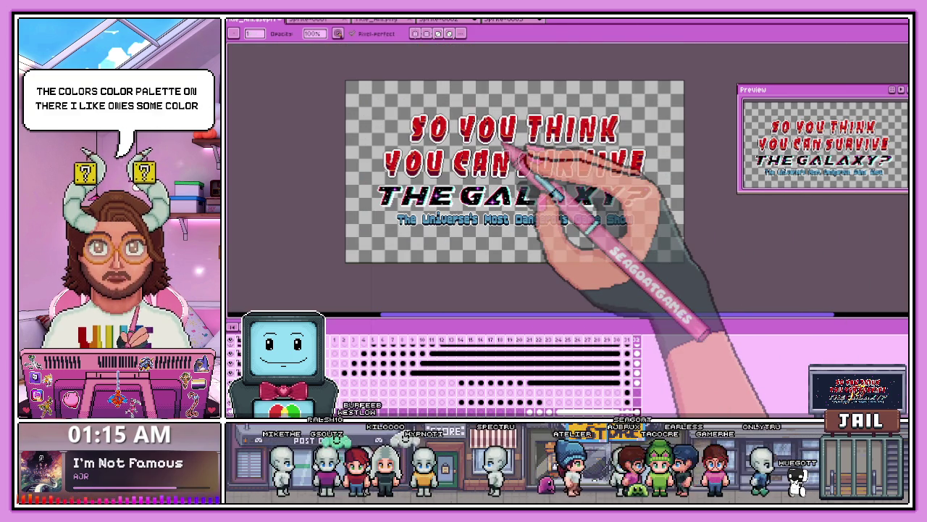
{"action": "left_click", "coordinate": [233, 38]}
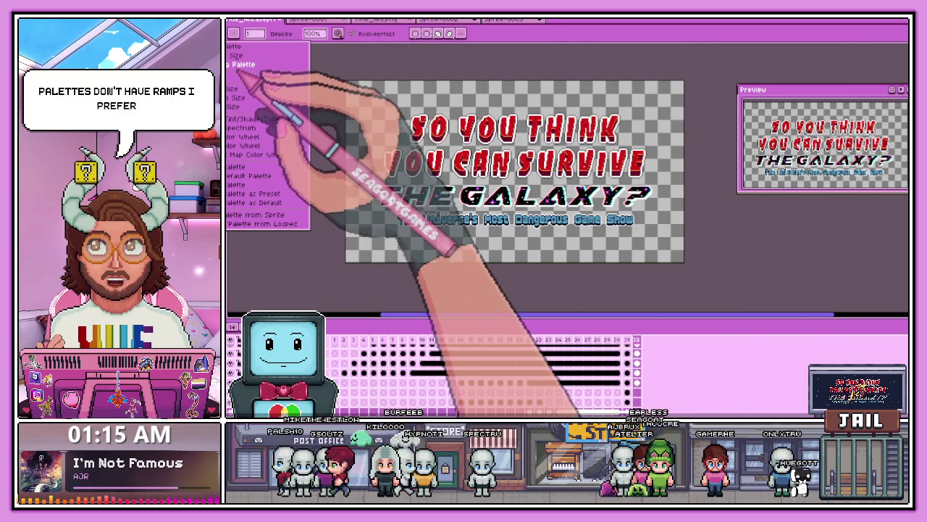
{"action": "left_click", "coordinate": [246, 65]}
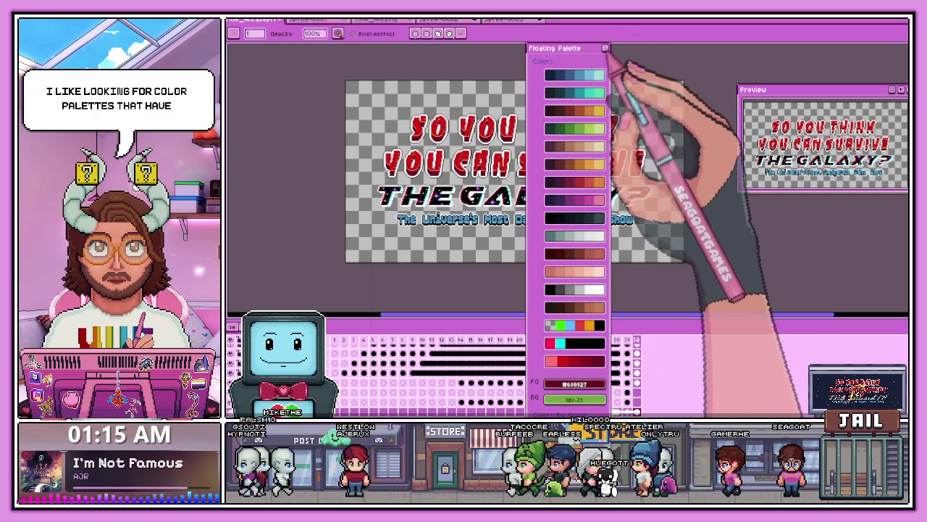
{"action": "left_click", "coordinate": [605, 47]}
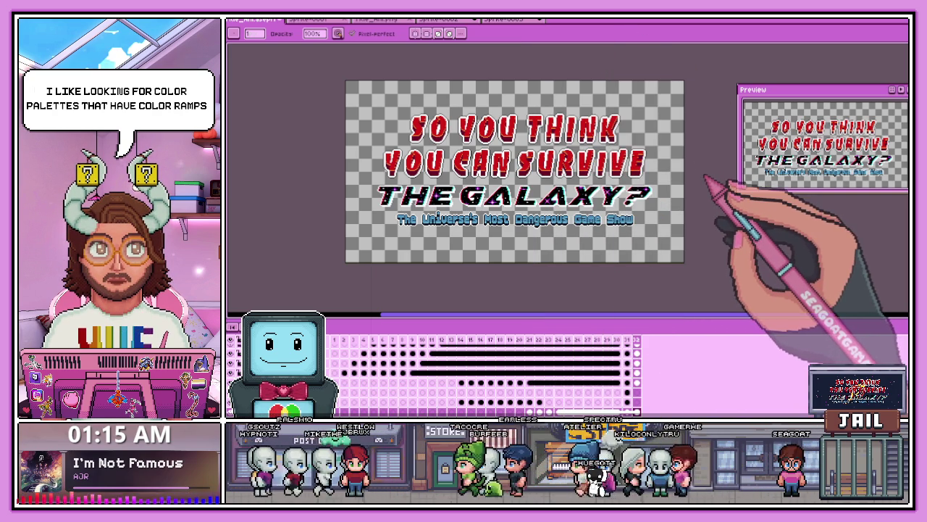
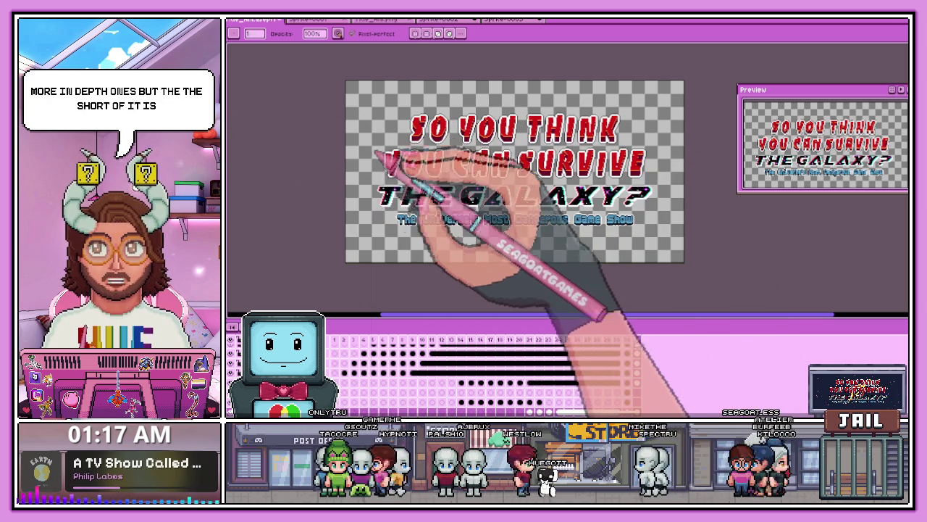
Step: Reposition the colour shading helper, pick the first light colour from its ramp, then close it
{"action": "key", "text": "e"}
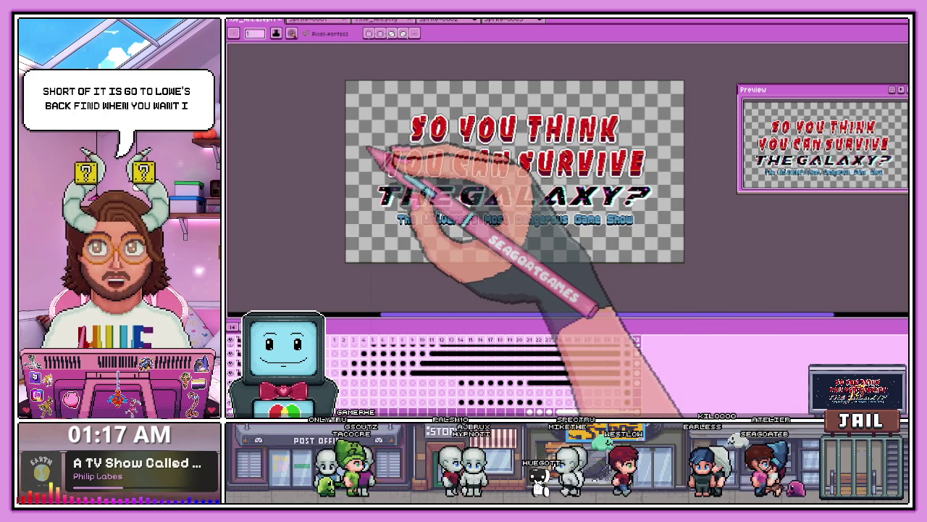
{"action": "key", "text": "b"}
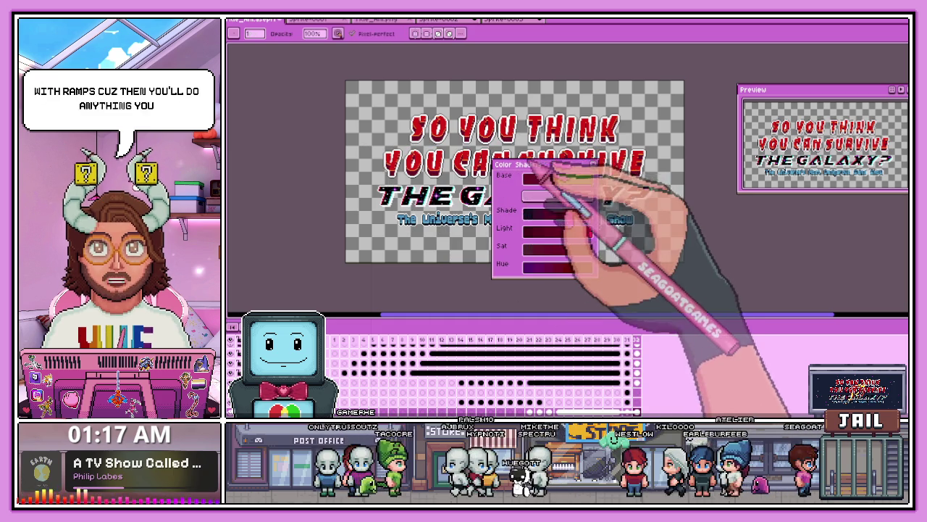
{"action": "mouse_move", "coordinate": [568, 163]}
{"action": "left_mouse_down"}
{"action": "mouse_move", "coordinate": [567, 96]}
{"action": "mouse_move", "coordinate": [576, 85]}
{"action": "left_mouse_up"}
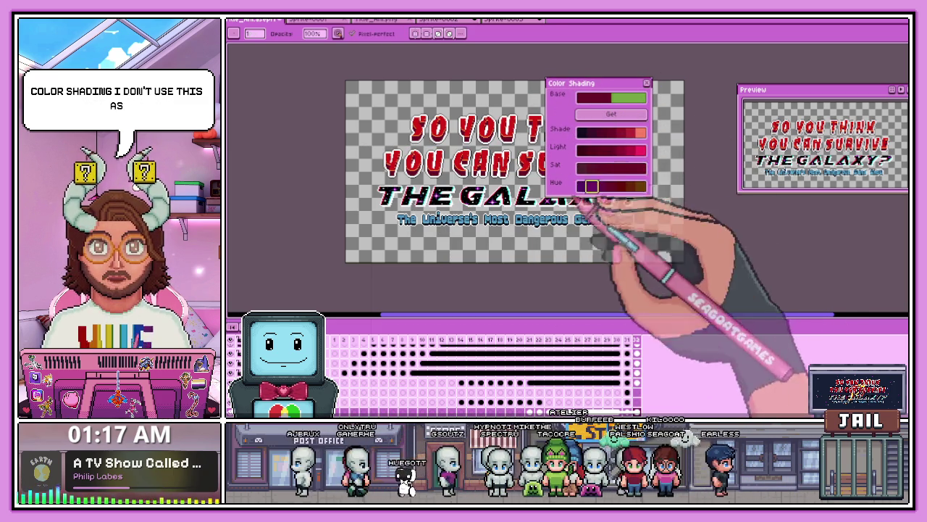
{"action": "left_click_drag", "start_coordinate": [596, 93], "coordinate": [529, 120]}
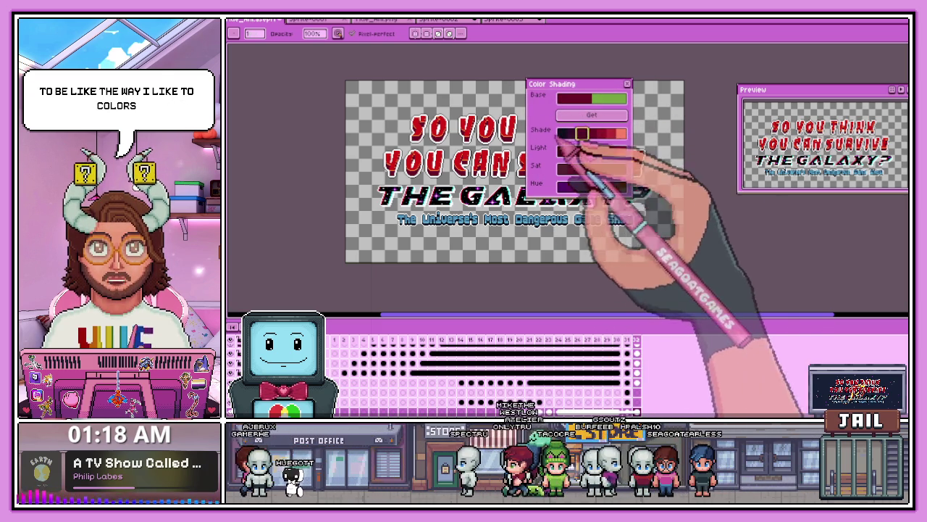
{"action": "left_click", "coordinate": [562, 150]}
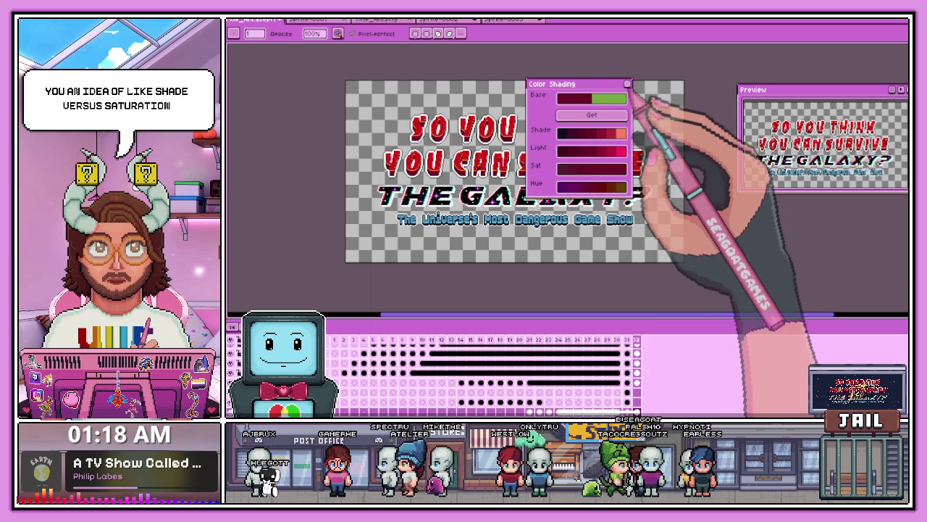
{"action": "left_click", "coordinate": [627, 84]}
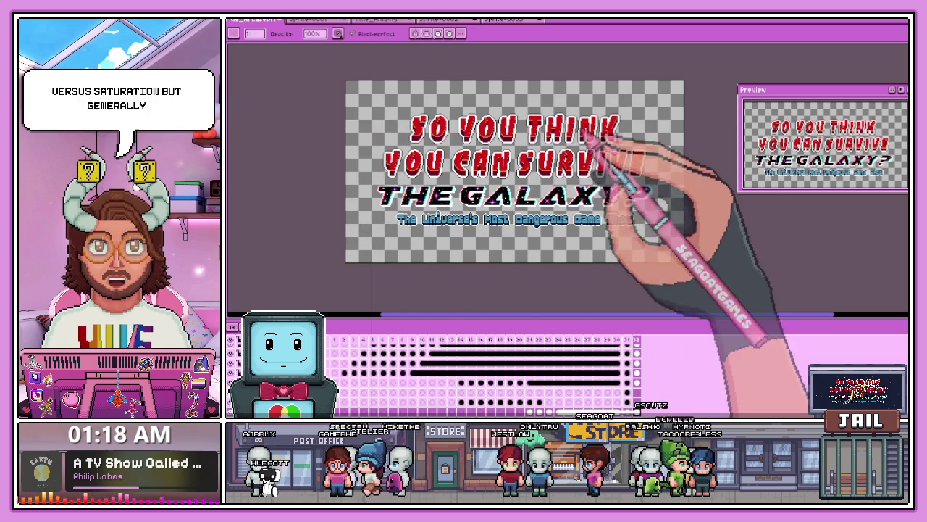
Step: Zoom in and out on the title letters, select the pencil, and switch to the NEW RUN sprite
{"action": "scroll", "coordinate": [601, 137], "scroll_direction": "up", "scroll_amount": 3}
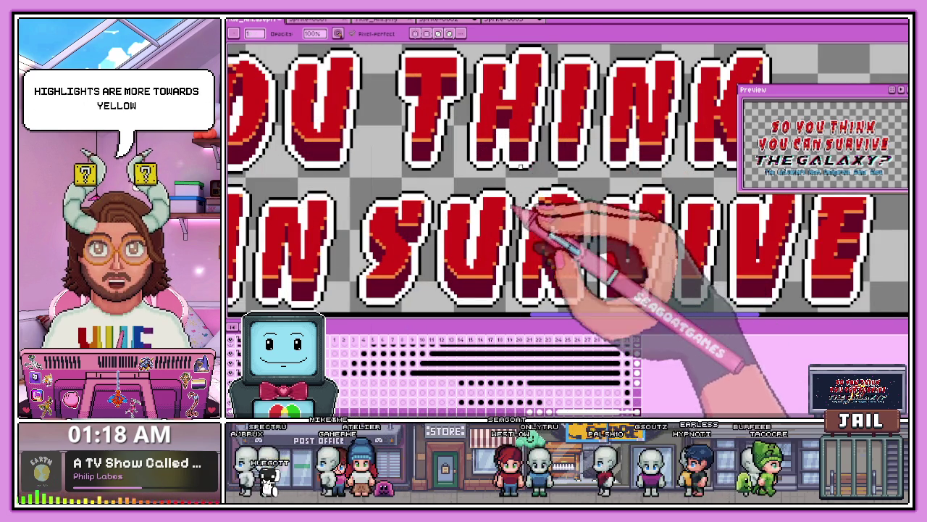
{"action": "scroll", "coordinate": [565, 232], "scroll_direction": "down", "scroll_amount": 2}
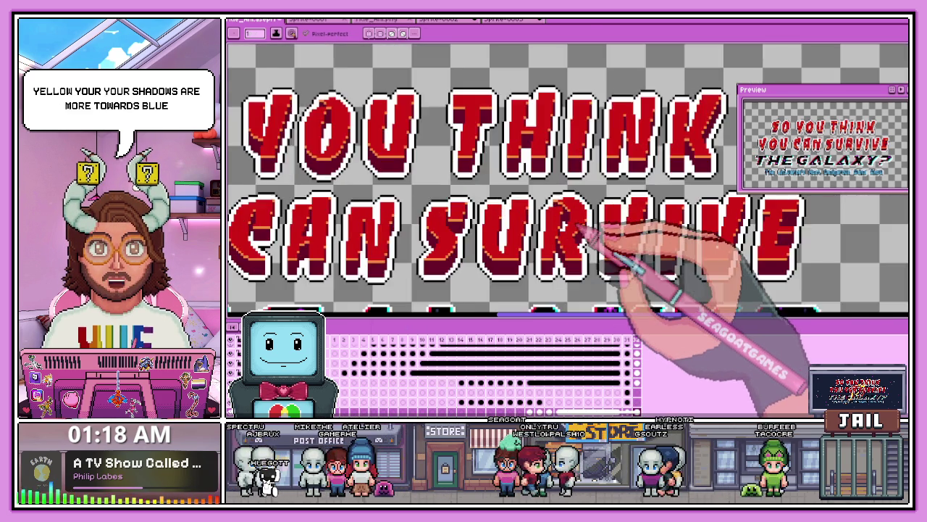
{"action": "scroll", "coordinate": [595, 250], "scroll_direction": "down", "scroll_amount": 2}
{"action": "scroll", "coordinate": [595, 253], "scroll_direction": "up", "scroll_amount": 2}
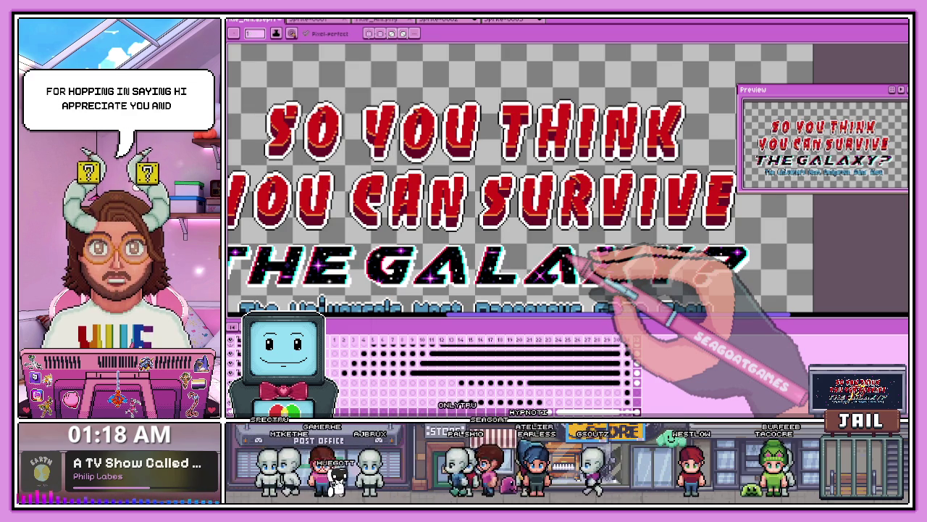
{"action": "left_click", "coordinate": [410, 32]}
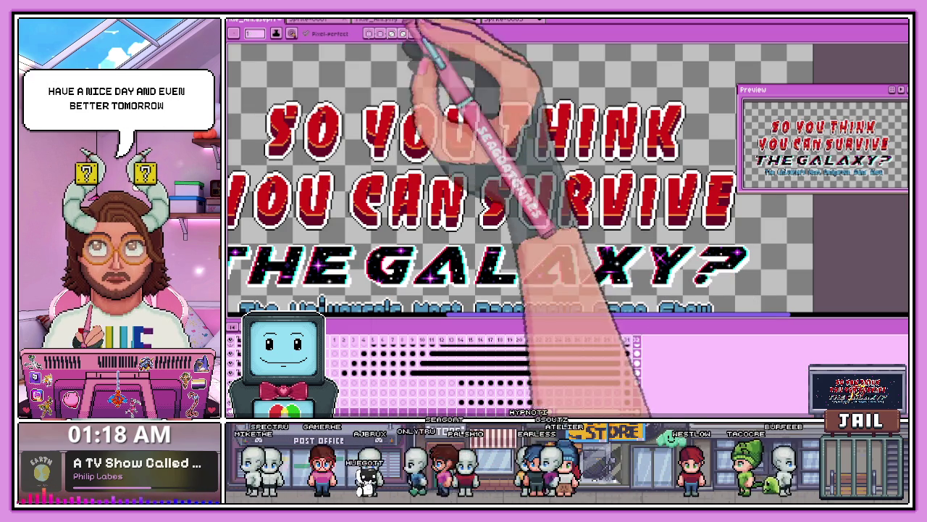
{"action": "left_click", "coordinate": [459, 21]}
{"action": "left_click", "coordinate": [498, 20]}
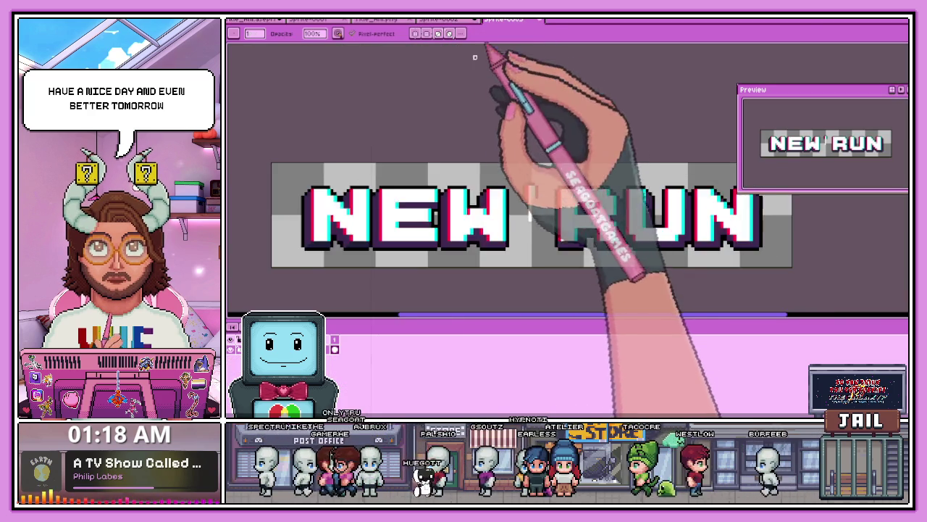
{"action": "scroll", "coordinate": [459, 190], "scroll_direction": "down", "scroll_amount": 3}
{"action": "scroll", "coordinate": [471, 161], "scroll_direction": "up", "scroll_amount": 2}
{"action": "scroll", "coordinate": [437, 144], "scroll_direction": "up", "scroll_amount": 1}
{"action": "scroll", "coordinate": [438, 143], "scroll_direction": "up", "scroll_amount": 3}
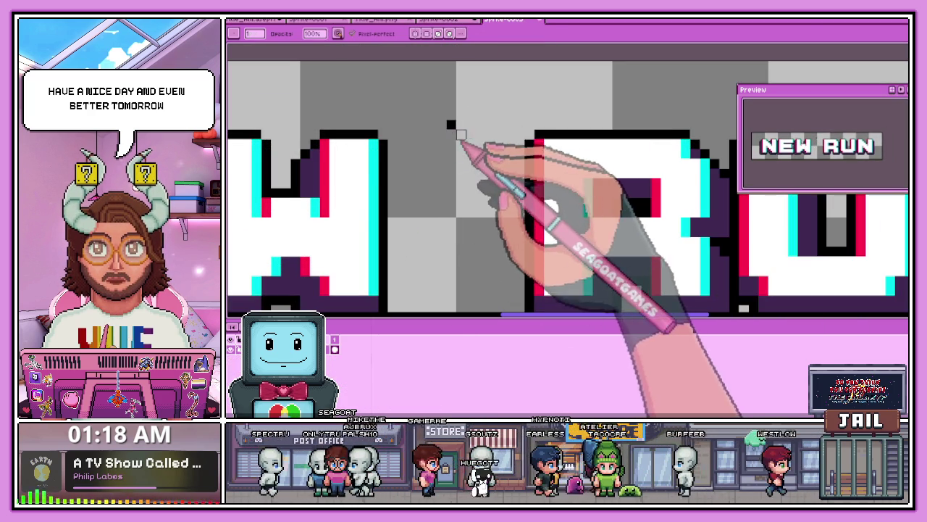
{"action": "scroll", "coordinate": [456, 159], "scroll_direction": "down", "scroll_amount": 3}
{"action": "scroll", "coordinate": [384, 217], "scroll_direction": "down", "scroll_amount": 1}
{"action": "scroll", "coordinate": [330, 218], "scroll_direction": "up", "scroll_amount": 2}
{"action": "scroll", "coordinate": [362, 217], "scroll_direction": "up", "scroll_amount": 1}
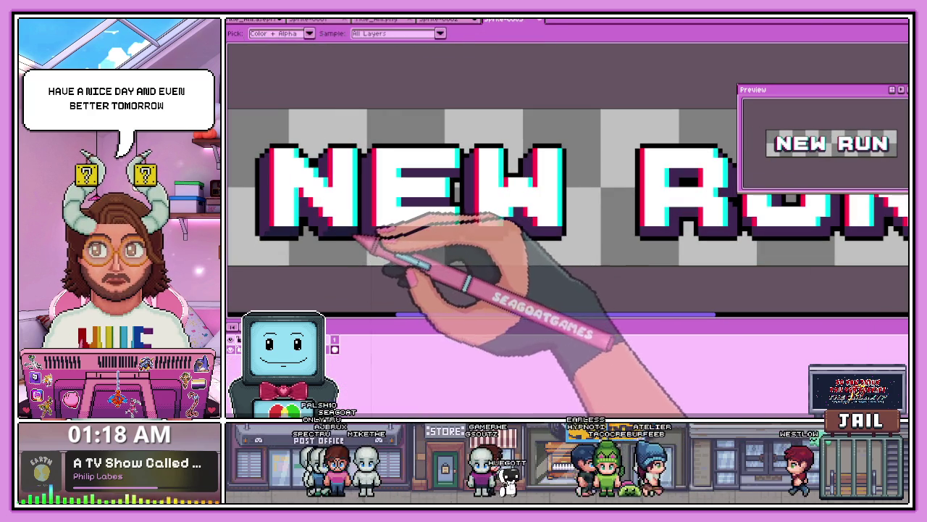
{"action": "scroll", "coordinate": [402, 253], "scroll_direction": "up", "scroll_amount": 3}
{"action": "scroll", "coordinate": [381, 245], "scroll_direction": "up", "scroll_amount": 1}
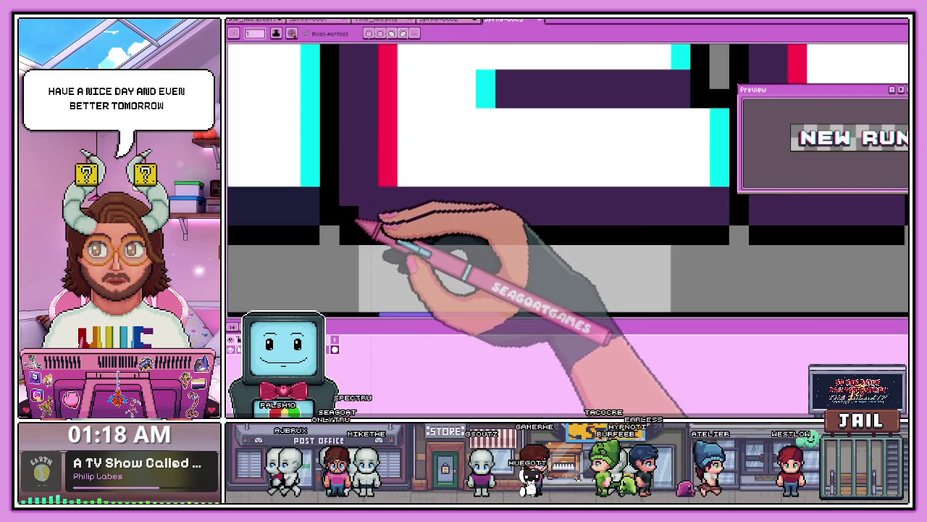
{"action": "scroll", "coordinate": [314, 217], "scroll_direction": "down", "scroll_amount": 2}
{"action": "scroll", "coordinate": [362, 213], "scroll_direction": "up", "scroll_amount": 1}
{"action": "left_click_drag", "start_coordinate": [349, 214], "coordinate": [583, 215]}
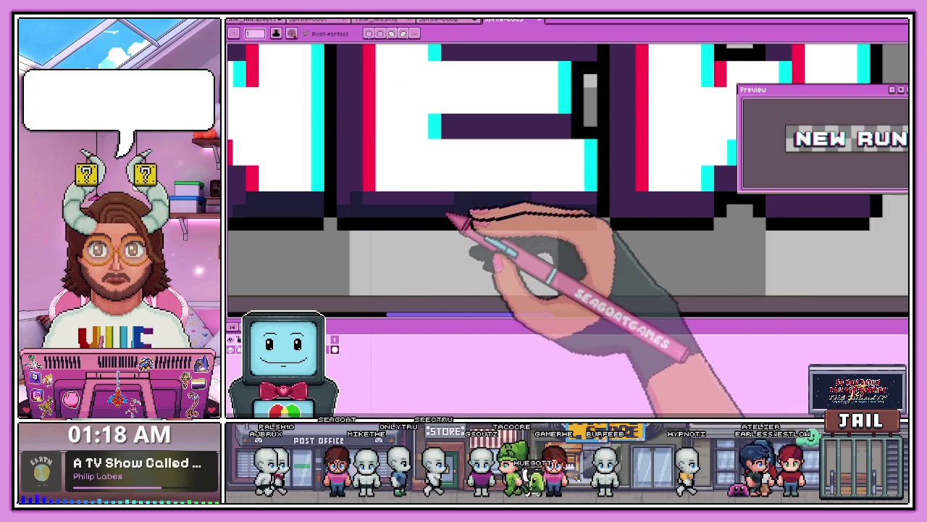
{"action": "scroll", "coordinate": [463, 225], "scroll_direction": "down", "scroll_amount": 2}
{"action": "scroll", "coordinate": [463, 226], "scroll_direction": "down", "scroll_amount": 1}
{"action": "scroll", "coordinate": [497, 196], "scroll_direction": "down", "scroll_amount": 1}
{"action": "scroll", "coordinate": [485, 192], "scroll_direction": "up", "scroll_amount": 1}
{"action": "scroll", "coordinate": [478, 190], "scroll_direction": "up", "scroll_amount": 2}
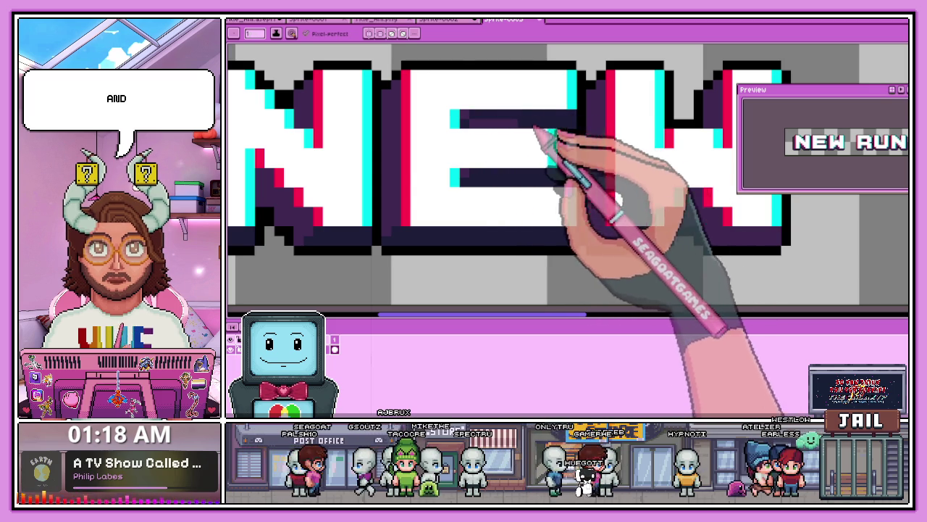
{"action": "scroll", "coordinate": [554, 129], "scroll_direction": "down", "scroll_amount": 1}
{"action": "scroll", "coordinate": [483, 145], "scroll_direction": "down", "scroll_amount": 1}
{"action": "scroll", "coordinate": [518, 171], "scroll_direction": "up", "scroll_amount": 1}
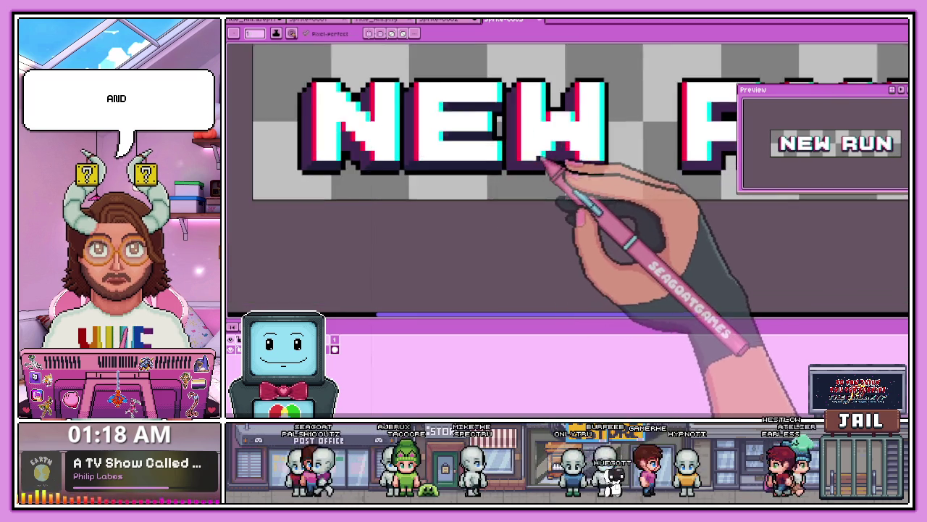
{"action": "scroll", "coordinate": [532, 170], "scroll_direction": "up", "scroll_amount": 2}
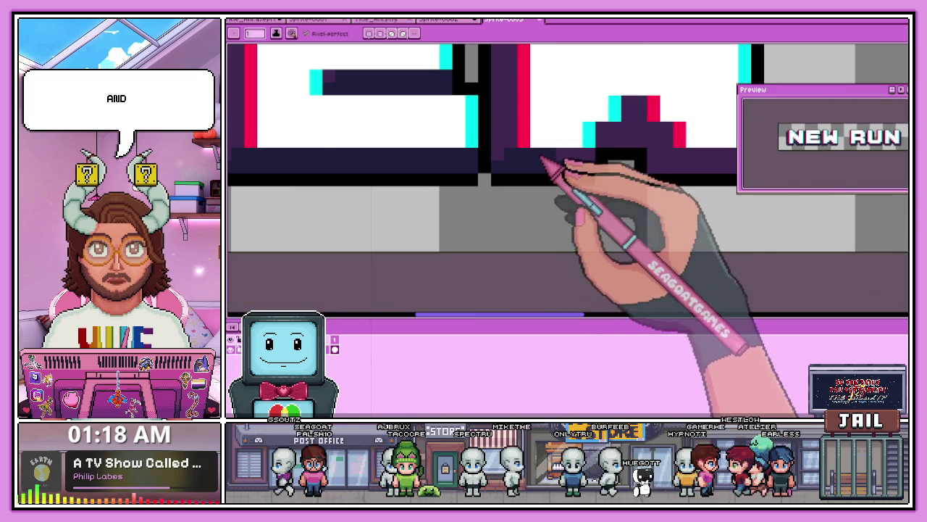
{"action": "scroll", "coordinate": [507, 174], "scroll_direction": "down", "scroll_amount": 1}
{"action": "scroll", "coordinate": [555, 138], "scroll_direction": "up", "scroll_amount": 1}
{"action": "scroll", "coordinate": [620, 141], "scroll_direction": "down", "scroll_amount": 1}
{"action": "scroll", "coordinate": [583, 167], "scroll_direction": "up", "scroll_amount": 1}
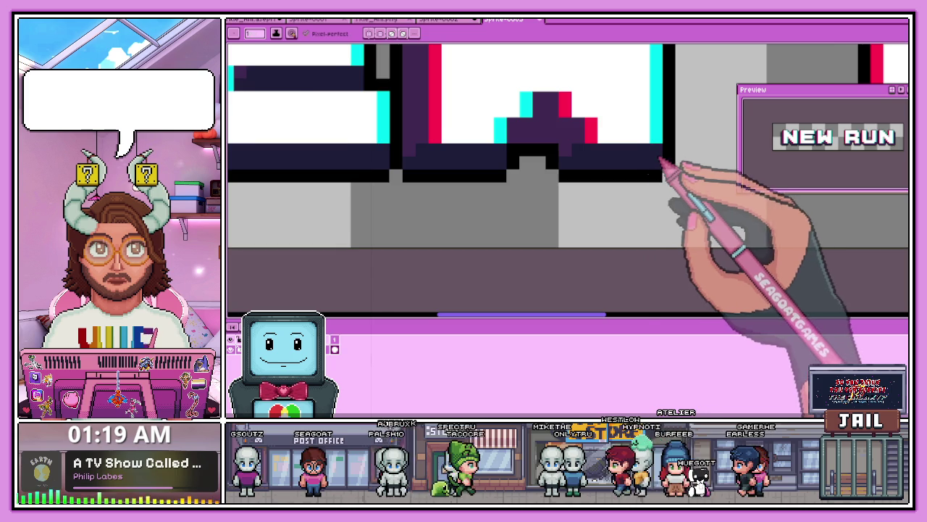
{"action": "scroll", "coordinate": [489, 193], "scroll_direction": "down", "scroll_amount": 2}
{"action": "scroll", "coordinate": [507, 173], "scroll_direction": "up", "scroll_amount": 1}
{"action": "scroll", "coordinate": [579, 145], "scroll_direction": "down", "scroll_amount": 1}
{"action": "scroll", "coordinate": [550, 170], "scroll_direction": "up", "scroll_amount": 2}
{"action": "scroll", "coordinate": [529, 181], "scroll_direction": "down", "scroll_amount": 1}
{"action": "scroll", "coordinate": [529, 180], "scroll_direction": "up", "scroll_amount": 1}
{"action": "scroll", "coordinate": [533, 182], "scroll_direction": "up", "scroll_amount": 2}
{"action": "scroll", "coordinate": [534, 210], "scroll_direction": "down", "scroll_amount": 2}
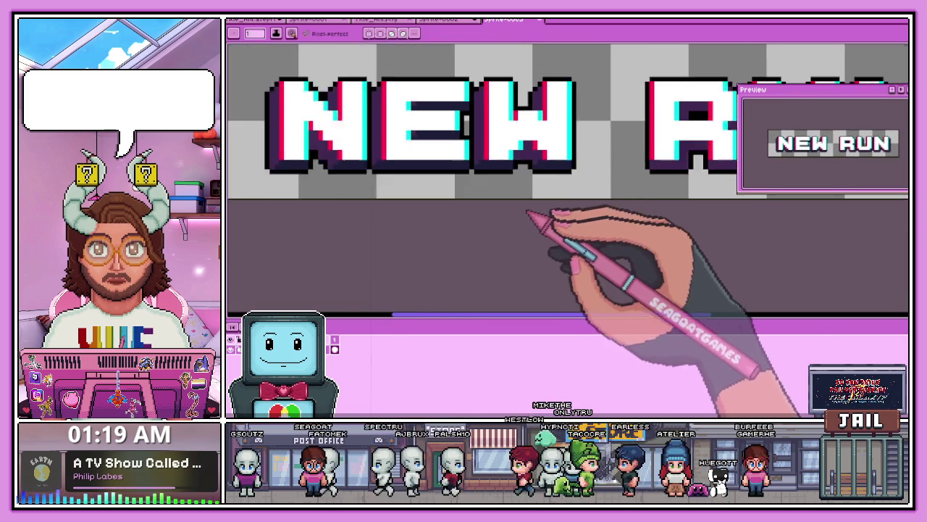
{"action": "scroll", "coordinate": [517, 204], "scroll_direction": "down", "scroll_amount": 3}
{"action": "scroll", "coordinate": [559, 187], "scroll_direction": "up", "scroll_amount": 2}
{"action": "scroll", "coordinate": [583, 185], "scroll_direction": "up", "scroll_amount": 2}
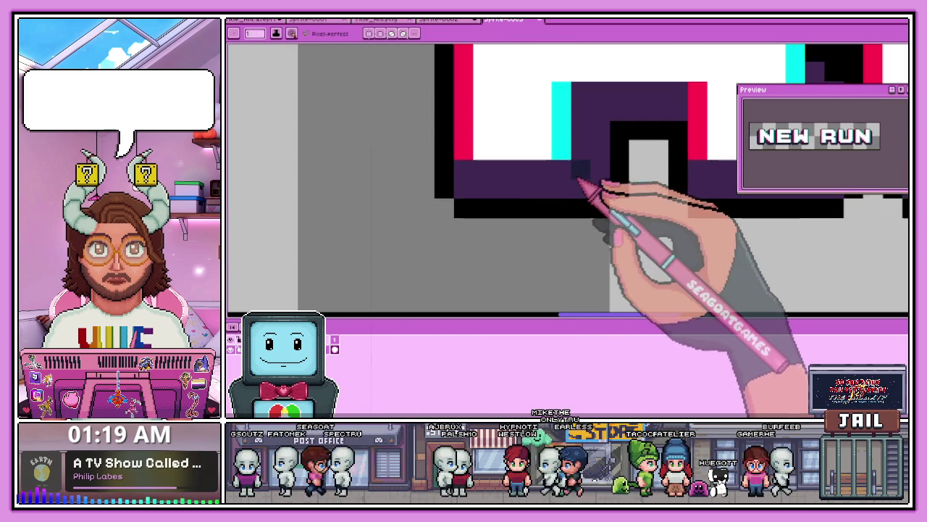
{"action": "scroll", "coordinate": [522, 182], "scroll_direction": "down", "scroll_amount": 2}
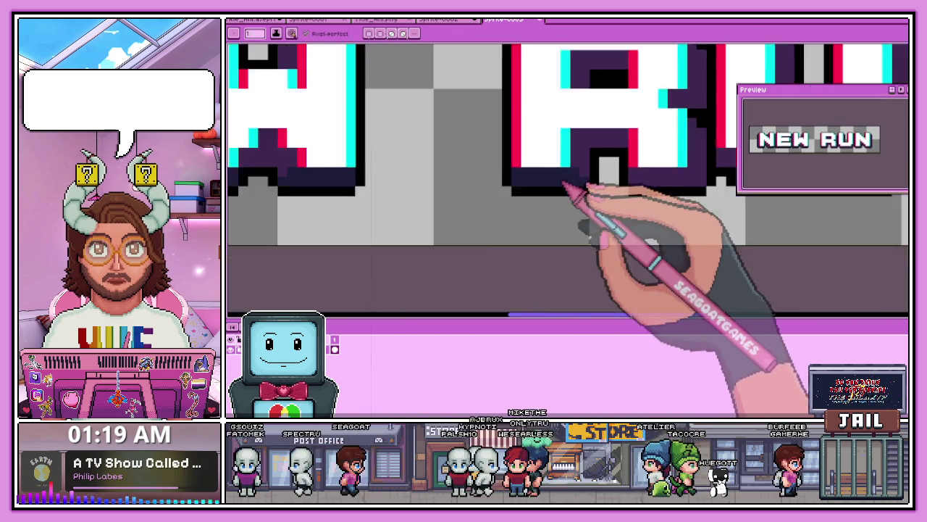
{"action": "scroll", "coordinate": [573, 185], "scroll_direction": "up", "scroll_amount": 1}
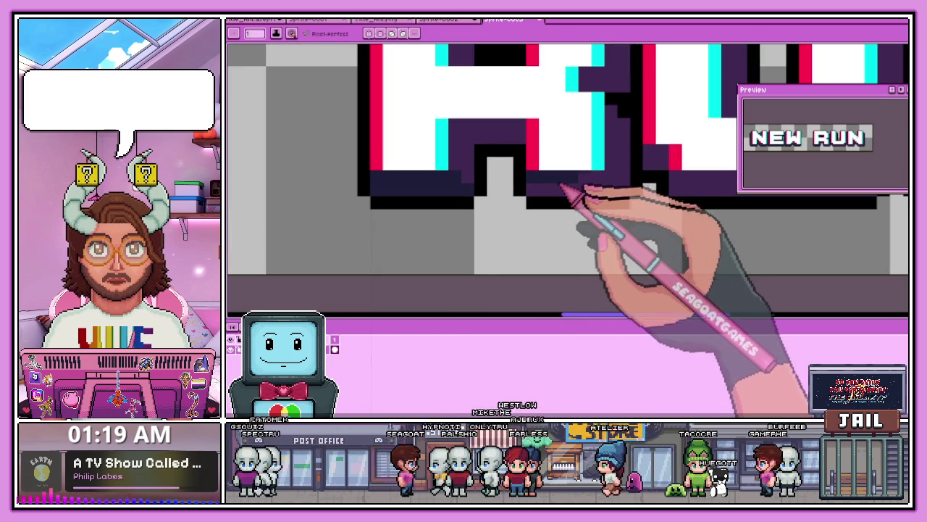
{"action": "scroll", "coordinate": [528, 182], "scroll_direction": "down", "scroll_amount": 2}
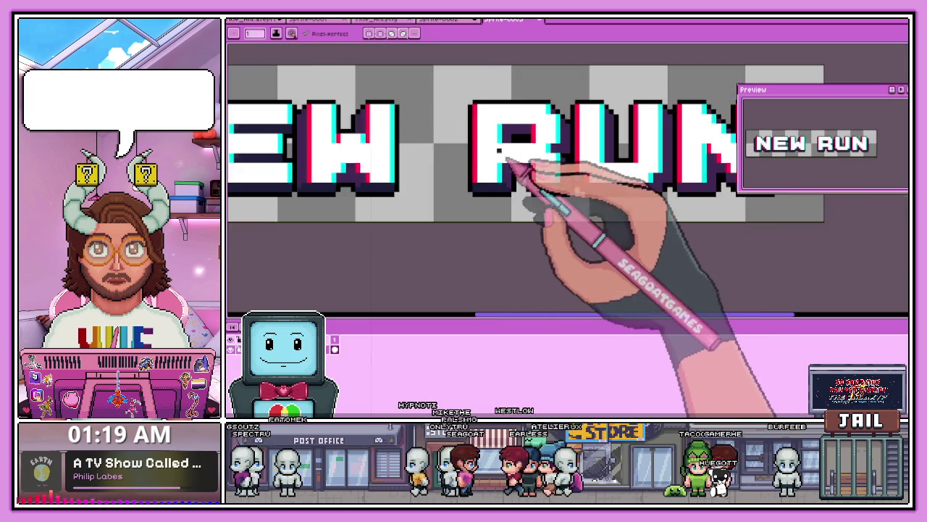
{"action": "scroll", "coordinate": [517, 187], "scroll_direction": "up", "scroll_amount": 2}
{"action": "scroll", "coordinate": [517, 208], "scroll_direction": "down", "scroll_amount": 2}
{"action": "scroll", "coordinate": [515, 161], "scroll_direction": "up", "scroll_amount": 1}
{"action": "scroll", "coordinate": [515, 161], "scroll_direction": "up", "scroll_amount": 3}
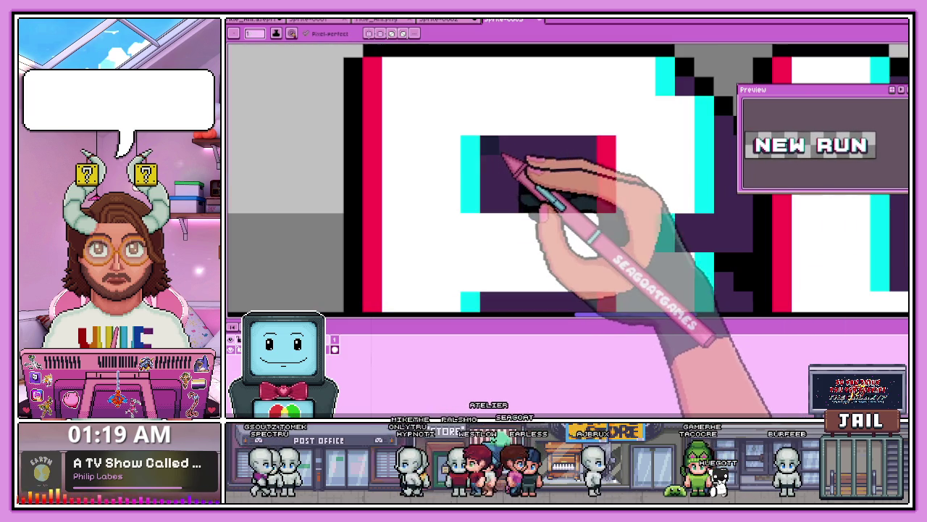
{"action": "scroll", "coordinate": [518, 173], "scroll_direction": "down", "scroll_amount": 3}
{"action": "scroll", "coordinate": [536, 188], "scroll_direction": "down", "scroll_amount": 1}
{"action": "scroll", "coordinate": [557, 196], "scroll_direction": "up", "scroll_amount": 1}
{"action": "scroll", "coordinate": [558, 181], "scroll_direction": "up", "scroll_amount": 2}
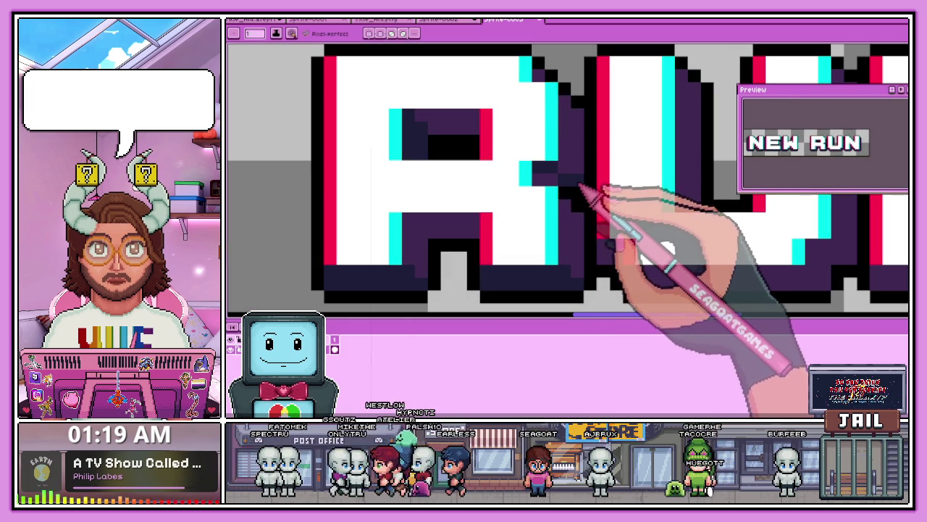
{"action": "scroll", "coordinate": [557, 182], "scroll_direction": "down", "scroll_amount": 1}
{"action": "scroll", "coordinate": [558, 185], "scroll_direction": "down", "scroll_amount": 1}
{"action": "scroll", "coordinate": [558, 186], "scroll_direction": "up", "scroll_amount": 1}
{"action": "scroll", "coordinate": [556, 183], "scroll_direction": "up", "scroll_amount": 1}
{"action": "scroll", "coordinate": [568, 183], "scroll_direction": "down", "scroll_amount": 1}
{"action": "scroll", "coordinate": [637, 184], "scroll_direction": "up", "scroll_amount": 1}
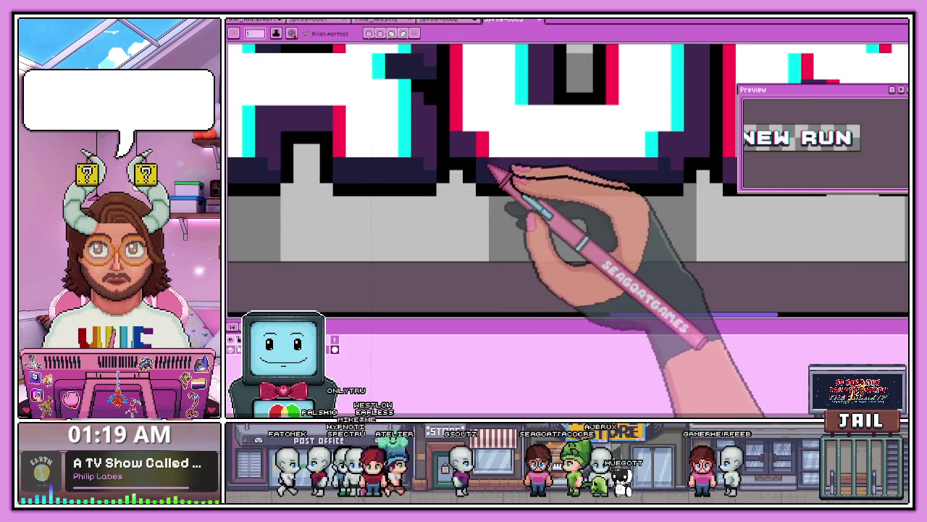
{"action": "scroll", "coordinate": [484, 173], "scroll_direction": "down", "scroll_amount": 1}
{"action": "scroll", "coordinate": [492, 184], "scroll_direction": "down", "scroll_amount": 1}
{"action": "scroll", "coordinate": [507, 203], "scroll_direction": "down", "scroll_amount": 1}
{"action": "scroll", "coordinate": [536, 202], "scroll_direction": "up", "scroll_amount": 1}
{"action": "scroll", "coordinate": [551, 210], "scroll_direction": "up", "scroll_amount": 1}
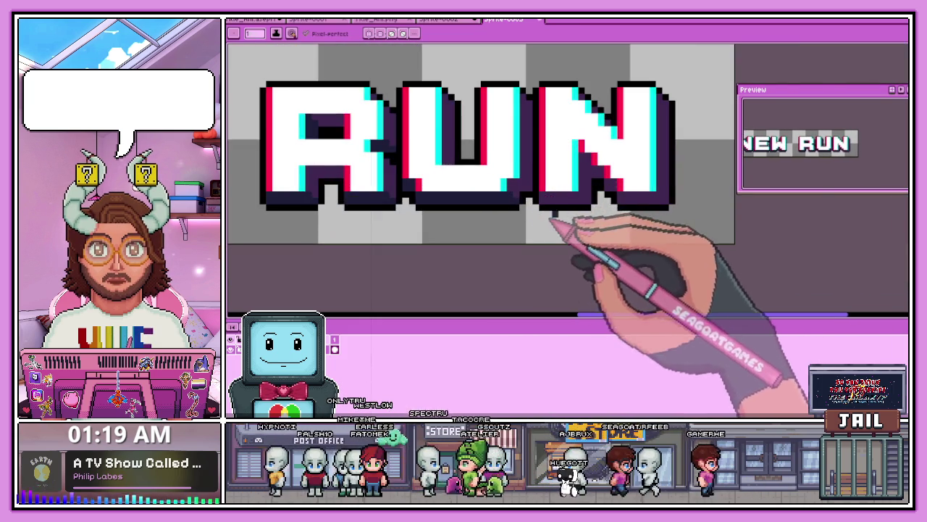
{"action": "scroll", "coordinate": [547, 221], "scroll_direction": "up", "scroll_amount": 2}
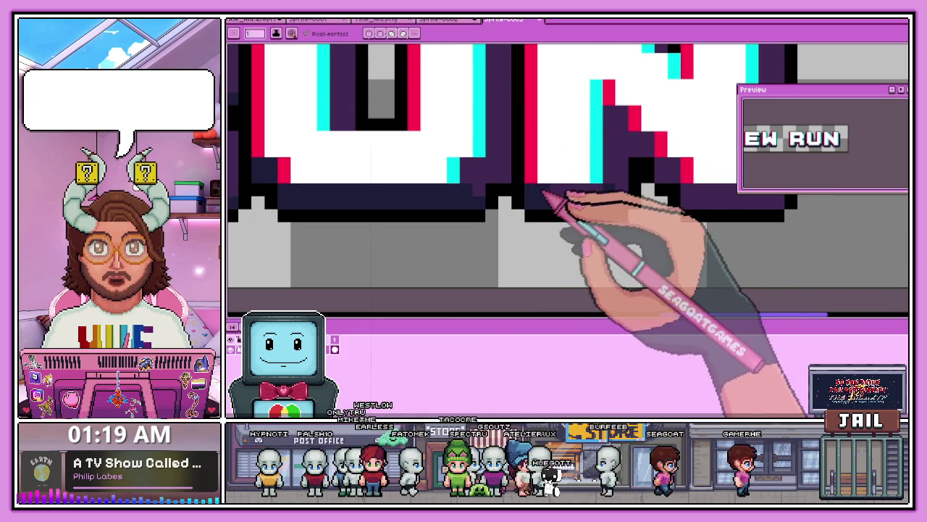
{"action": "scroll", "coordinate": [547, 197], "scroll_direction": "down", "scroll_amount": 2}
{"action": "scroll", "coordinate": [623, 197], "scroll_direction": "up", "scroll_amount": 2}
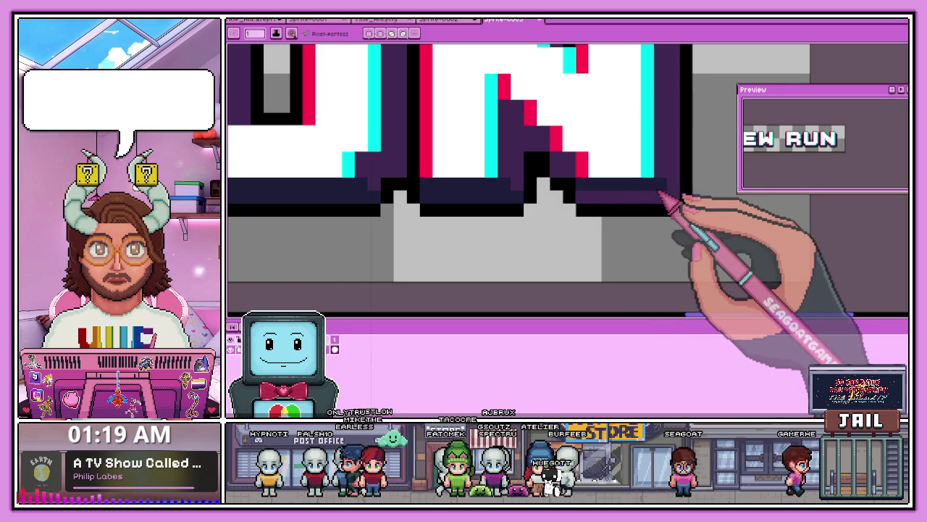
{"action": "scroll", "coordinate": [610, 203], "scroll_direction": "down", "scroll_amount": 2}
{"action": "scroll", "coordinate": [608, 207], "scroll_direction": "down", "scroll_amount": 2}
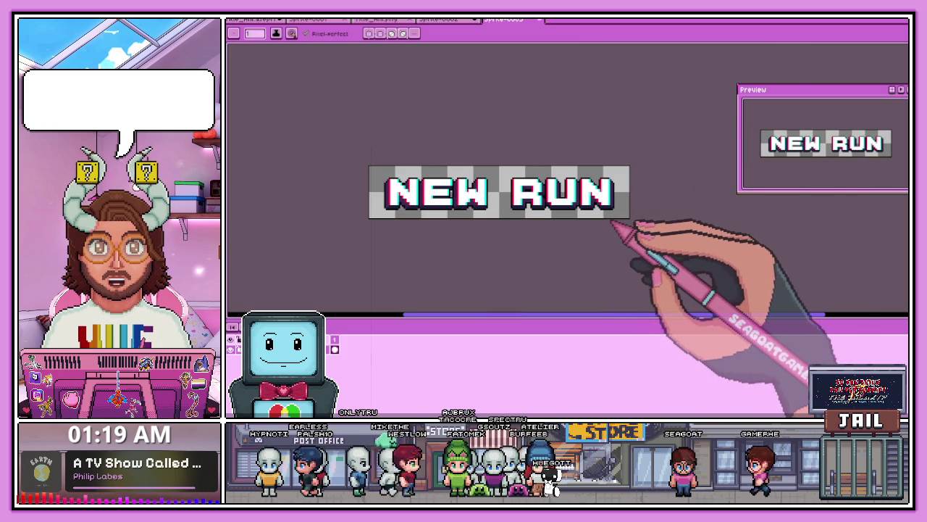
{"action": "scroll", "coordinate": [616, 203], "scroll_direction": "up", "scroll_amount": 1}
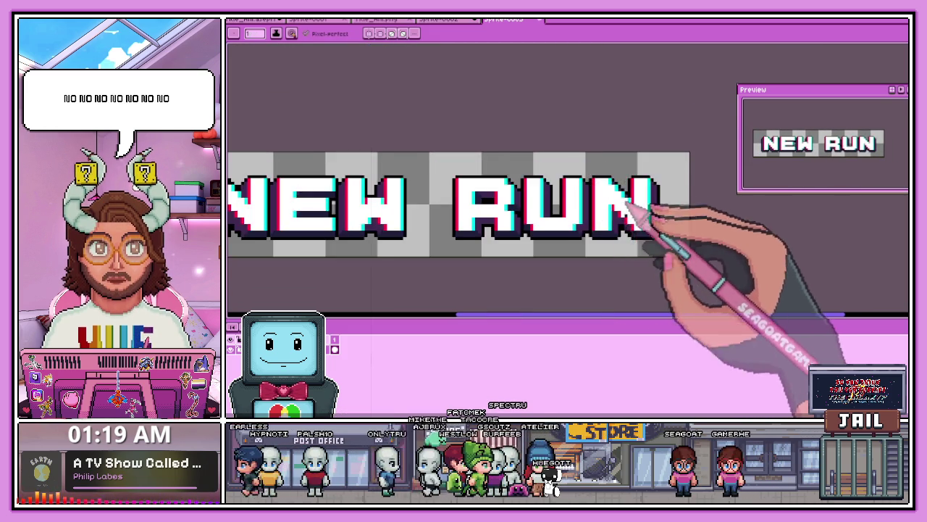
{"action": "scroll", "coordinate": [623, 201], "scroll_direction": "up", "scroll_amount": 1}
{"action": "scroll", "coordinate": [612, 192], "scroll_direction": "up", "scroll_amount": 1}
{"action": "scroll", "coordinate": [607, 192], "scroll_direction": "down", "scroll_amount": 3}
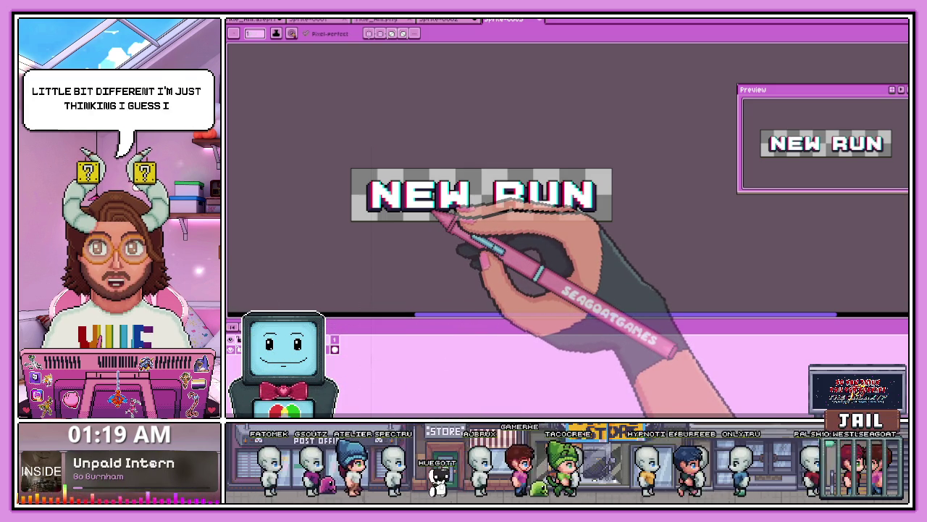
{"action": "left_click_drag", "start_coordinate": [432, 213], "coordinate": [452, 200]}
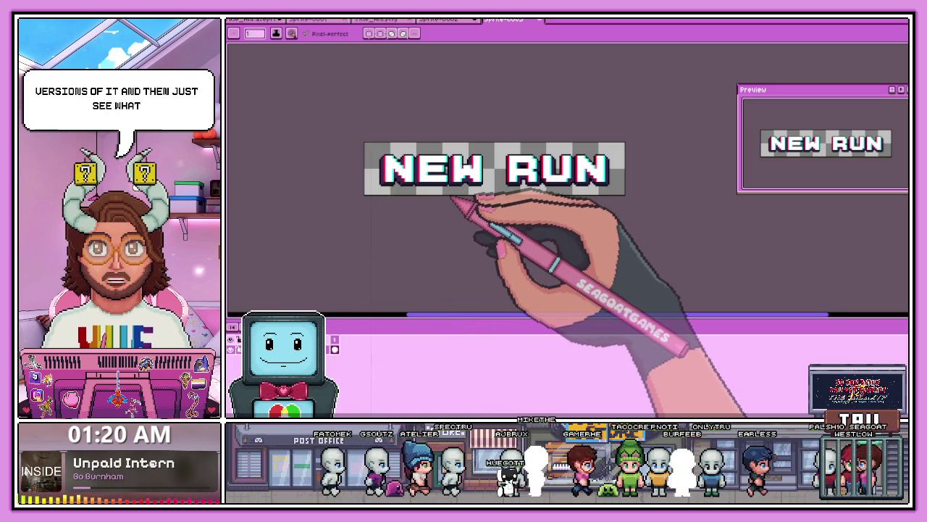
{"action": "key", "text": "ctrl+alt+c"}
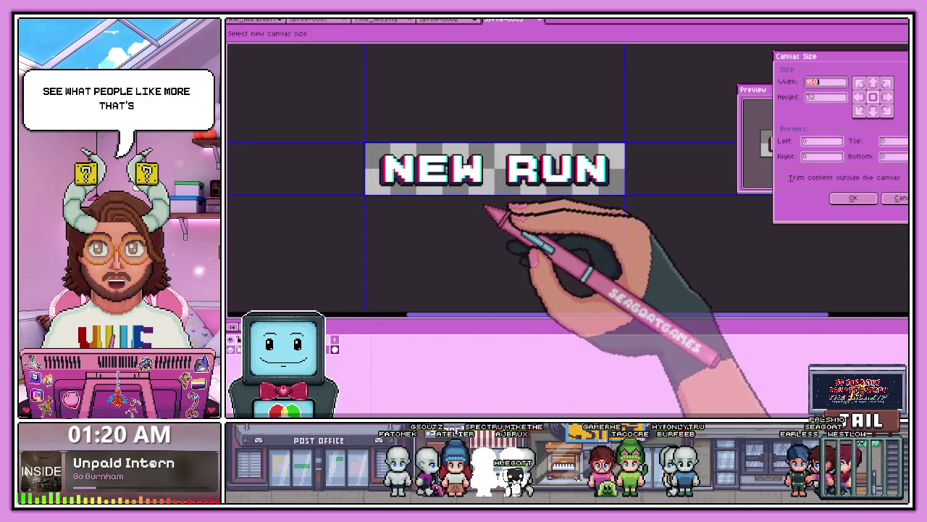
Step: Enlarge the canvas height to 160 pixels, anchored at the top
{"action": "left_click", "coordinate": [826, 98]}
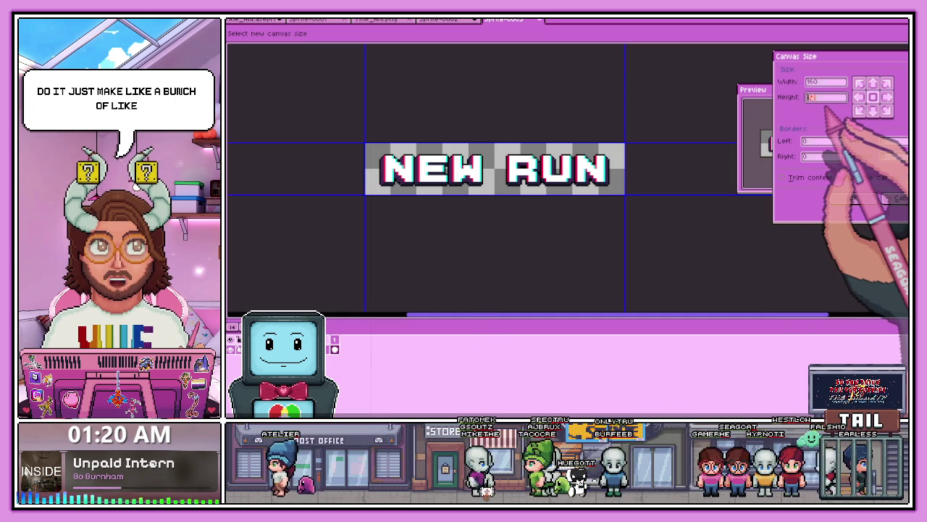
{"action": "type", "text": "160"}
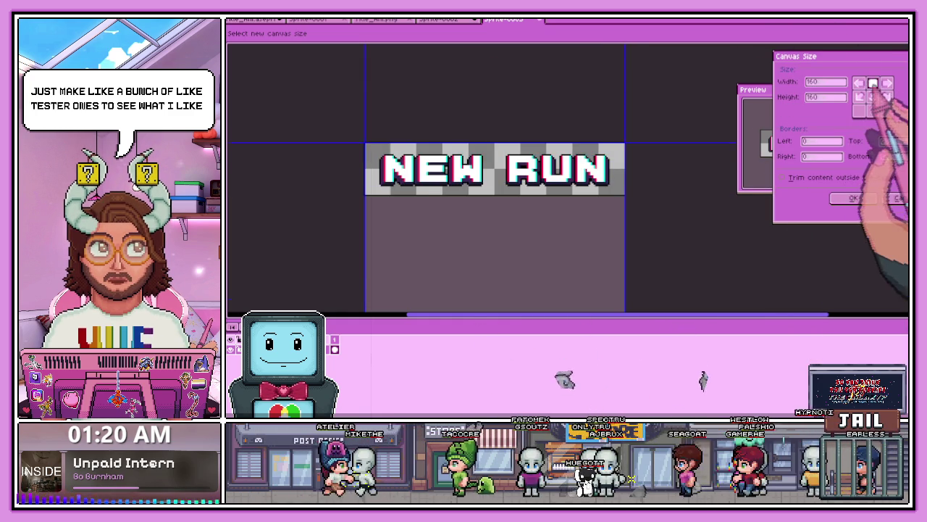
{"action": "key", "text": "Return"}
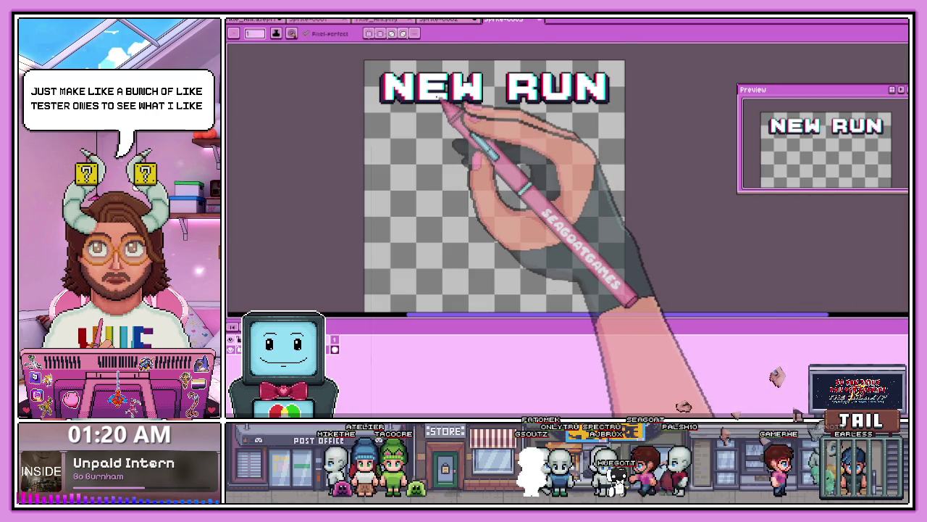
Step: With the Magic Wand, line the selection up with the NEW RUN text
{"action": "key", "text": "w"}
{"action": "scroll", "coordinate": [386, 91], "scroll_direction": "up", "scroll_amount": 1}
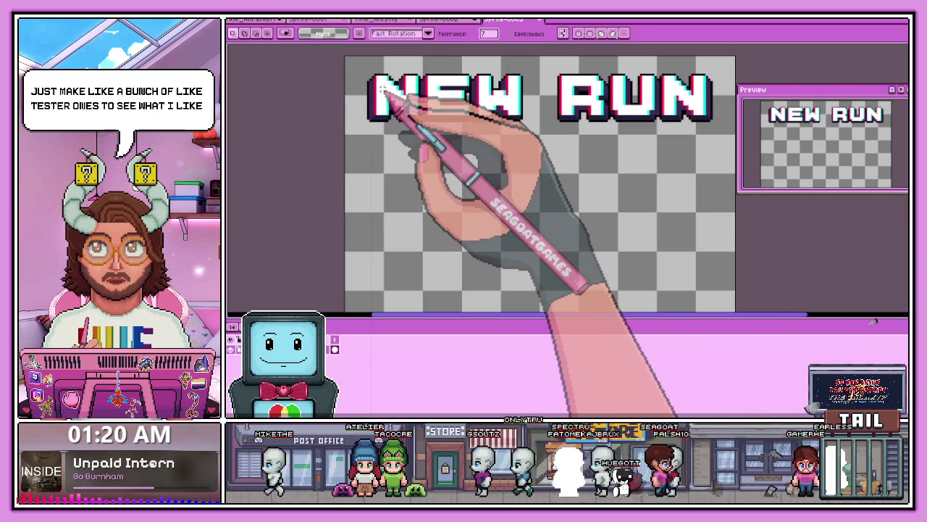
{"action": "scroll", "coordinate": [383, 90], "scroll_direction": "up", "scroll_amount": 1}
{"action": "scroll", "coordinate": [410, 77], "scroll_direction": "up", "scroll_amount": 1}
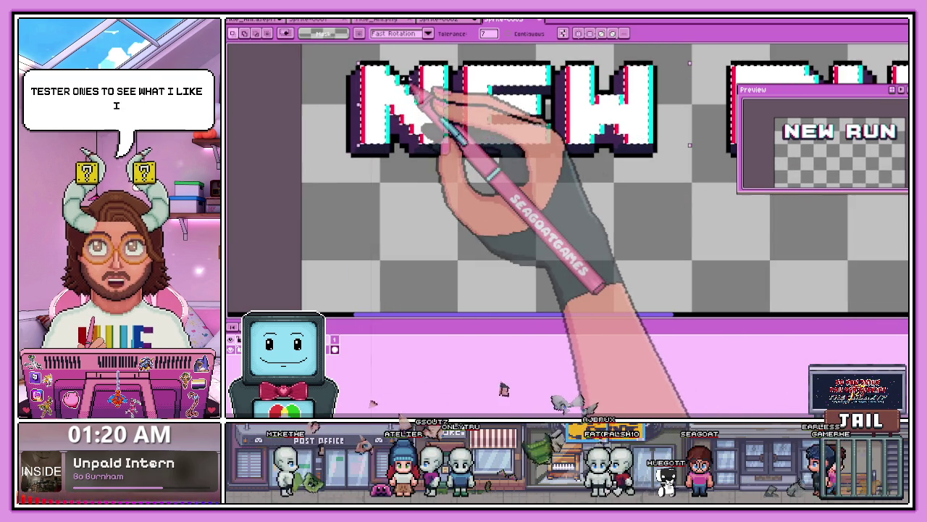
{"action": "scroll", "coordinate": [406, 105], "scroll_direction": "down", "scroll_amount": 1}
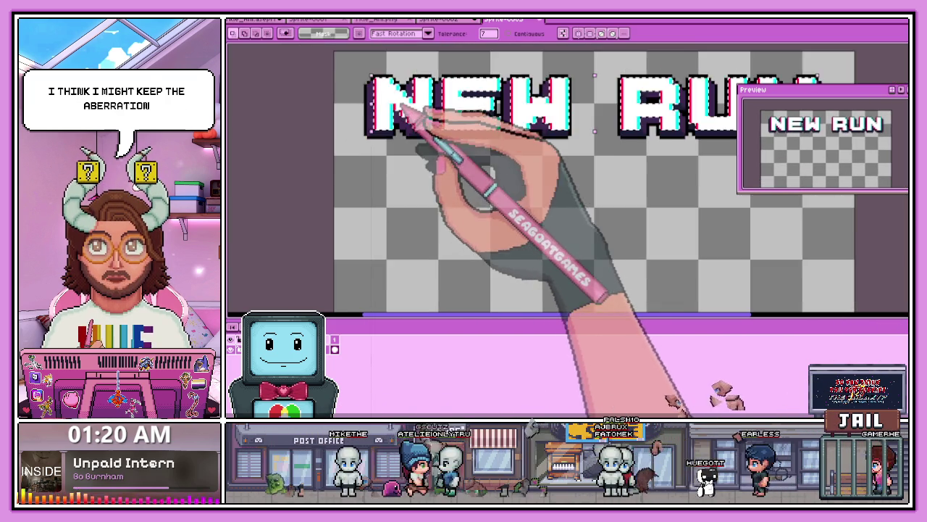
{"action": "scroll", "coordinate": [402, 110], "scroll_direction": "down", "scroll_amount": 1}
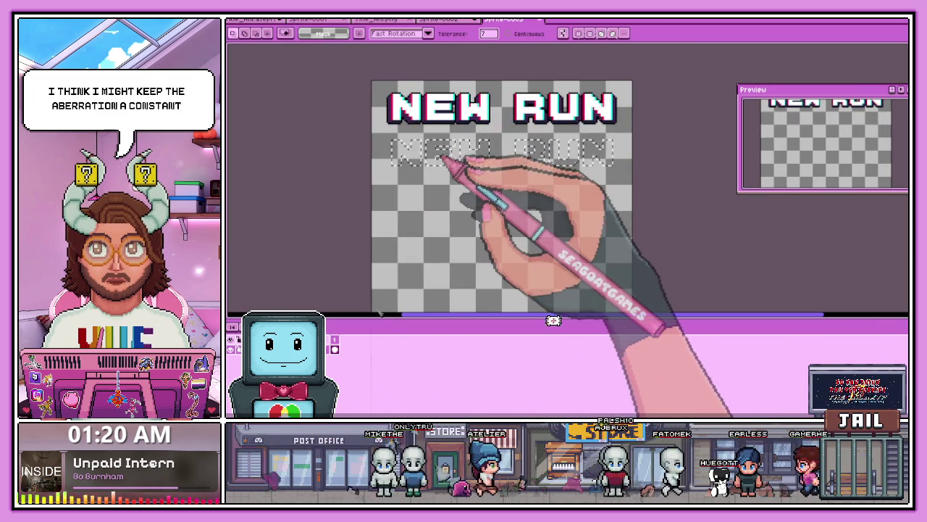
{"action": "mouse_move", "coordinate": [442, 157]}
{"action": "left_mouse_down"}
{"action": "mouse_move", "coordinate": [433, 119]}
{"action": "mouse_move", "coordinate": [391, 165]}
{"action": "left_mouse_up"}
Step: Place a copy of NEW RUN below the original and marquee-select that lower line
{"action": "scroll", "coordinate": [440, 176], "scroll_direction": "up", "scroll_amount": 1}
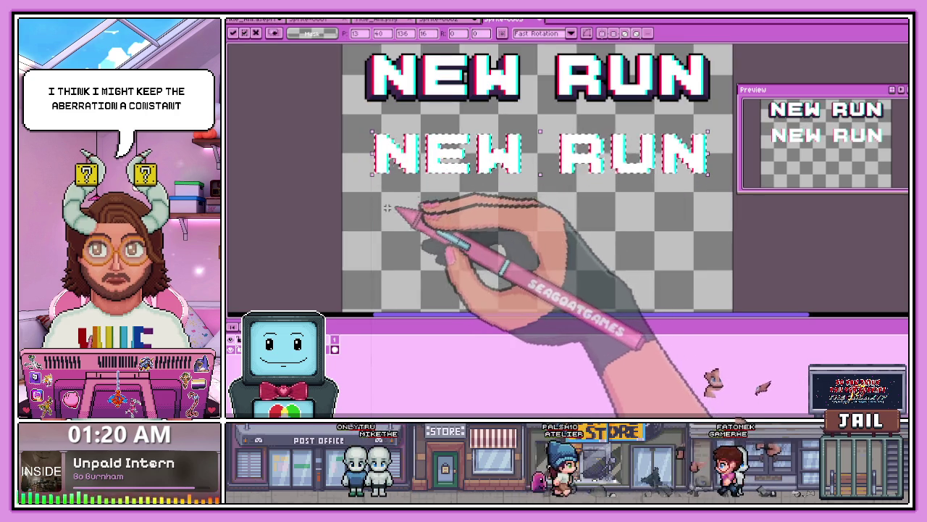
{"action": "key", "text": "w"}
{"action": "scroll", "coordinate": [340, 134], "scroll_direction": "down", "scroll_amount": 1}
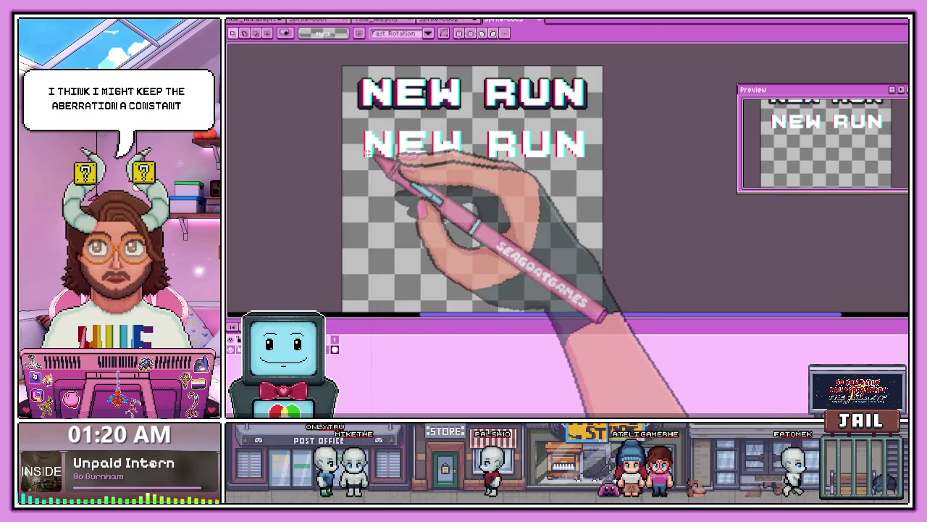
{"action": "key", "text": "m"}
{"action": "scroll", "coordinate": [355, 134], "scroll_direction": "up", "scroll_amount": 2}
{"action": "scroll", "coordinate": [406, 160], "scroll_direction": "down", "scroll_amount": 1}
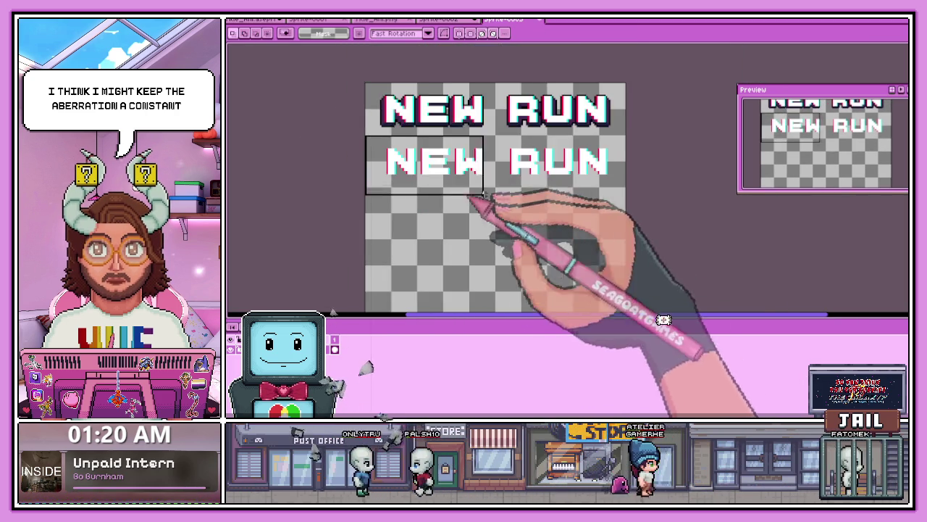
{"action": "scroll", "coordinate": [472, 203], "scroll_direction": "up", "scroll_amount": 1}
{"action": "left_click_drag", "start_coordinate": [251, 112], "coordinate": [639, 187]}
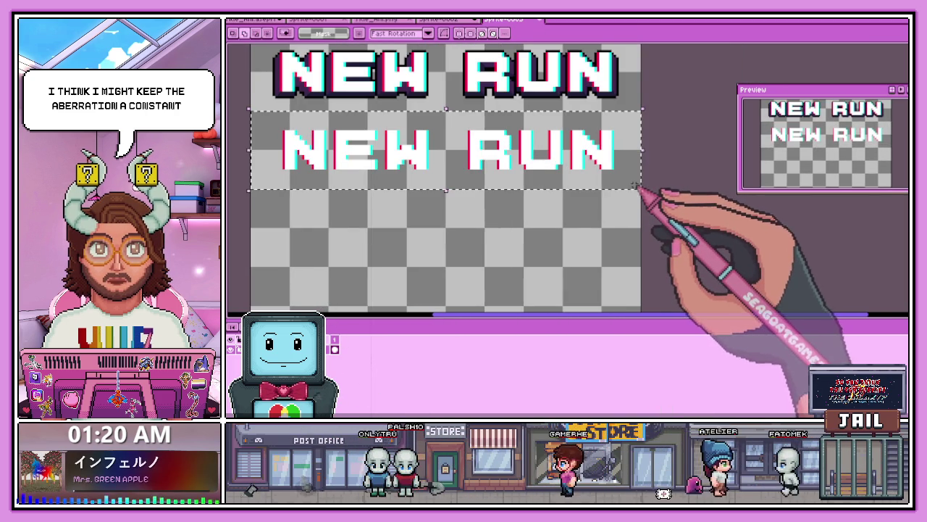
{"action": "scroll", "coordinate": [449, 169], "scroll_direction": "down", "scroll_amount": 1}
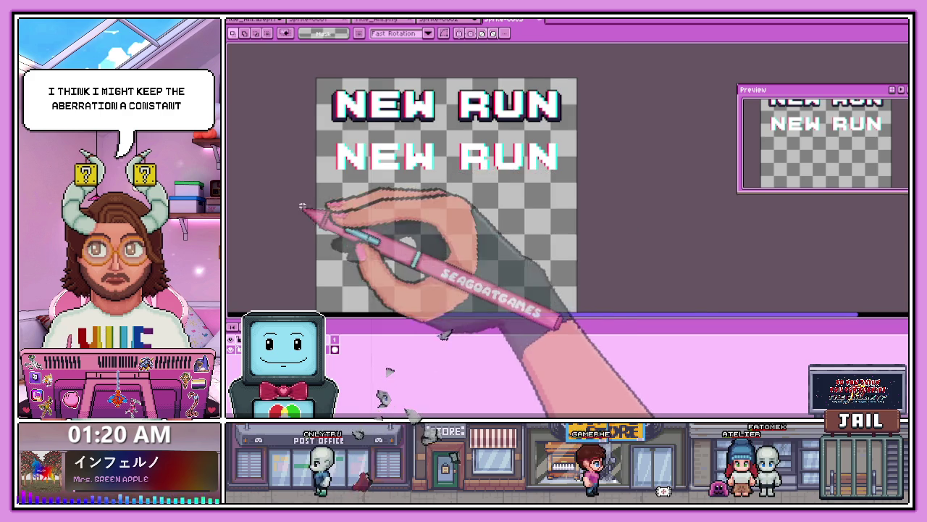
{"action": "scroll", "coordinate": [434, 144], "scroll_direction": "up", "scroll_amount": 2}
{"action": "scroll", "coordinate": [406, 138], "scroll_direction": "down", "scroll_amount": 2}
{"action": "left_click_drag", "start_coordinate": [346, 125], "coordinate": [575, 154]}
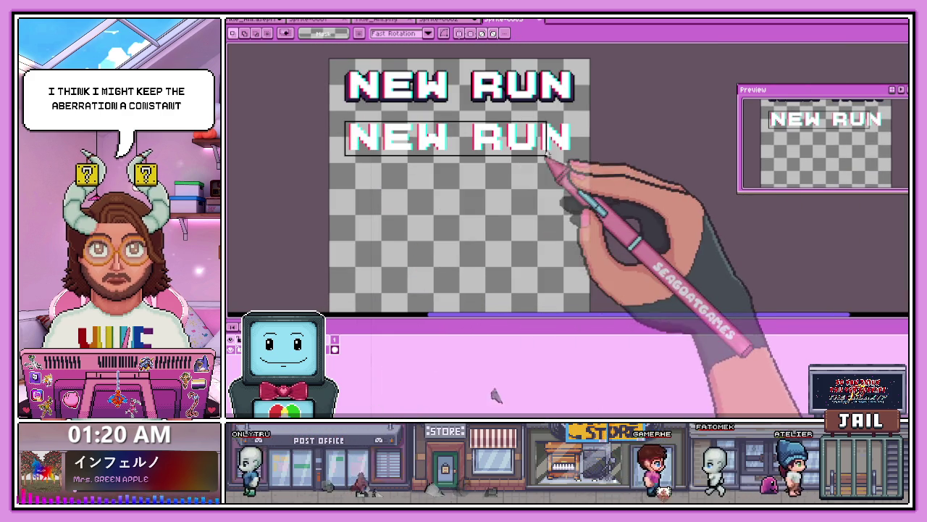
Step: Apply an outline in a chosen palette colour to the lower NEW RUN line
{"action": "key", "text": "shift+o"}
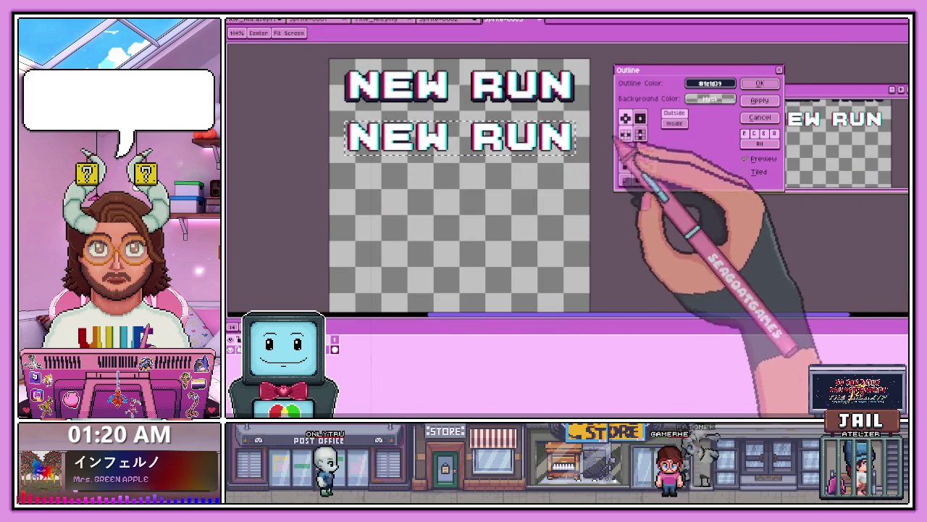
{"action": "left_click", "coordinate": [706, 83]}
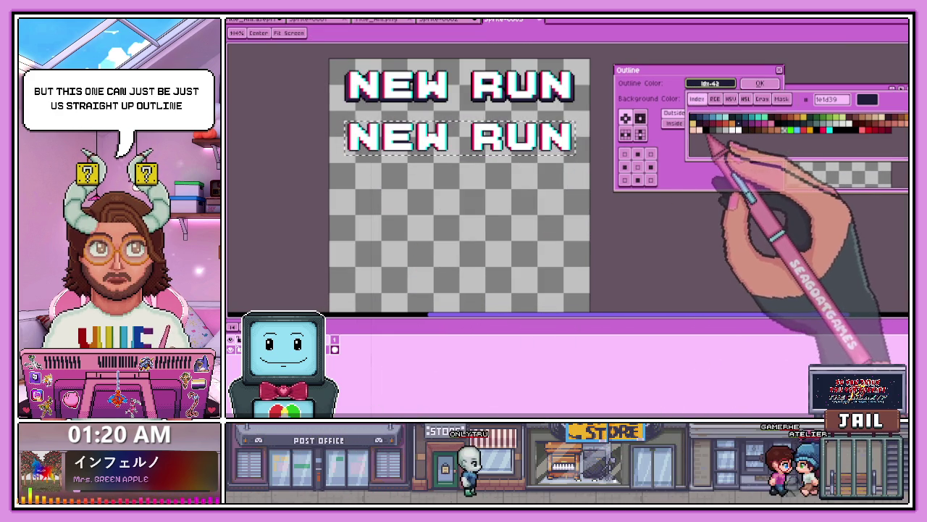
{"action": "left_click", "coordinate": [760, 83]}
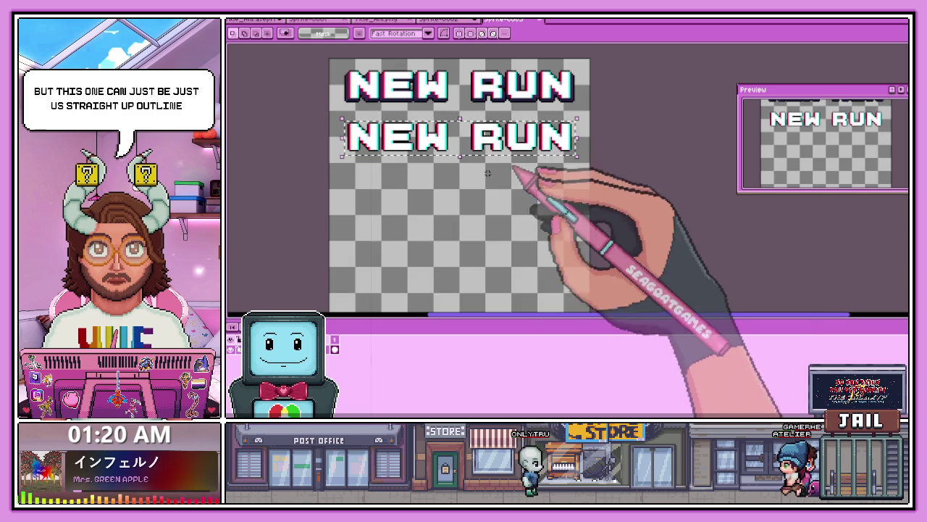
{"action": "scroll", "coordinate": [555, 162], "scroll_direction": "down", "scroll_amount": 3}
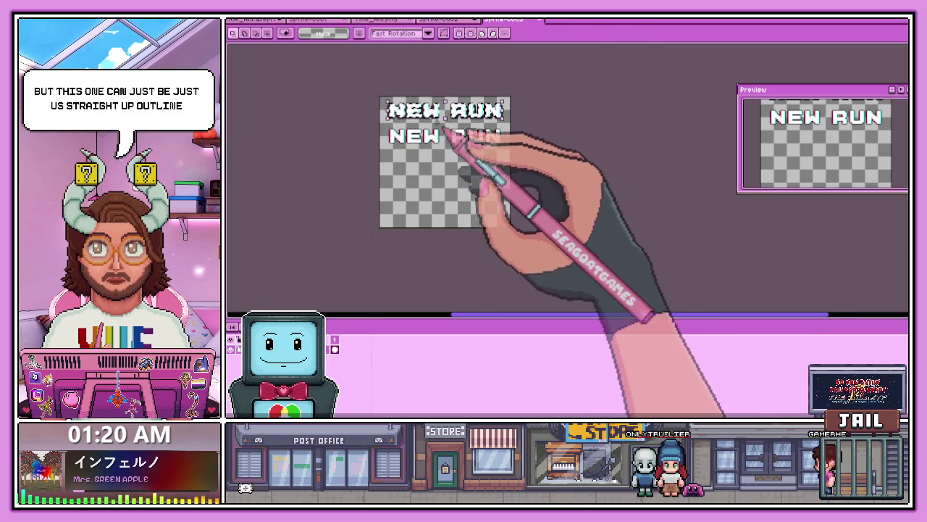
{"action": "scroll", "coordinate": [416, 141], "scroll_direction": "up", "scroll_amount": 3}
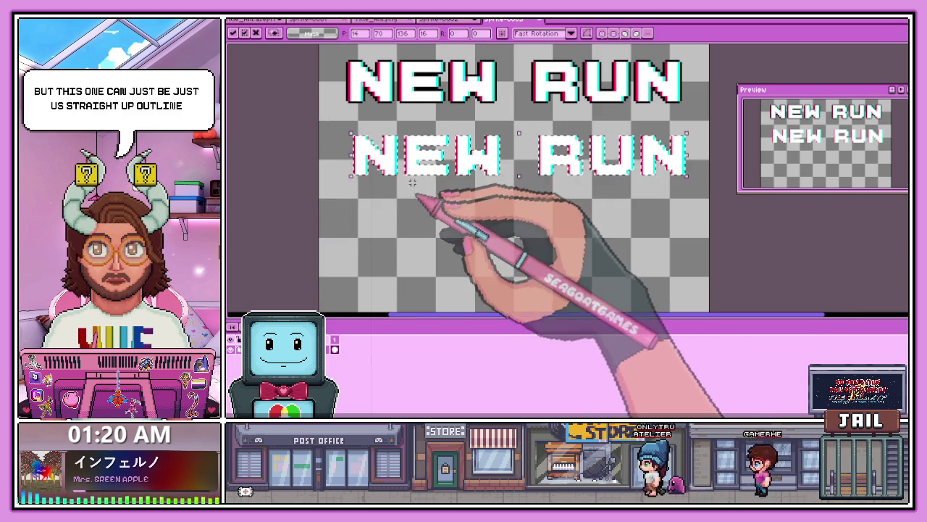
Step: Confirm the outline, then nudge the top NEW RUN art up and left
{"action": "key", "text": "Return"}
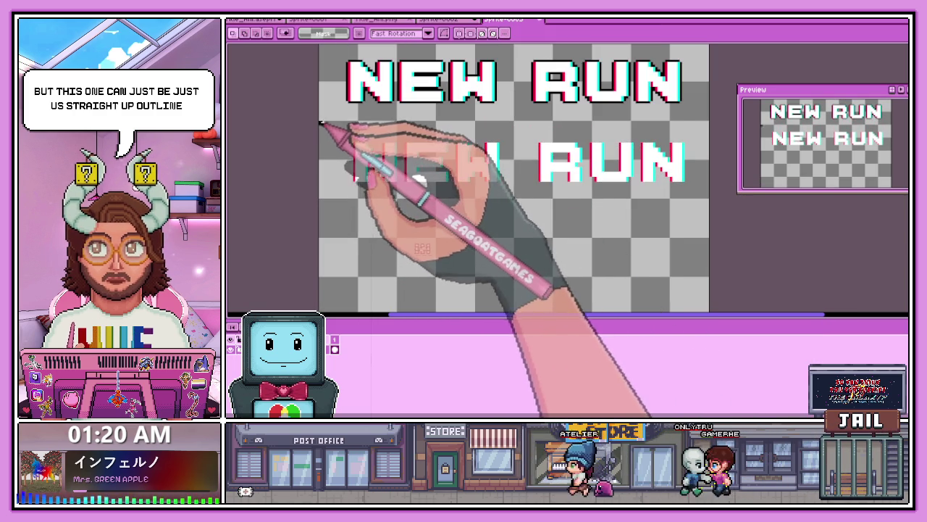
{"action": "scroll", "coordinate": [319, 122], "scroll_direction": "down", "scroll_amount": 3}
{"action": "scroll", "coordinate": [476, 190], "scroll_direction": "up", "scroll_amount": 4}
{"action": "left_click_drag", "start_coordinate": [228, 82], "coordinate": [598, 147]}
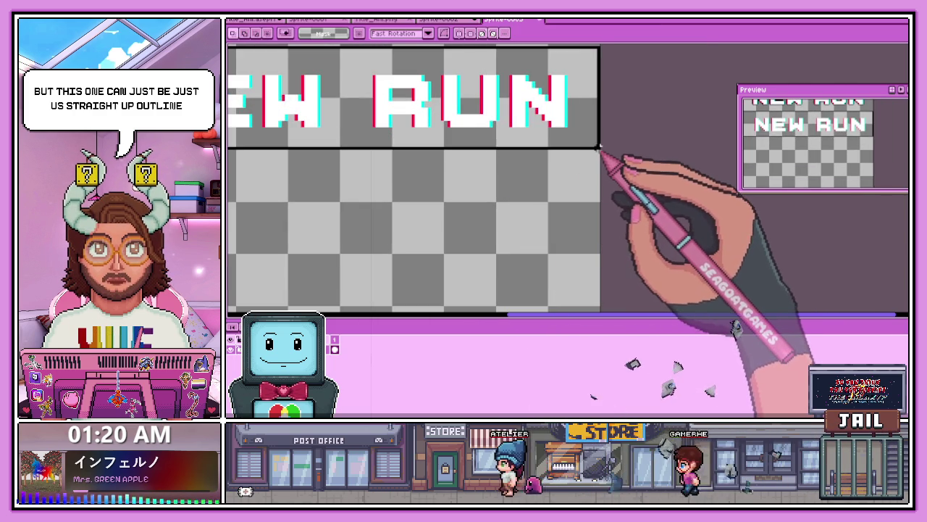
{"action": "key", "text": "Left"}
{"action": "key", "text": "Left"}
{"action": "key", "text": "Up"}
{"action": "scroll", "coordinate": [551, 183], "scroll_direction": "down", "scroll_amount": 2}
Step: Copy the lower NEW RUN line and paste it as a third line, undoing the extra copies
{"action": "left_click_drag", "start_coordinate": [280, 113], "coordinate": [476, 147]}
{"action": "key", "text": "ctrl+c"}
{"action": "key", "text": "ctrl+v"}
{"action": "scroll", "coordinate": [435, 152], "scroll_direction": "up", "scroll_amount": 3}
{"action": "scroll", "coordinate": [341, 145], "scroll_direction": "down", "scroll_amount": 3}
{"action": "scroll", "coordinate": [333, 160], "scroll_direction": "up", "scroll_amount": 2}
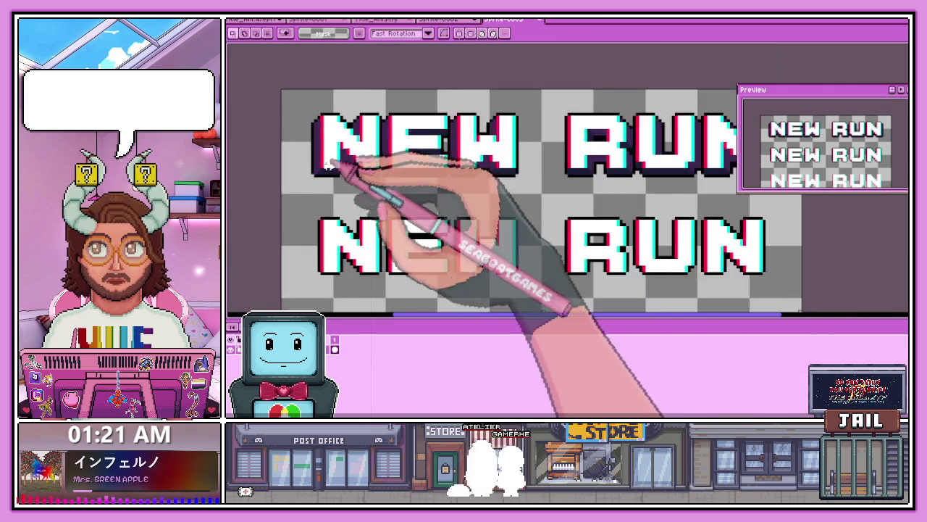
{"action": "scroll", "coordinate": [329, 165], "scroll_direction": "up", "scroll_amount": 1}
{"action": "scroll", "coordinate": [331, 174], "scroll_direction": "down", "scroll_amount": 2}
{"action": "key", "text": "ctrl+z"}
{"action": "scroll", "coordinate": [387, 191], "scroll_direction": "up", "scroll_amount": 2}
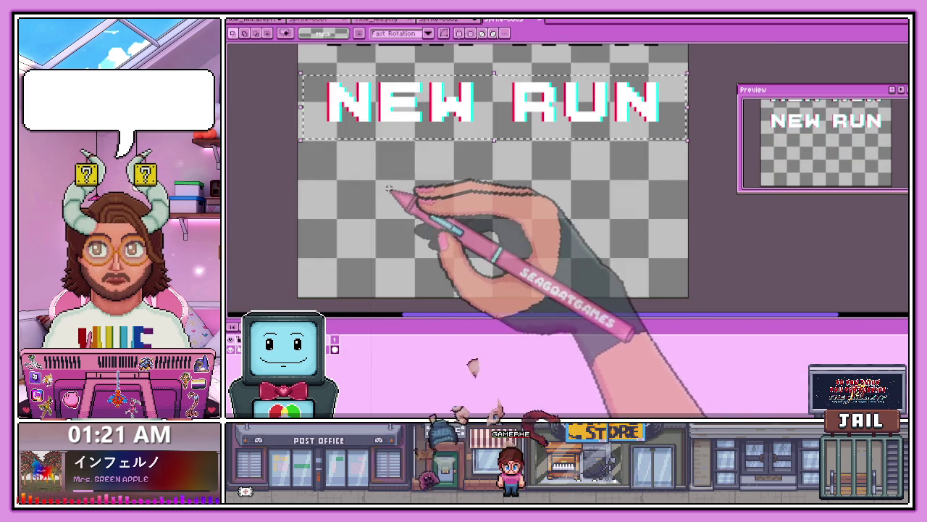
Step: Outline the third NEW RUN row with the top and right directions turned off
{"action": "key", "text": "shift+o"}
{"action": "left_click", "coordinate": [638, 154]}
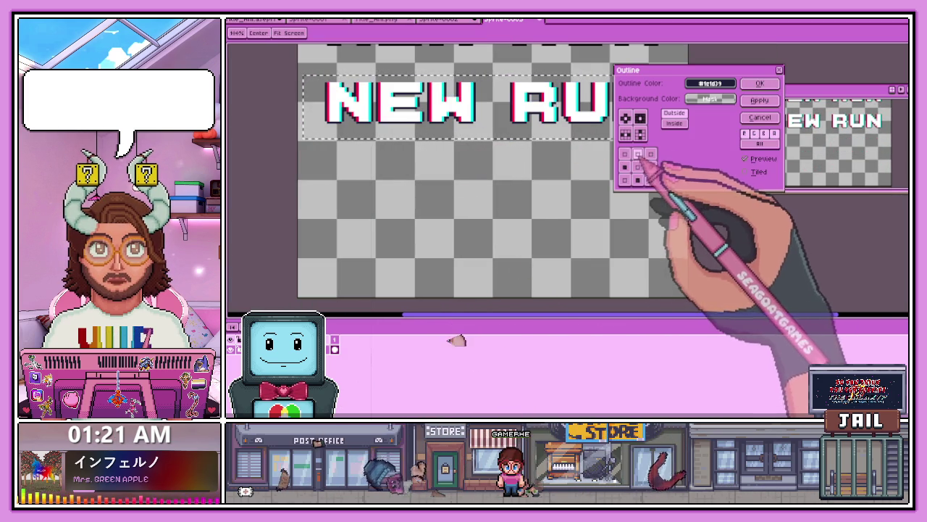
{"action": "left_click", "coordinate": [652, 167]}
{"action": "scroll", "coordinate": [565, 192], "scroll_direction": "down", "scroll_amount": 2}
{"action": "scroll", "coordinate": [695, 116], "scroll_direction": "up", "scroll_amount": 1}
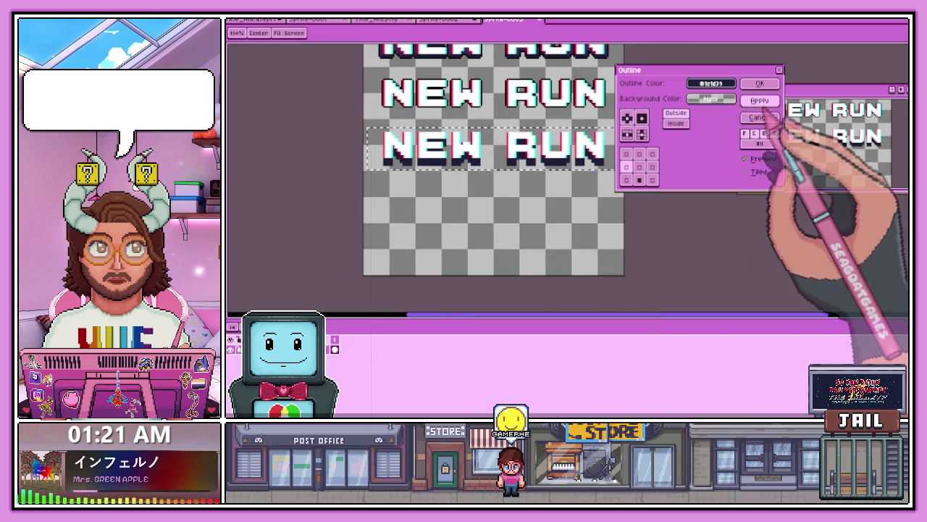
{"action": "scroll", "coordinate": [507, 192], "scroll_direction": "down", "scroll_amount": 2}
{"action": "scroll", "coordinate": [510, 195], "scroll_direction": "up", "scroll_amount": 1}
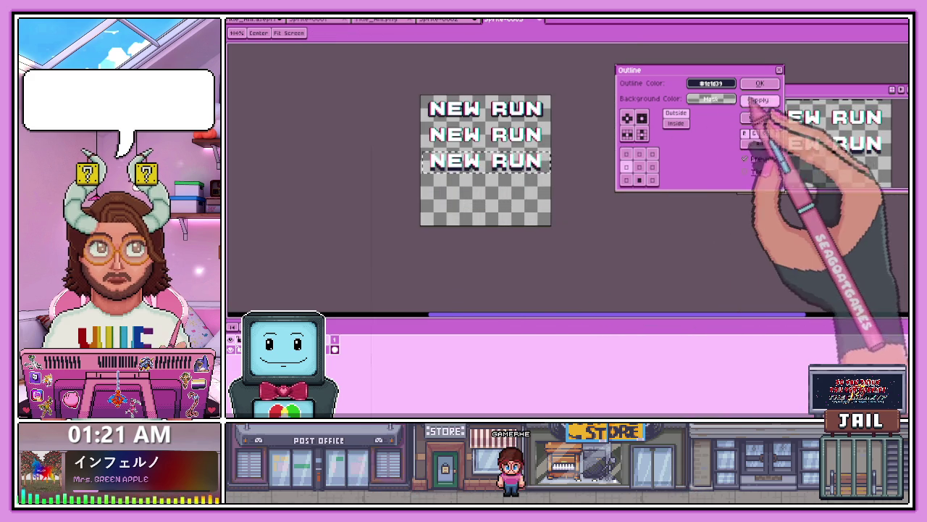
{"action": "left_click", "coordinate": [759, 83]}
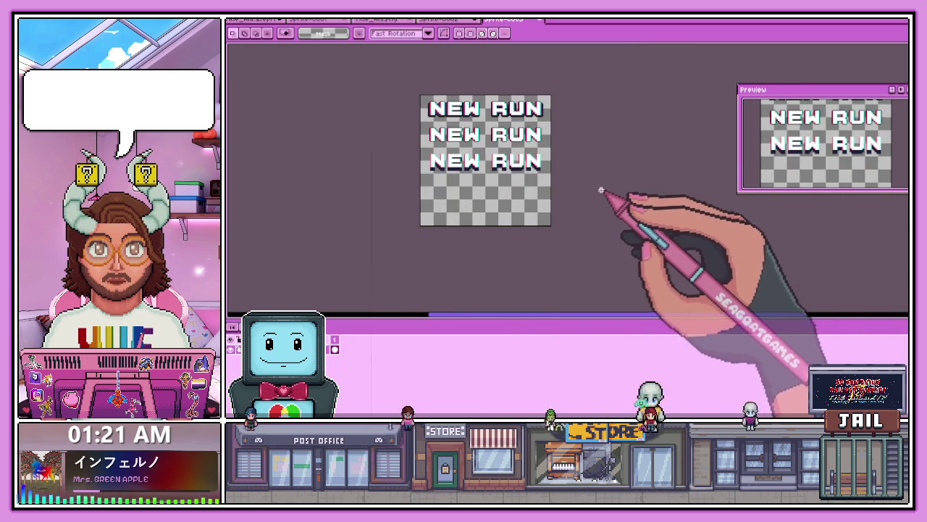
{"action": "scroll", "coordinate": [464, 186], "scroll_direction": "up", "scroll_amount": 1}
{"action": "scroll", "coordinate": [428, 182], "scroll_direction": "down", "scroll_amount": 2}
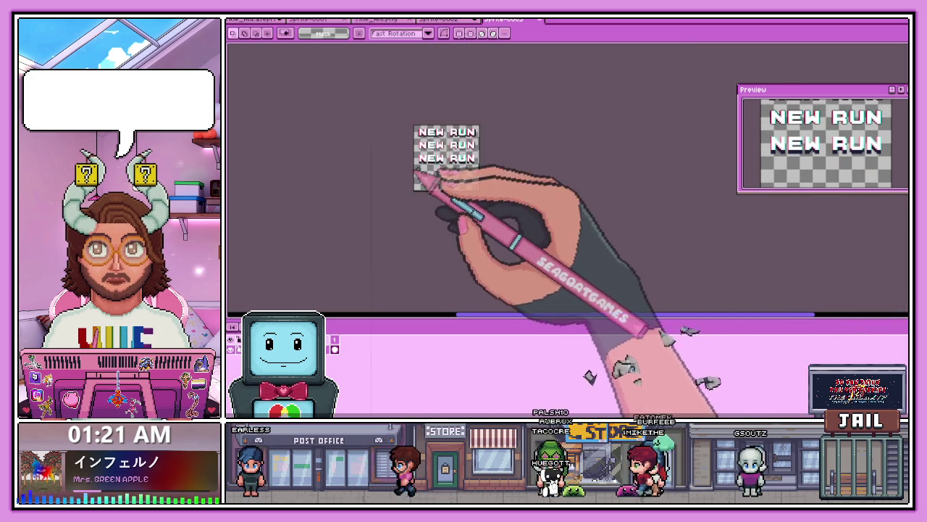
Step: Outline the second NEW RUN row in palette colour index 49
{"action": "scroll", "coordinate": [424, 181], "scroll_direction": "up", "scroll_amount": 3}
{"action": "left_click_drag", "start_coordinate": [294, 130], "coordinate": [675, 188]}
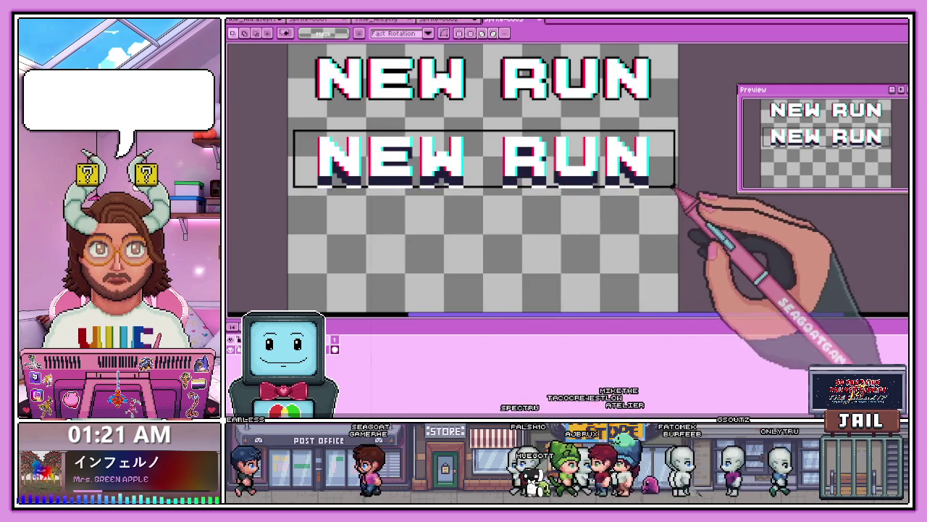
{"action": "key", "text": "shift+o"}
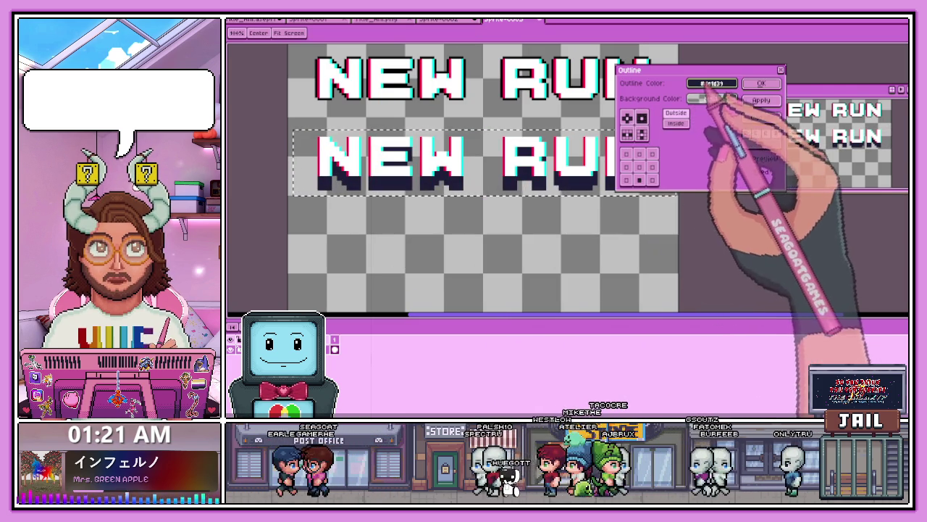
{"action": "left_click", "coordinate": [710, 83]}
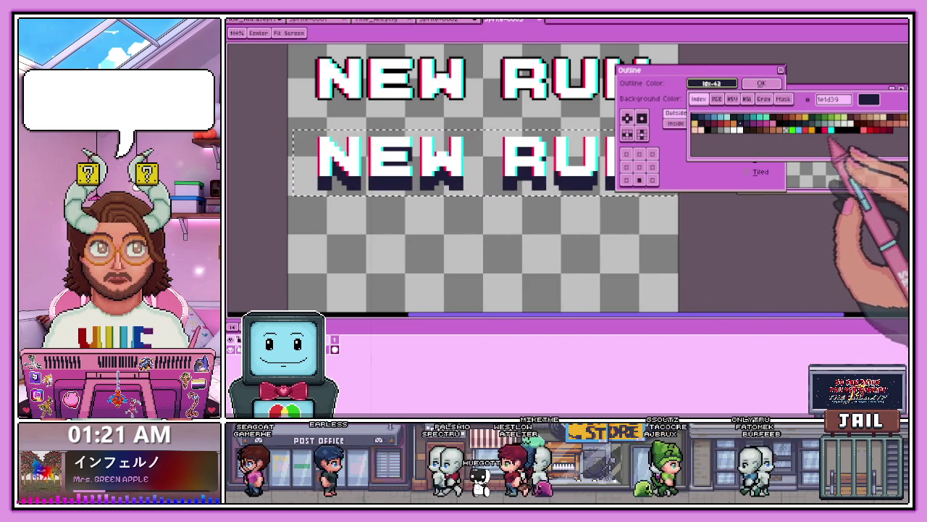
{"action": "left_click", "coordinate": [809, 122]}
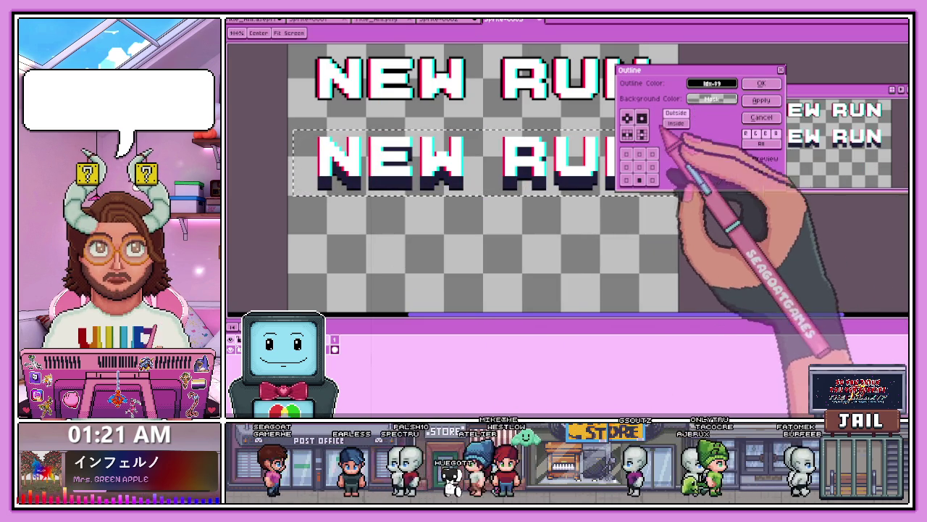
{"action": "left_click", "coordinate": [761, 83]}
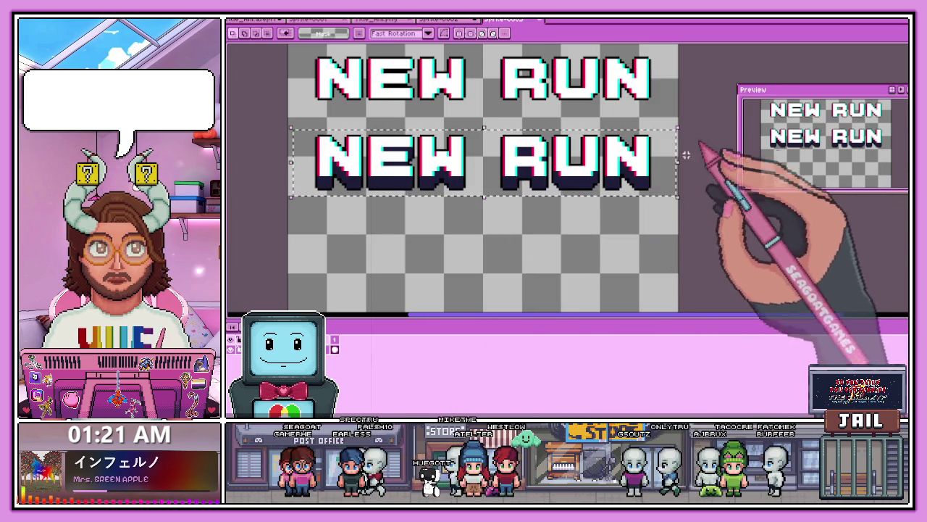
Step: Paste a third NEW RUN row into the empty area below the second
{"action": "scroll", "coordinate": [486, 235], "scroll_direction": "down", "scroll_amount": 3}
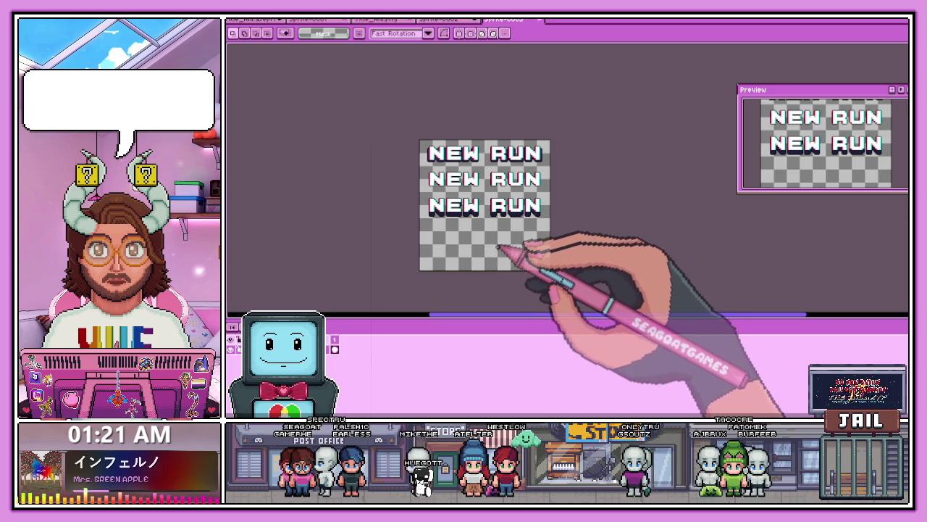
{"action": "scroll", "coordinate": [464, 228], "scroll_direction": "up", "scroll_amount": 2}
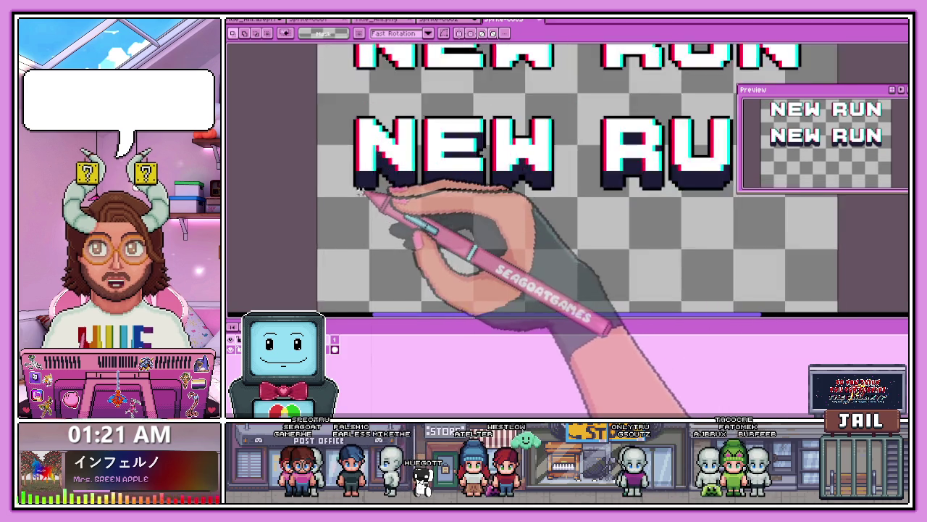
{"action": "scroll", "coordinate": [363, 182], "scroll_direction": "up", "scroll_amount": 1}
{"action": "scroll", "coordinate": [435, 203], "scroll_direction": "down", "scroll_amount": 1}
{"action": "left_click_drag", "start_coordinate": [424, 196], "coordinate": [788, 213]}
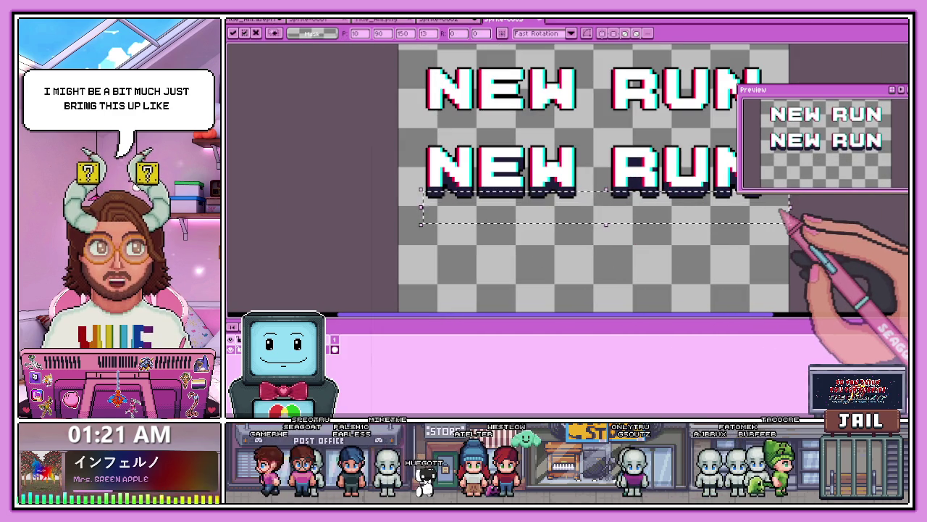
{"action": "key", "text": "ctrl+v"}
{"action": "scroll", "coordinate": [785, 212], "scroll_direction": "down", "scroll_amount": 1}
{"action": "scroll", "coordinate": [507, 167], "scroll_direction": "down", "scroll_amount": 2}
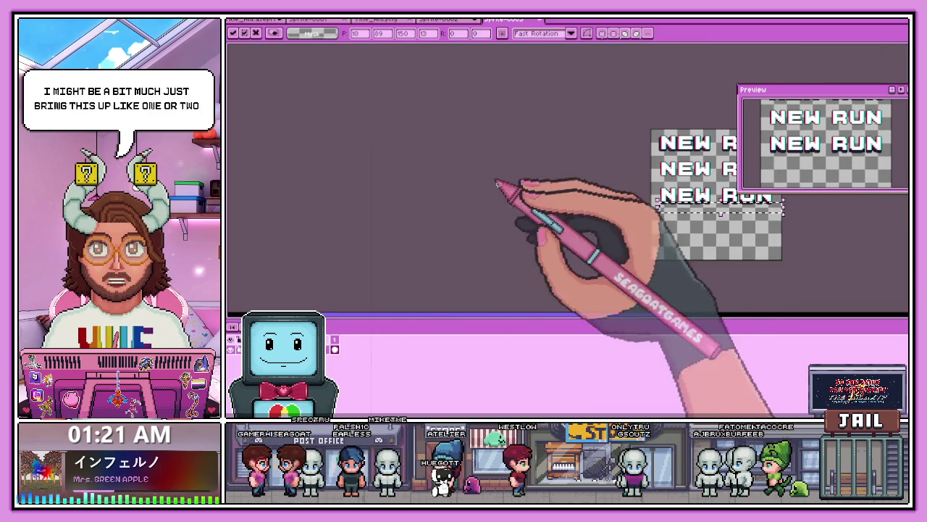
{"action": "scroll", "coordinate": [644, 173], "scroll_direction": "up", "scroll_amount": 2}
{"action": "scroll", "coordinate": [732, 178], "scroll_direction": "down", "scroll_amount": 1}
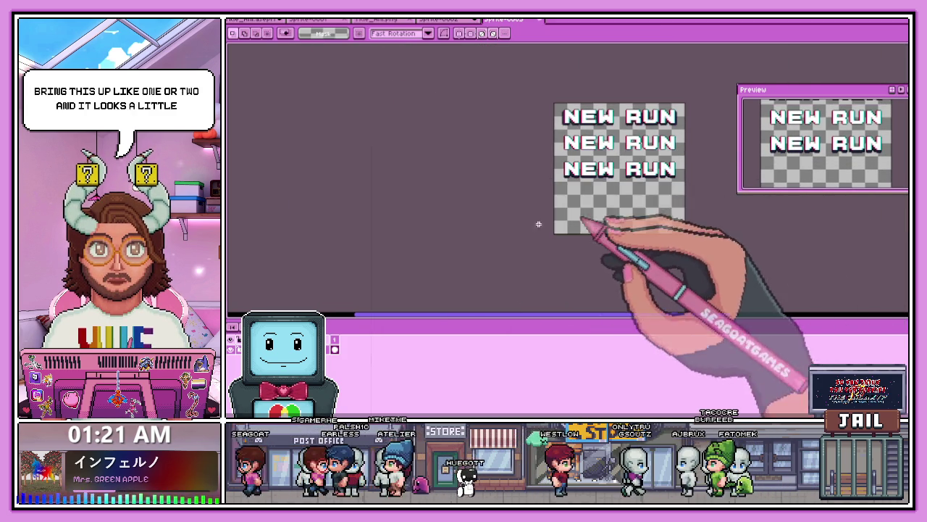
{"action": "scroll", "coordinate": [642, 207], "scroll_direction": "up", "scroll_amount": 1}
{"action": "scroll", "coordinate": [657, 196], "scroll_direction": "down", "scroll_amount": 2}
{"action": "scroll", "coordinate": [486, 181], "scroll_direction": "up", "scroll_amount": 2}
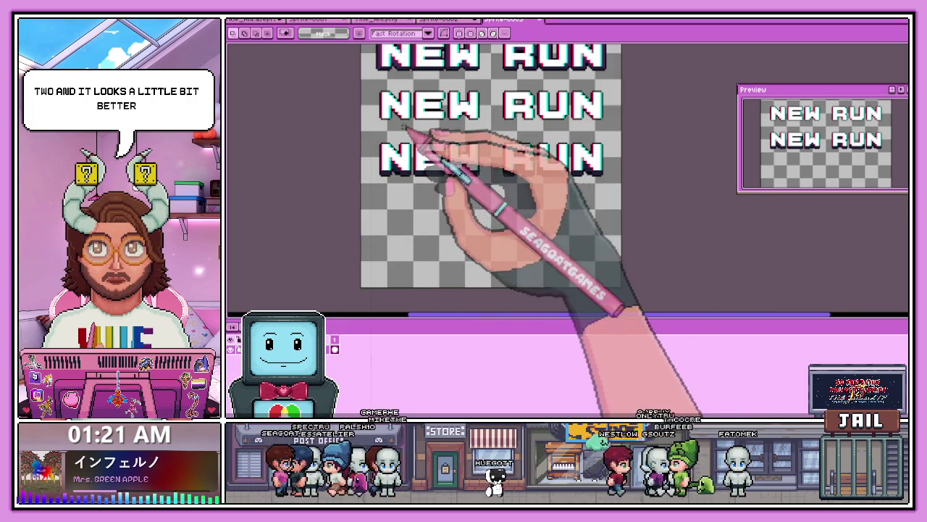
{"action": "scroll", "coordinate": [404, 126], "scroll_direction": "down", "scroll_amount": 1}
{"action": "scroll", "coordinate": [406, 123], "scroll_direction": "up", "scroll_amount": 1}
{"action": "scroll", "coordinate": [435, 72], "scroll_direction": "up", "scroll_amount": 1}
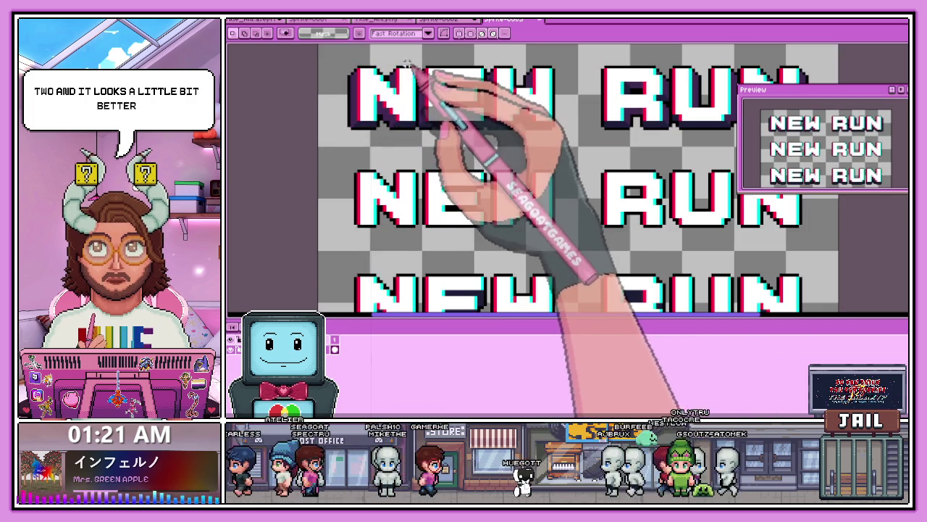
{"action": "scroll", "coordinate": [413, 101], "scroll_direction": "down", "scroll_amount": 1}
{"action": "scroll", "coordinate": [404, 117], "scroll_direction": "down", "scroll_amount": 1}
{"action": "key", "text": "b"}
{"action": "scroll", "coordinate": [435, 176], "scroll_direction": "up", "scroll_amount": 3}
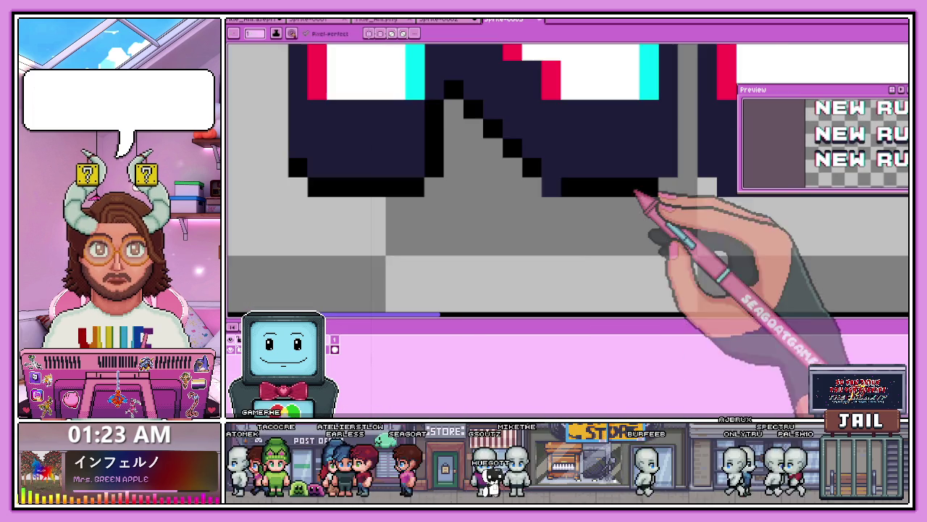
{"action": "scroll", "coordinate": [645, 201], "scroll_direction": "down", "scroll_amount": 1}
{"action": "scroll", "coordinate": [616, 265], "scroll_direction": "down", "scroll_amount": 1}
{"action": "scroll", "coordinate": [572, 199], "scroll_direction": "up", "scroll_amount": 2}
{"action": "scroll", "coordinate": [547, 207], "scroll_direction": "down", "scroll_amount": 2}
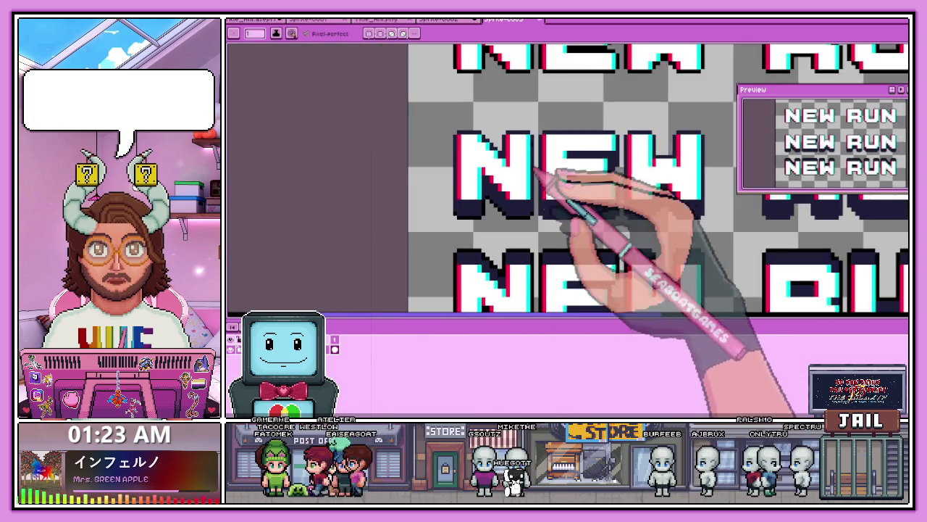
{"action": "scroll", "coordinate": [547, 167], "scroll_direction": "up", "scroll_amount": 1}
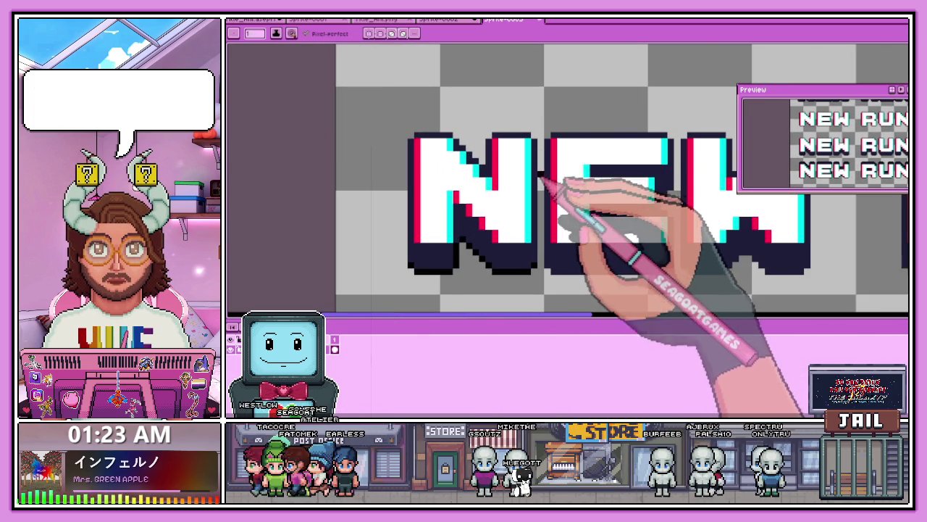
{"action": "scroll", "coordinate": [542, 176], "scroll_direction": "up", "scroll_amount": 1}
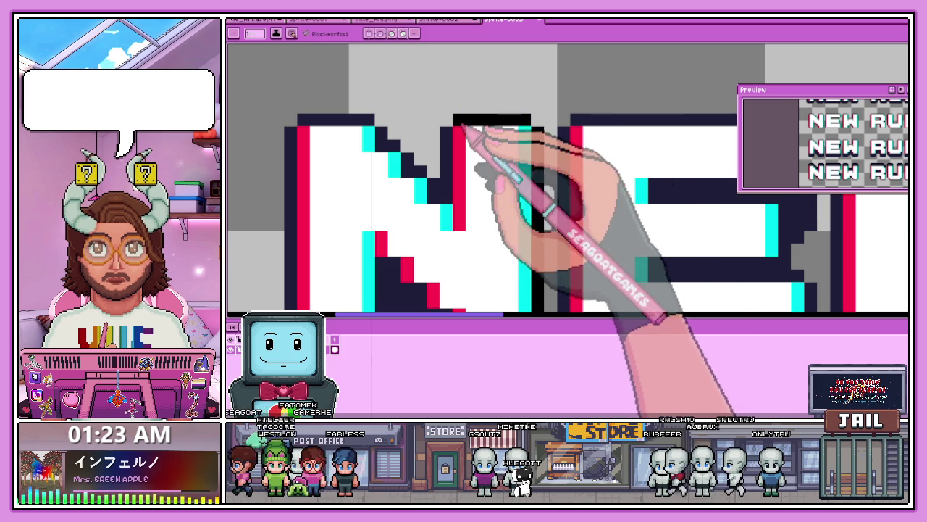
{"action": "scroll", "coordinate": [452, 197], "scroll_direction": "down", "scroll_amount": 1}
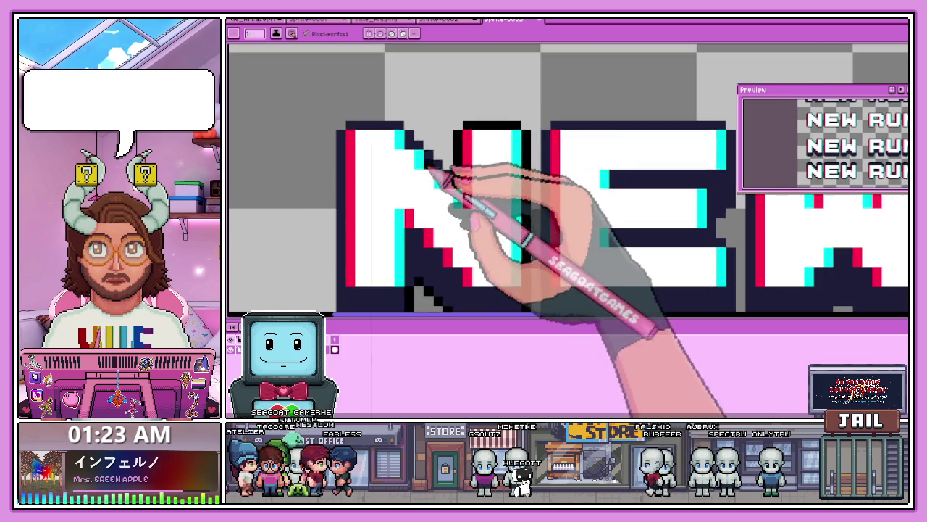
{"action": "scroll", "coordinate": [453, 195], "scroll_direction": "up", "scroll_amount": 1}
{"action": "scroll", "coordinate": [455, 190], "scroll_direction": "up", "scroll_amount": 1}
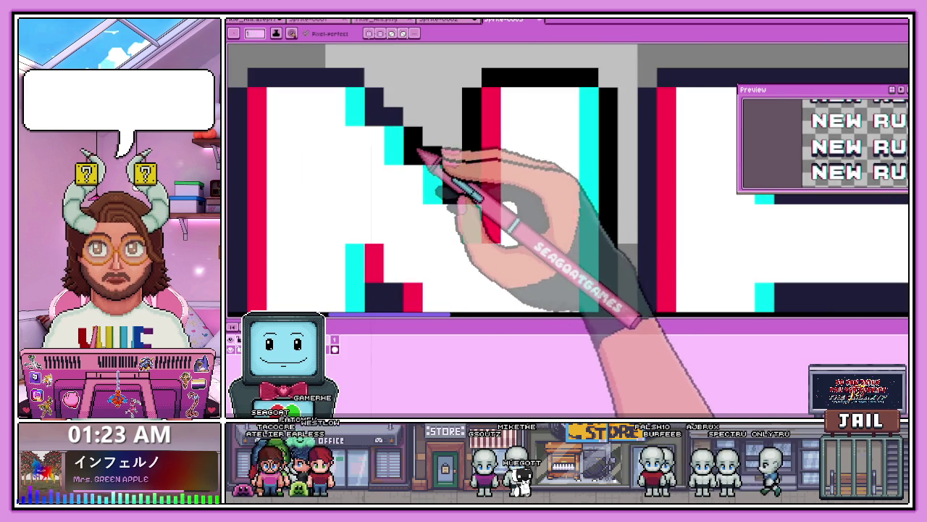
{"action": "scroll", "coordinate": [391, 129], "scroll_direction": "down", "scroll_amount": 2}
{"action": "scroll", "coordinate": [341, 141], "scroll_direction": "up", "scroll_amount": 1}
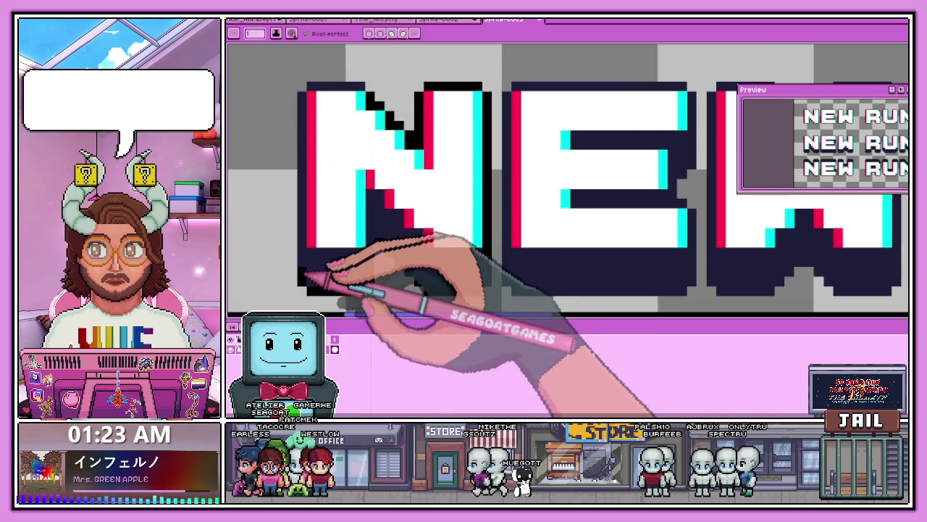
{"action": "scroll", "coordinate": [363, 97], "scroll_direction": "down", "scroll_amount": 1}
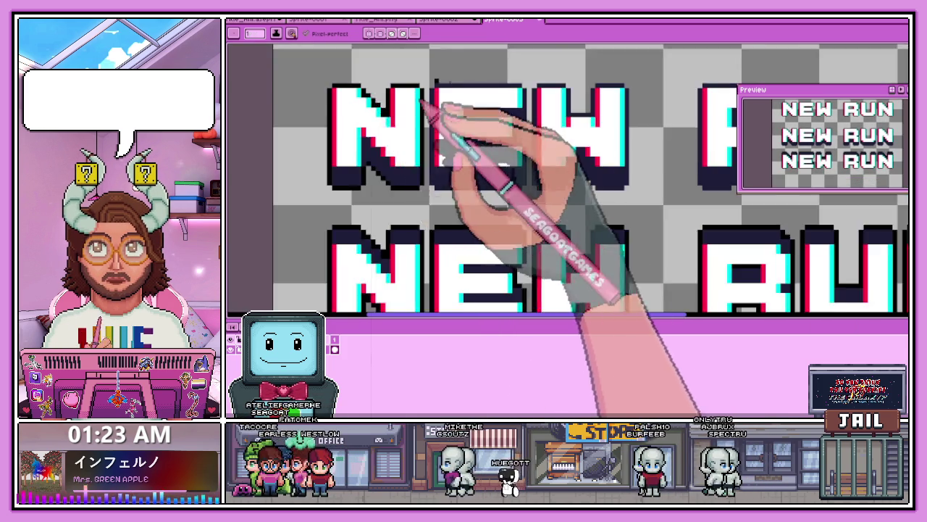
{"action": "scroll", "coordinate": [422, 109], "scroll_direction": "up", "scroll_amount": 2}
{"action": "scroll", "coordinate": [594, 109], "scroll_direction": "up", "scroll_amount": 2}
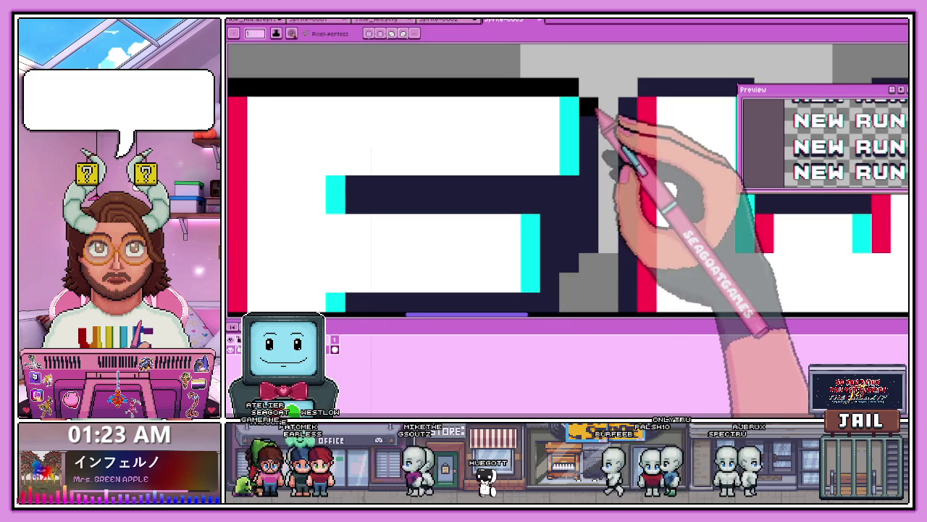
{"action": "scroll", "coordinate": [584, 101], "scroll_direction": "down", "scroll_amount": 3}
{"action": "scroll", "coordinate": [594, 138], "scroll_direction": "up", "scroll_amount": 2}
{"action": "scroll", "coordinate": [395, 94], "scroll_direction": "down", "scroll_amount": 2}
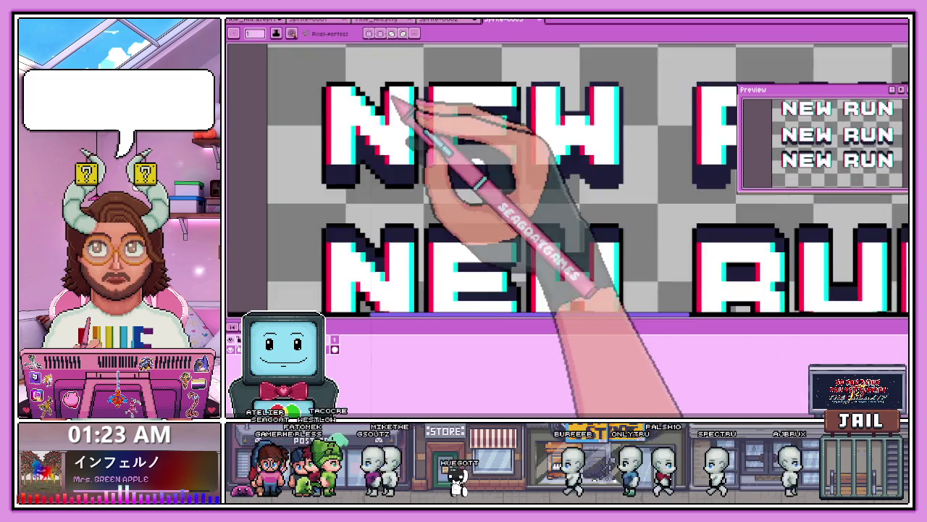
{"action": "scroll", "coordinate": [443, 98], "scroll_direction": "up", "scroll_amount": 1}
{"action": "scroll", "coordinate": [471, 243], "scroll_direction": "up", "scroll_amount": 1}
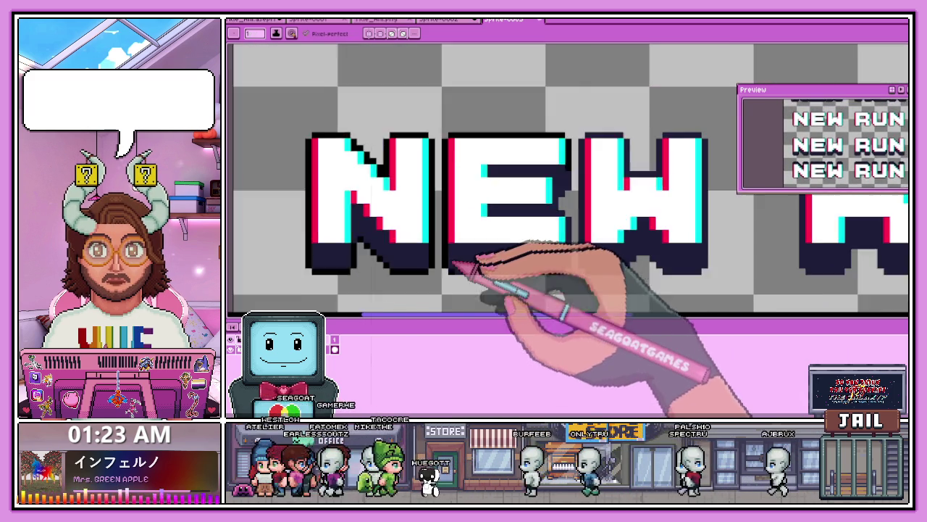
{"action": "scroll", "coordinate": [443, 272], "scroll_direction": "up", "scroll_amount": 2}
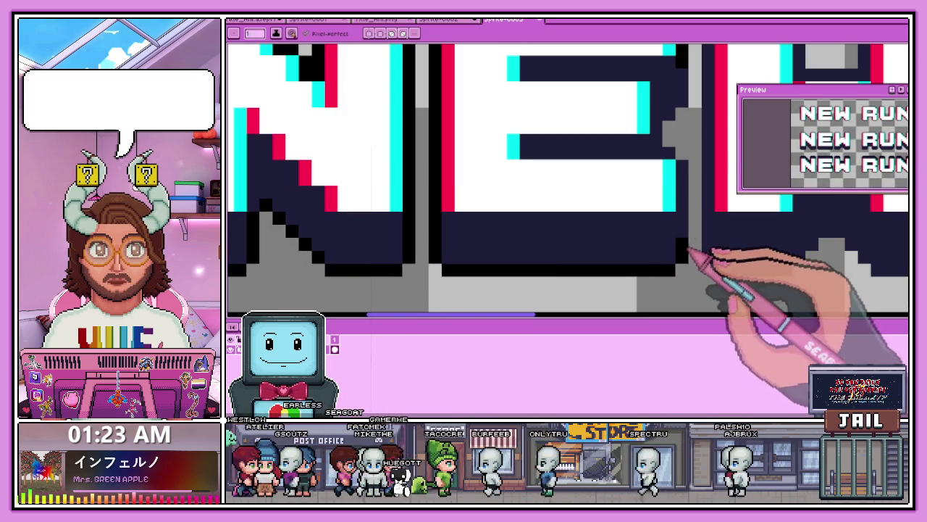
{"action": "scroll", "coordinate": [399, 232], "scroll_direction": "down", "scroll_amount": 2}
{"action": "scroll", "coordinate": [468, 206], "scroll_direction": "up", "scroll_amount": 2}
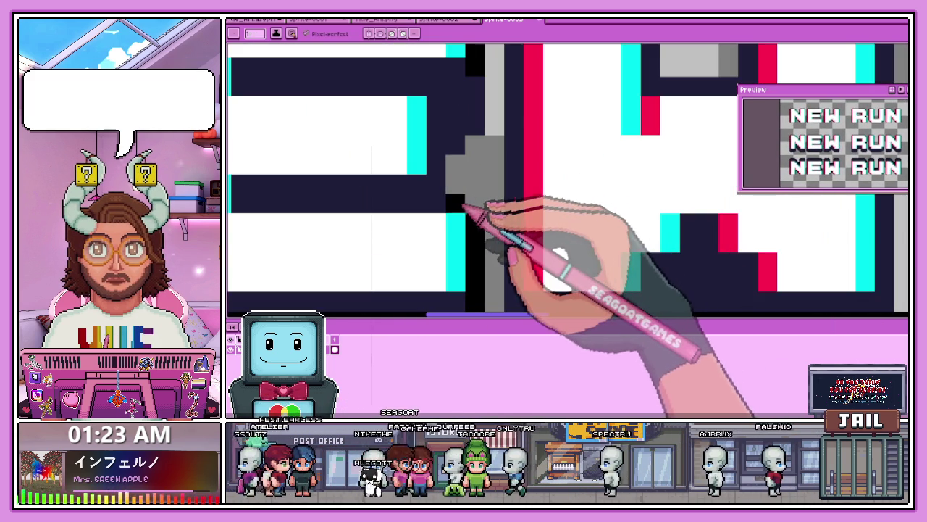
{"action": "scroll", "coordinate": [476, 181], "scroll_direction": "down", "scroll_amount": 2}
{"action": "scroll", "coordinate": [480, 191], "scroll_direction": "down", "scroll_amount": 1}
{"action": "scroll", "coordinate": [470, 199], "scroll_direction": "up", "scroll_amount": 1}
{"action": "scroll", "coordinate": [470, 200], "scroll_direction": "up", "scroll_amount": 2}
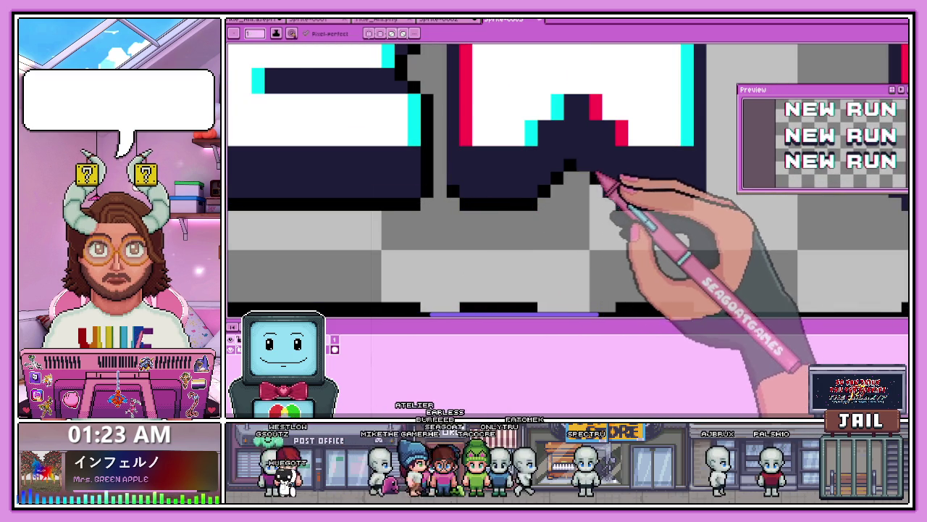
{"action": "scroll", "coordinate": [647, 210], "scroll_direction": "down", "scroll_amount": 2}
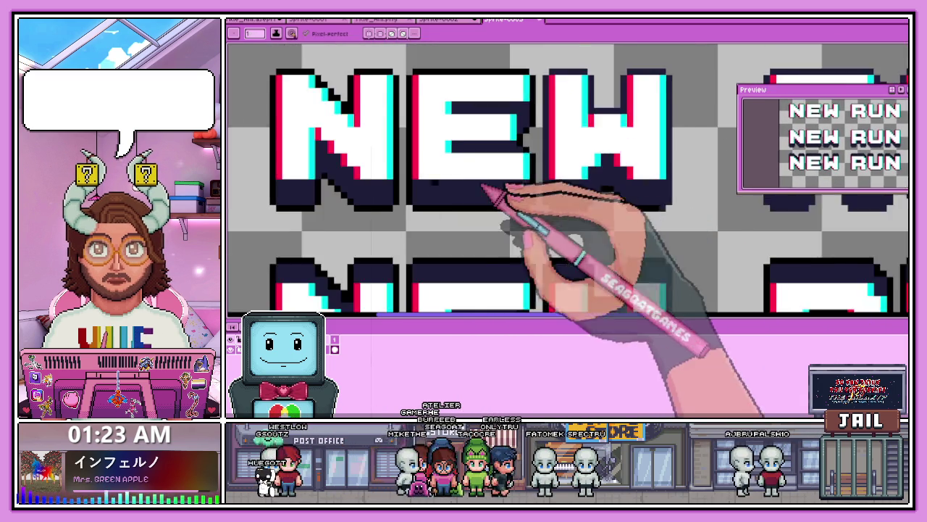
{"action": "scroll", "coordinate": [543, 202], "scroll_direction": "up", "scroll_amount": 1}
{"action": "scroll", "coordinate": [625, 227], "scroll_direction": "down", "scroll_amount": 2}
{"action": "scroll", "coordinate": [643, 174], "scroll_direction": "up", "scroll_amount": 1}
{"action": "scroll", "coordinate": [641, 131], "scroll_direction": "up", "scroll_amount": 1}
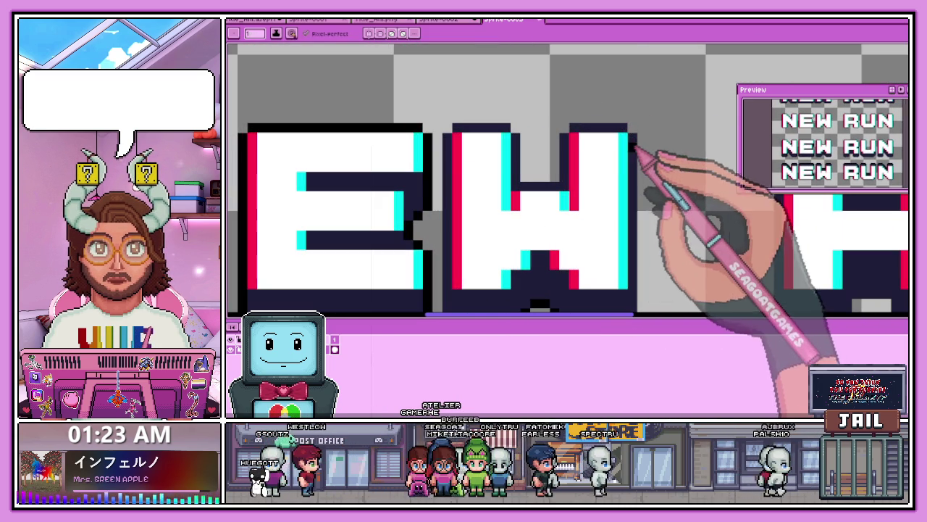
{"action": "scroll", "coordinate": [631, 136], "scroll_direction": "up", "scroll_amount": 1}
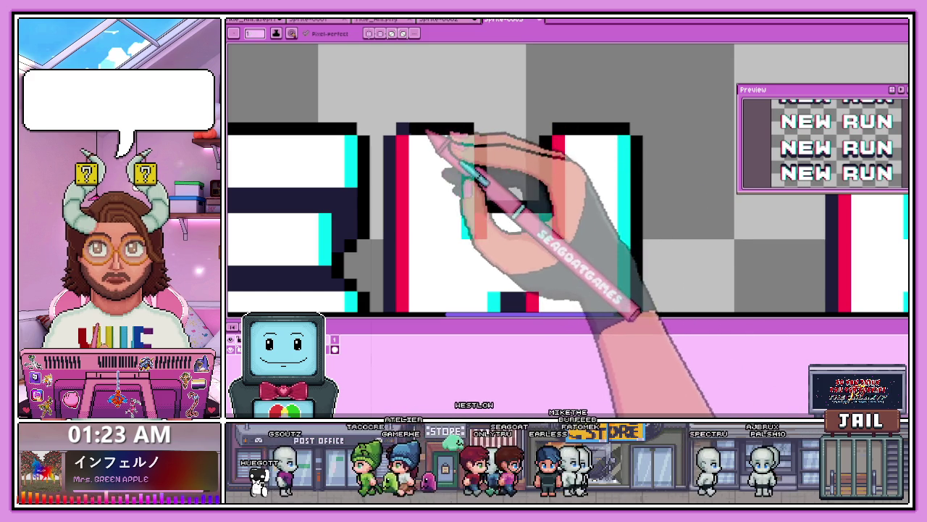
Step: Zoom in on the N of RUN and paint its right stroke and top bar black
{"action": "scroll", "coordinate": [431, 130], "scroll_direction": "down", "scroll_amount": 2}
{"action": "scroll", "coordinate": [425, 135], "scroll_direction": "up", "scroll_amount": 2}
{"action": "scroll", "coordinate": [414, 145], "scroll_direction": "down", "scroll_amount": 2}
{"action": "scroll", "coordinate": [407, 162], "scroll_direction": "up", "scroll_amount": 3}
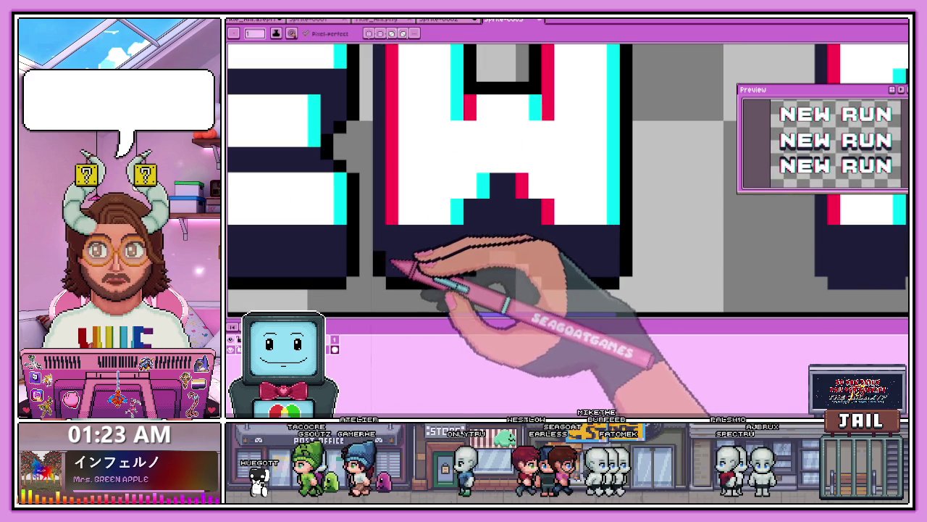
{"action": "scroll", "coordinate": [406, 232], "scroll_direction": "down", "scroll_amount": 2}
{"action": "scroll", "coordinate": [507, 213], "scroll_direction": "down", "scroll_amount": 1}
{"action": "scroll", "coordinate": [507, 239], "scroll_direction": "up", "scroll_amount": 1}
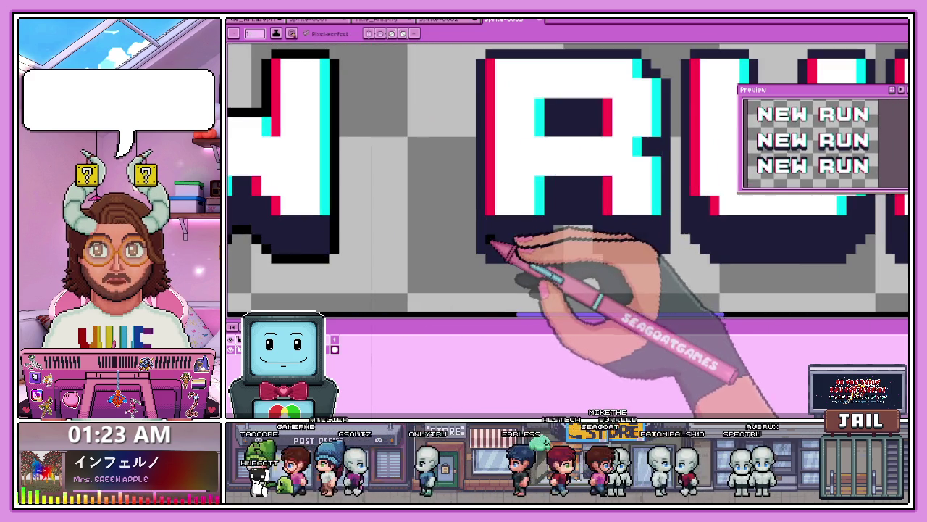
{"action": "scroll", "coordinate": [485, 210], "scroll_direction": "down", "scroll_amount": 1}
{"action": "scroll", "coordinate": [481, 183], "scroll_direction": "up", "scroll_amount": 2}
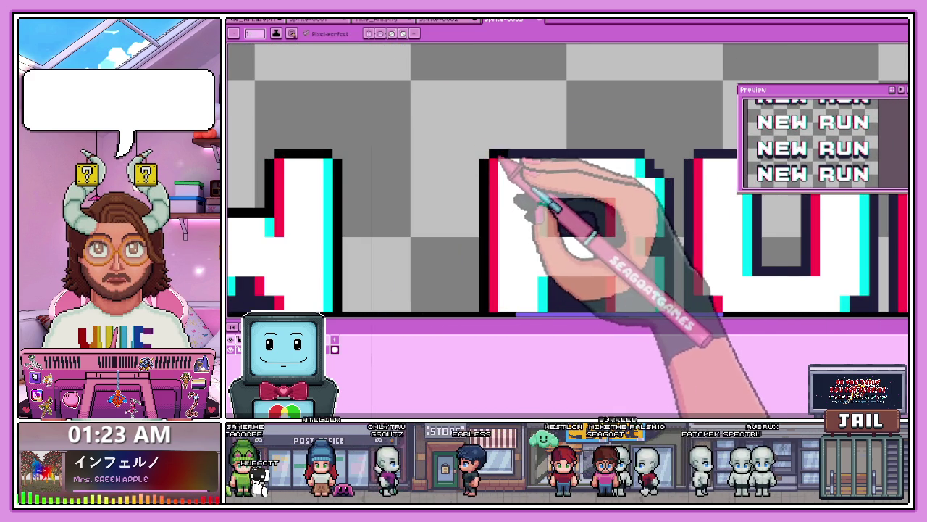
{"action": "scroll", "coordinate": [586, 163], "scroll_direction": "down", "scroll_amount": 2}
{"action": "scroll", "coordinate": [659, 165], "scroll_direction": "up", "scroll_amount": 2}
{"action": "scroll", "coordinate": [587, 170], "scroll_direction": "down", "scroll_amount": 2}
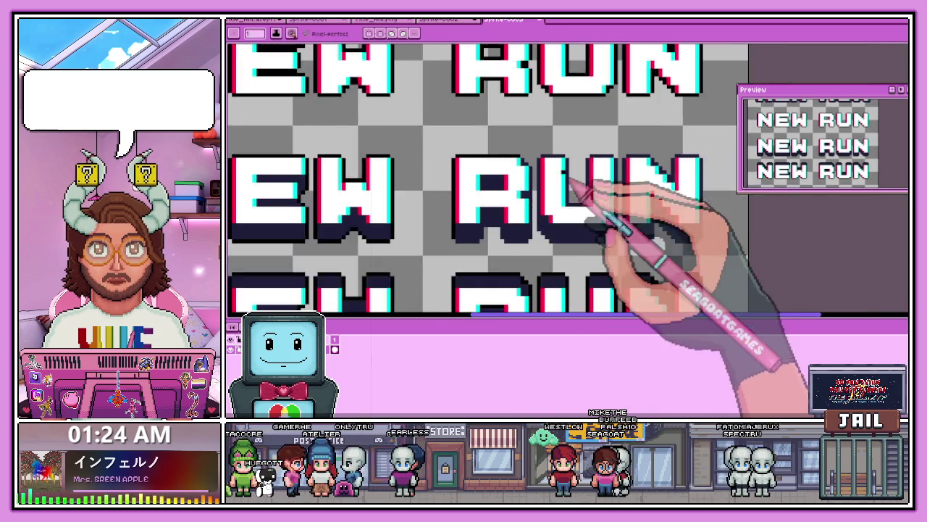
{"action": "scroll", "coordinate": [573, 181], "scroll_direction": "up", "scroll_amount": 1}
{"action": "scroll", "coordinate": [542, 176], "scroll_direction": "up", "scroll_amount": 2}
{"action": "scroll", "coordinate": [507, 168], "scroll_direction": "down", "scroll_amount": 2}
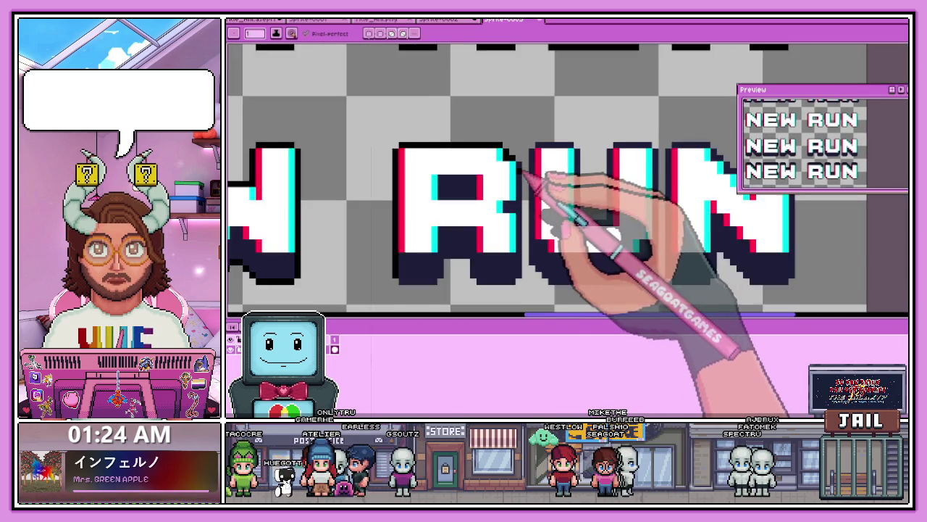
{"action": "scroll", "coordinate": [534, 176], "scroll_direction": "up", "scroll_amount": 1}
{"action": "scroll", "coordinate": [507, 206], "scroll_direction": "up", "scroll_amount": 1}
{"action": "scroll", "coordinate": [536, 144], "scroll_direction": "down", "scroll_amount": 2}
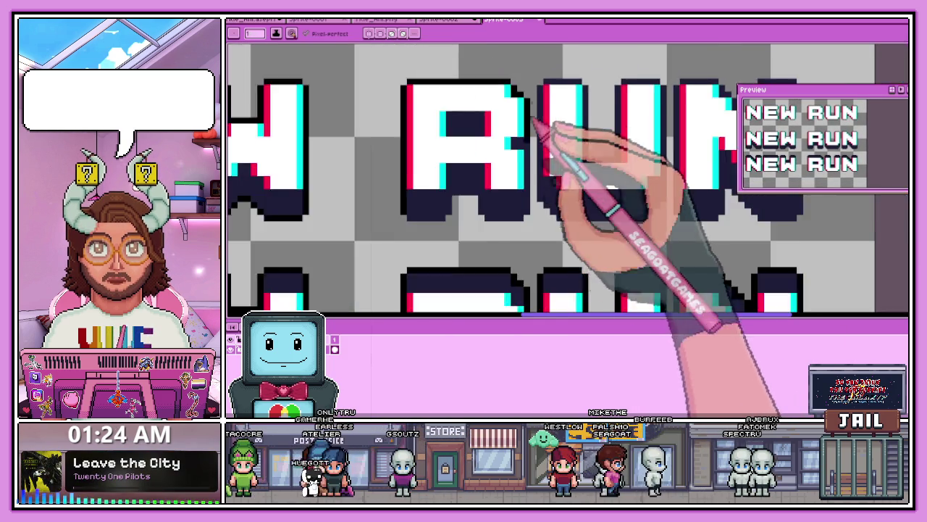
{"action": "scroll", "coordinate": [540, 131], "scroll_direction": "up", "scroll_amount": 1}
{"action": "scroll", "coordinate": [535, 217], "scroll_direction": "up", "scroll_amount": 1}
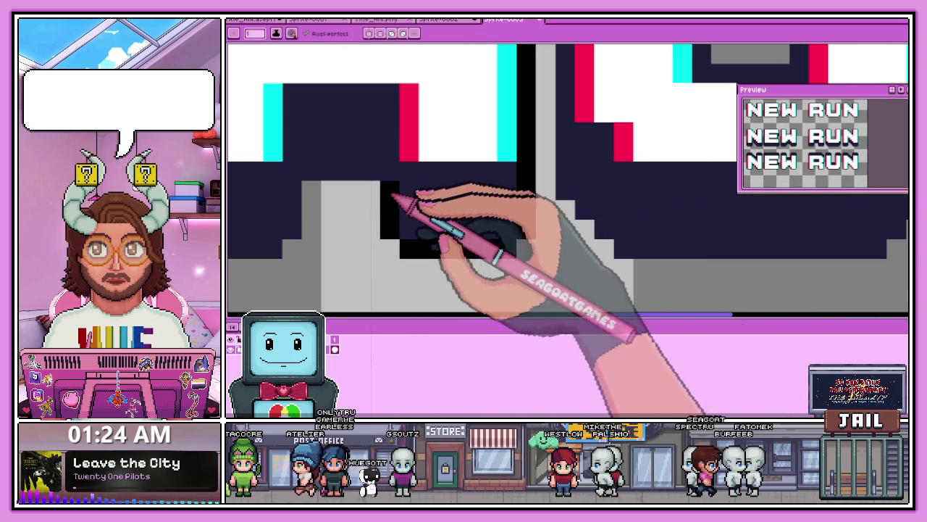
{"action": "scroll", "coordinate": [348, 188], "scroll_direction": "left", "scroll_amount": 2}
{"action": "scroll", "coordinate": [398, 184], "scroll_direction": "up", "scroll_amount": 1}
{"action": "scroll", "coordinate": [381, 206], "scroll_direction": "down", "scroll_amount": 1}
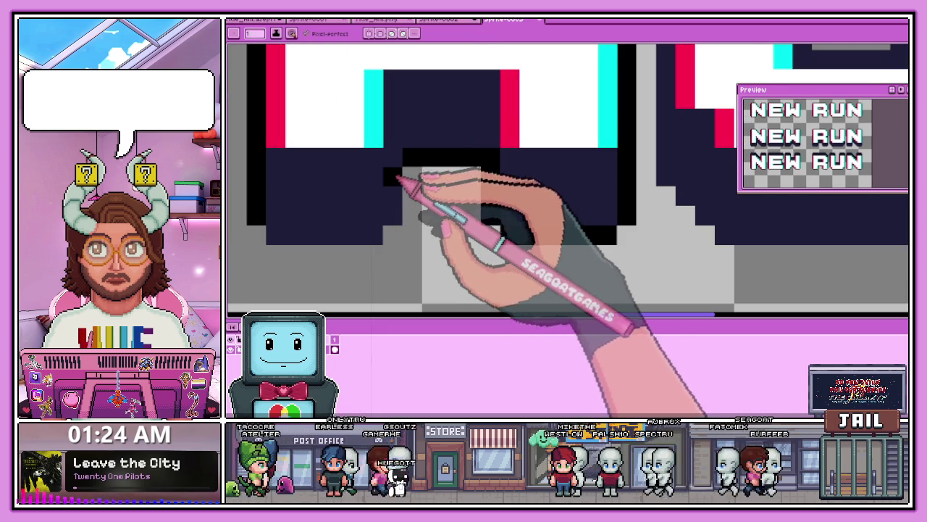
{"action": "scroll", "coordinate": [391, 231], "scroll_direction": "down", "scroll_amount": 2}
{"action": "scroll", "coordinate": [413, 228], "scroll_direction": "up", "scroll_amount": 2}
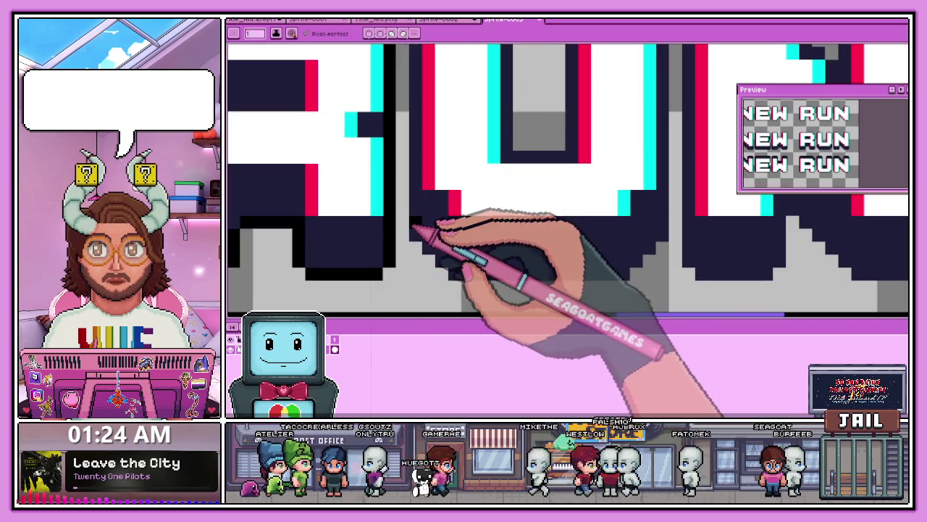
{"action": "scroll", "coordinate": [417, 235], "scroll_direction": "down", "scroll_amount": 2}
{"action": "scroll", "coordinate": [422, 124], "scroll_direction": "up", "scroll_amount": 2}
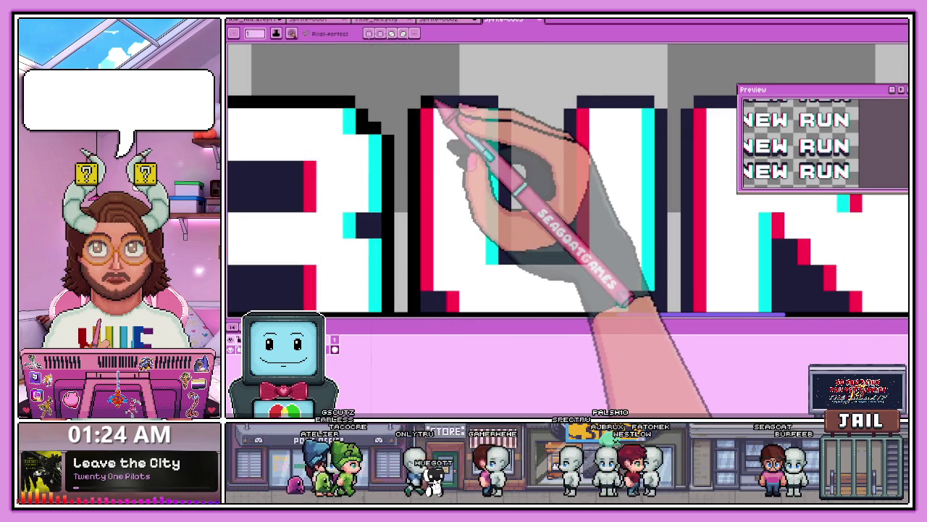
{"action": "scroll", "coordinate": [509, 232], "scroll_direction": "down", "scroll_amount": 2}
{"action": "scroll", "coordinate": [491, 257], "scroll_direction": "up", "scroll_amount": 2}
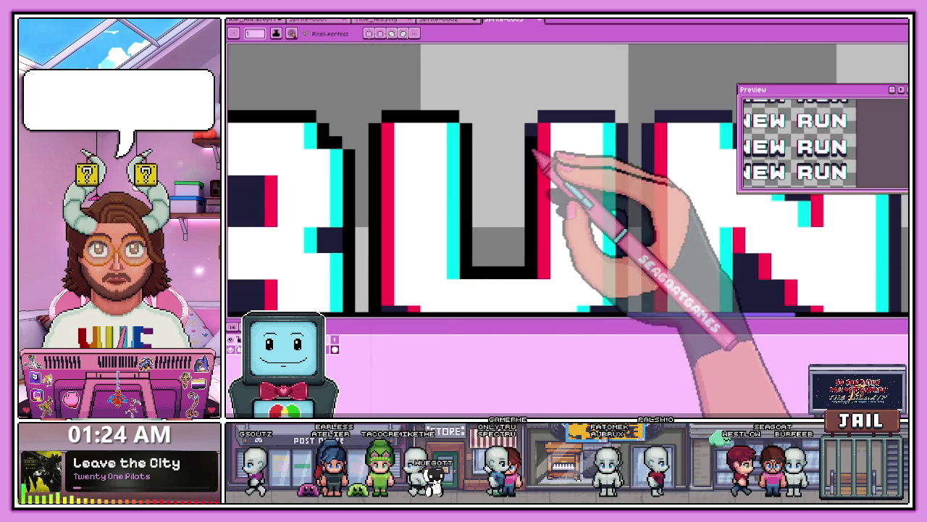
{"action": "scroll", "coordinate": [536, 156], "scroll_direction": "down", "scroll_amount": 2}
{"action": "scroll", "coordinate": [471, 155], "scroll_direction": "up", "scroll_amount": 2}
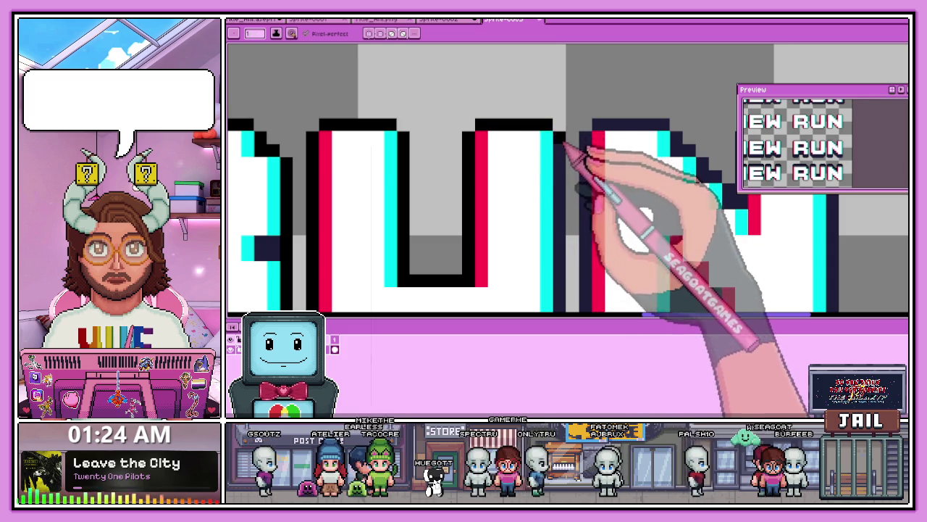
{"action": "scroll", "coordinate": [563, 143], "scroll_direction": "down", "scroll_amount": 2}
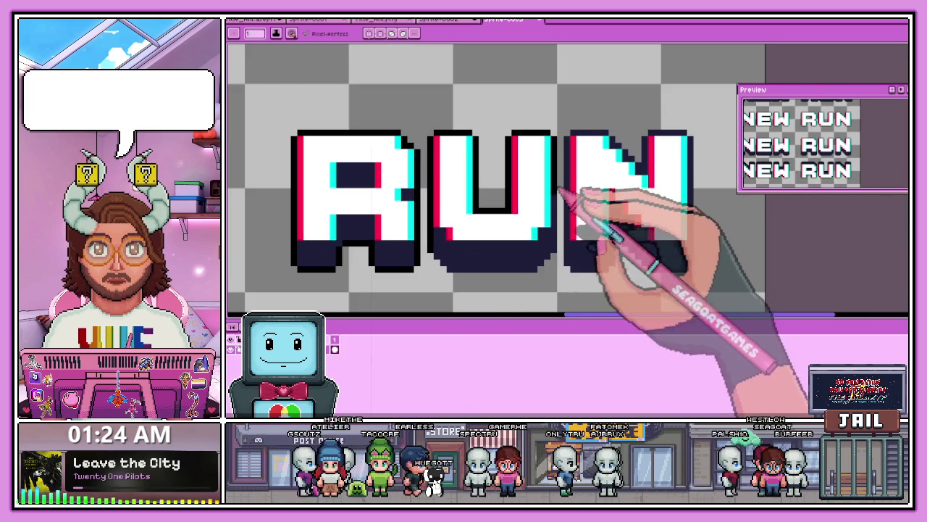
{"action": "scroll", "coordinate": [583, 123], "scroll_direction": "up", "scroll_amount": 1}
{"action": "scroll", "coordinate": [569, 149], "scroll_direction": "up", "scroll_amount": 1}
{"action": "scroll", "coordinate": [560, 163], "scroll_direction": "up", "scroll_amount": 1}
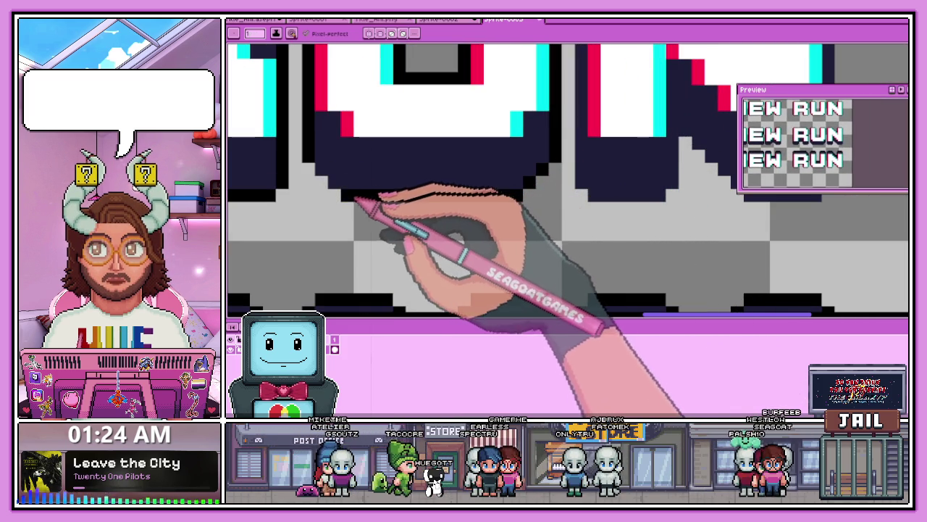
{"action": "scroll", "coordinate": [382, 250], "scroll_direction": "down", "scroll_amount": 2}
{"action": "scroll", "coordinate": [421, 207], "scroll_direction": "up", "scroll_amount": 1}
{"action": "scroll", "coordinate": [424, 221], "scroll_direction": "down", "scroll_amount": 1}
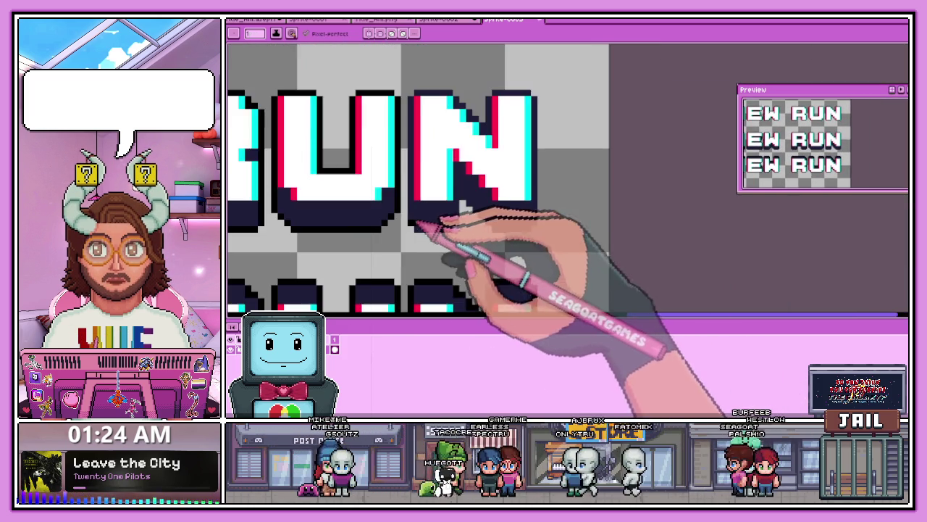
{"action": "scroll", "coordinate": [414, 90], "scroll_direction": "up", "scroll_amount": 2}
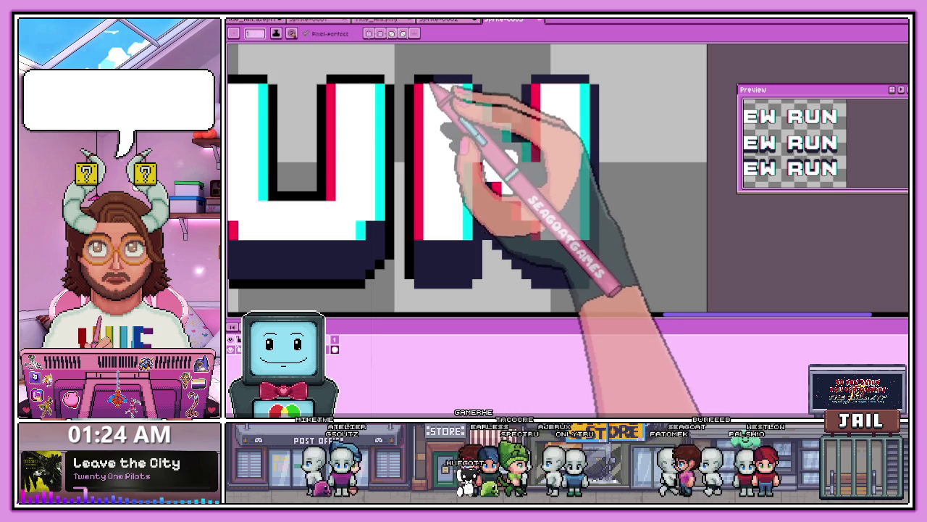
{"action": "scroll", "coordinate": [435, 88], "scroll_direction": "up", "scroll_amount": 1}
{"action": "scroll", "coordinate": [479, 90], "scroll_direction": "up", "scroll_amount": 1}
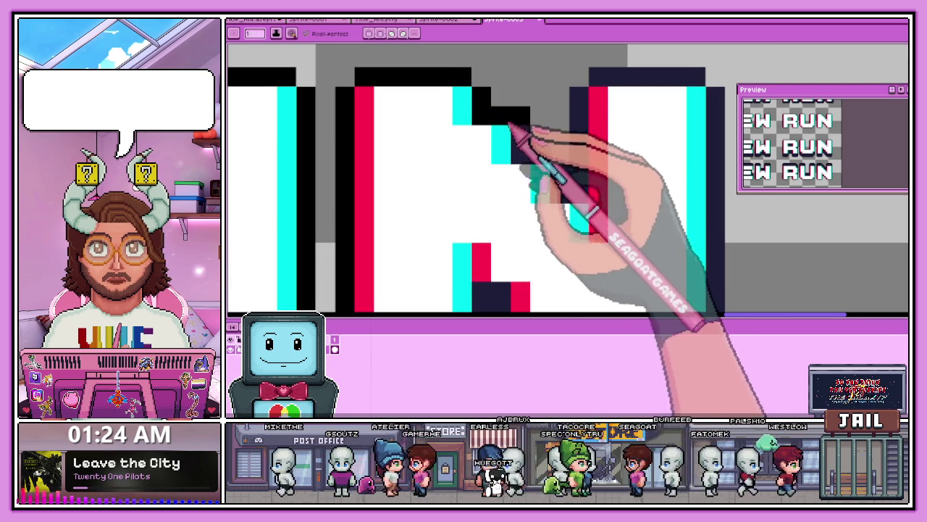
{"action": "mouse_move", "coordinate": [584, 191]}
{"action": "left_mouse_down"}
{"action": "mouse_move", "coordinate": [586, 114]}
{"action": "mouse_move", "coordinate": [633, 94]}
{"action": "left_mouse_up"}
{"action": "scroll", "coordinate": [585, 113], "scroll_direction": "down", "scroll_amount": 1}
{"action": "scroll", "coordinate": [615, 97], "scroll_direction": "up", "scroll_amount": 1}
{"action": "scroll", "coordinate": [645, 91], "scroll_direction": "down", "scroll_amount": 2}
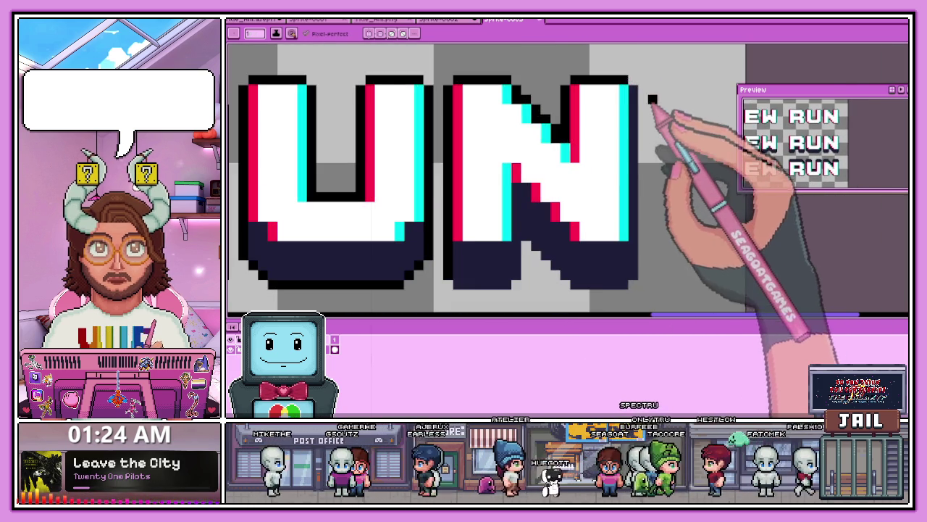
{"action": "scroll", "coordinate": [638, 279], "scroll_direction": "up", "scroll_amount": 2}
{"action": "scroll", "coordinate": [633, 276], "scroll_direction": "down", "scroll_amount": 1}
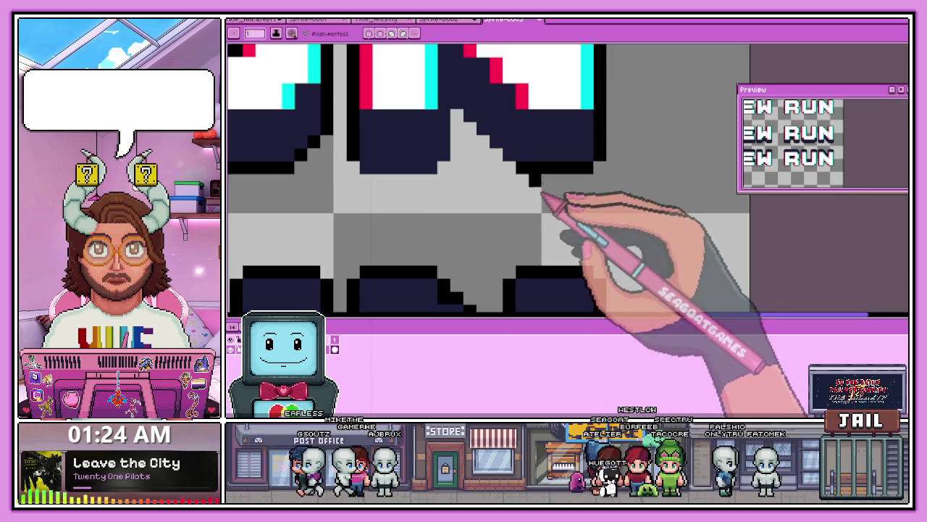
{"action": "scroll", "coordinate": [536, 192], "scroll_direction": "up", "scroll_amount": 1}
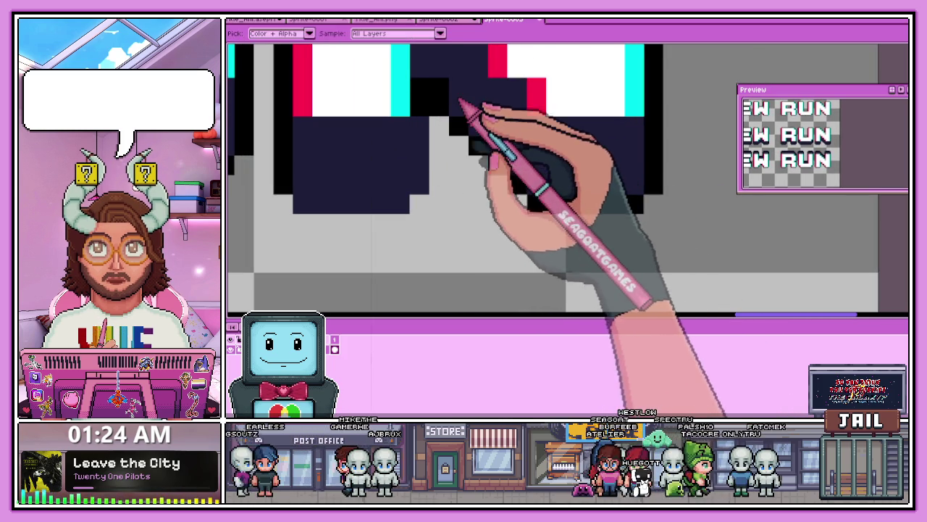
Step: With the Pencil, draw a black diagonal staircase and one extra pixel in the N's shadow
{"action": "key", "text": "b"}
{"action": "left_click_drag", "start_coordinate": [439, 105], "coordinate": [517, 187]}
{"action": "left_click", "coordinate": [400, 204]}
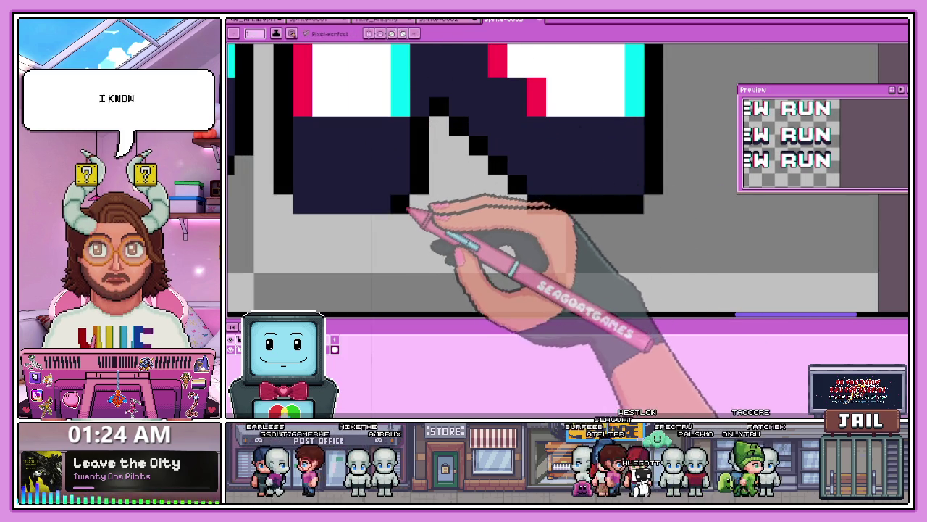
{"action": "scroll", "coordinate": [337, 207], "scroll_direction": "down", "scroll_amount": 1}
{"action": "scroll", "coordinate": [405, 207], "scroll_direction": "down", "scroll_amount": 2}
{"action": "scroll", "coordinate": [449, 210], "scroll_direction": "down", "scroll_amount": 1}
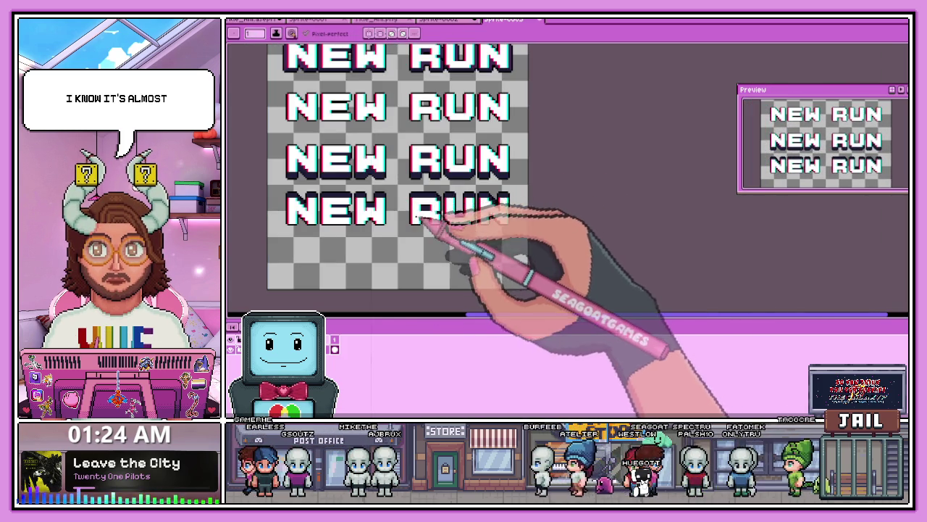
{"action": "scroll", "coordinate": [434, 210], "scroll_direction": "down", "scroll_amount": 1}
{"action": "scroll", "coordinate": [402, 209], "scroll_direction": "up", "scroll_amount": 1}
{"action": "scroll", "coordinate": [432, 209], "scroll_direction": "down", "scroll_amount": 2}
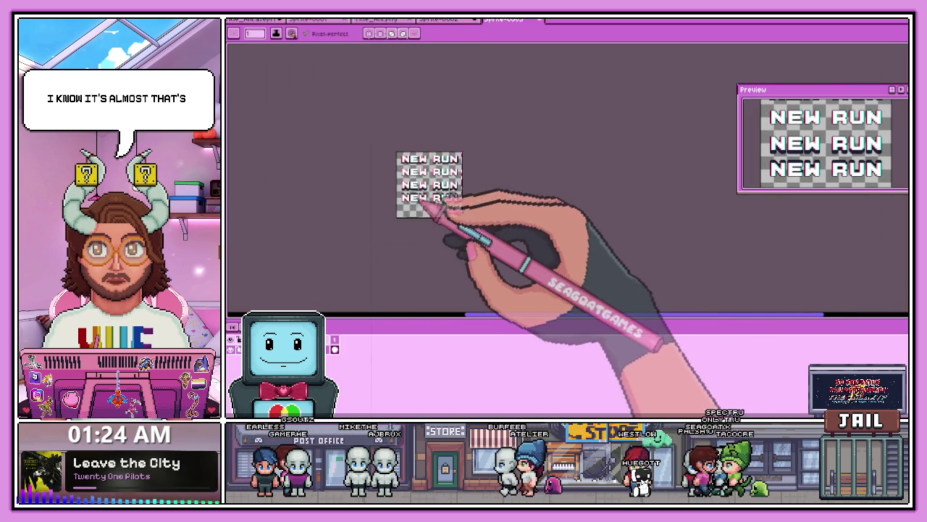
{"action": "scroll", "coordinate": [428, 207], "scroll_direction": "up", "scroll_amount": 1}
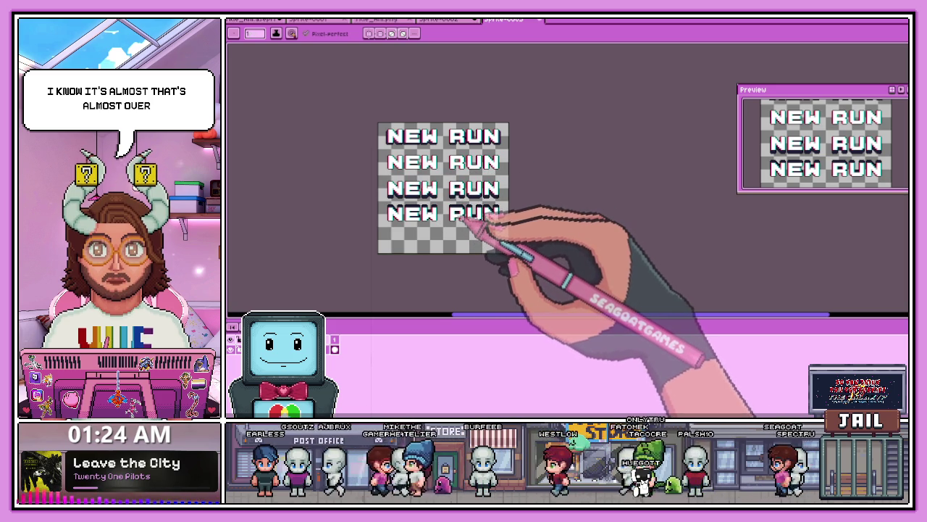
{"action": "scroll", "coordinate": [452, 192], "scroll_direction": "up", "scroll_amount": 1}
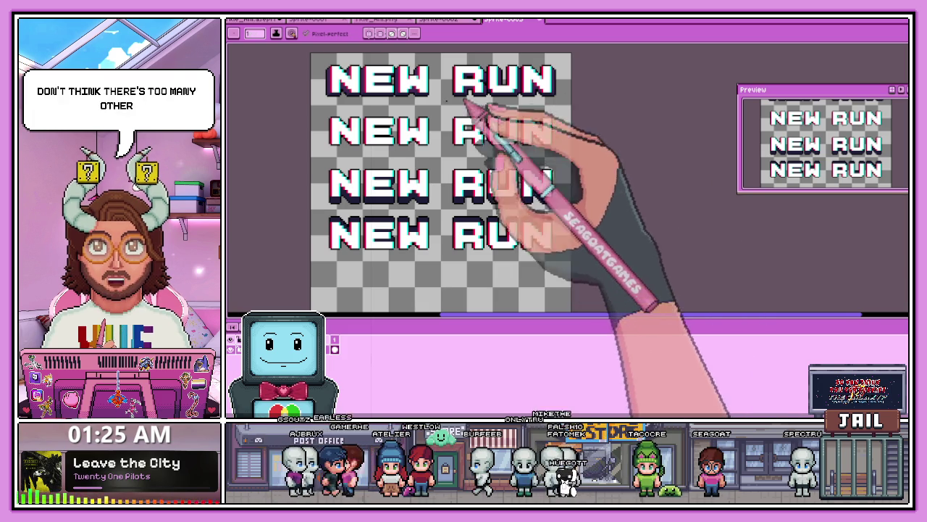
{"action": "scroll", "coordinate": [387, 187], "scroll_direction": "down", "scroll_amount": 1}
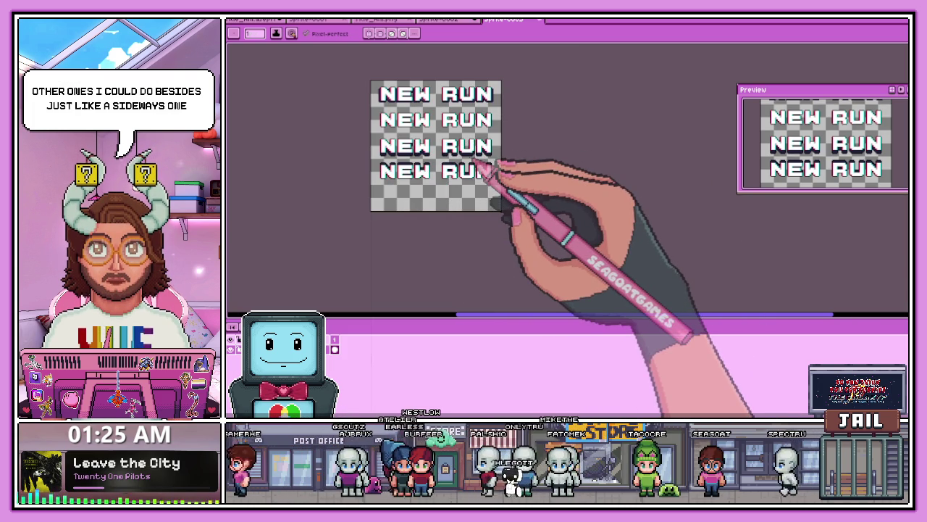
{"action": "scroll", "coordinate": [478, 168], "scroll_direction": "down", "scroll_amount": 1}
{"action": "scroll", "coordinate": [424, 113], "scroll_direction": "up", "scroll_amount": 1}
{"action": "scroll", "coordinate": [434, 105], "scroll_direction": "up", "scroll_amount": 1}
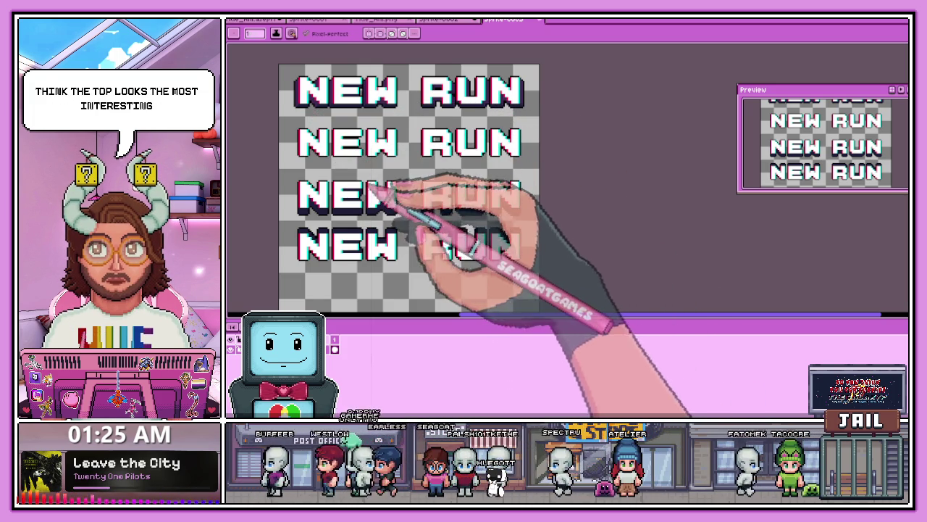
{"action": "scroll", "coordinate": [420, 194], "scroll_direction": "down", "scroll_amount": 1}
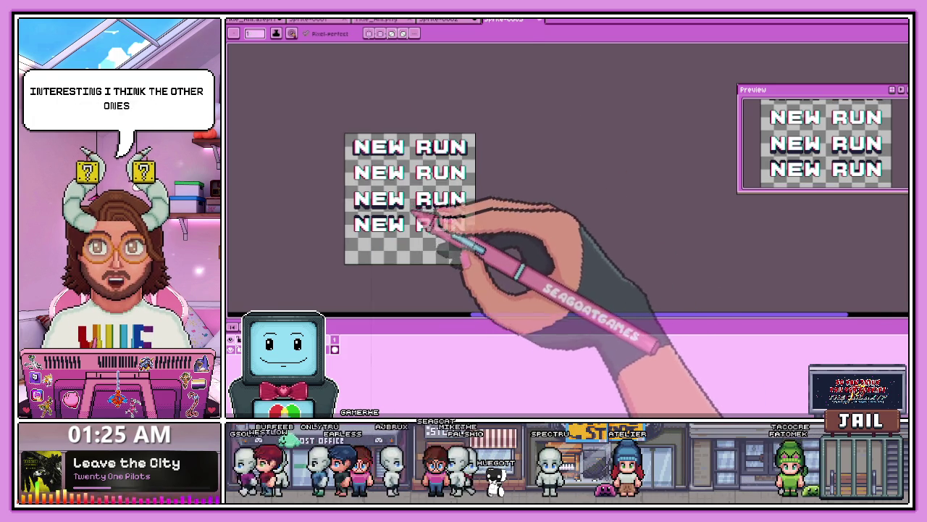
{"action": "scroll", "coordinate": [424, 207], "scroll_direction": "up", "scroll_amount": 1}
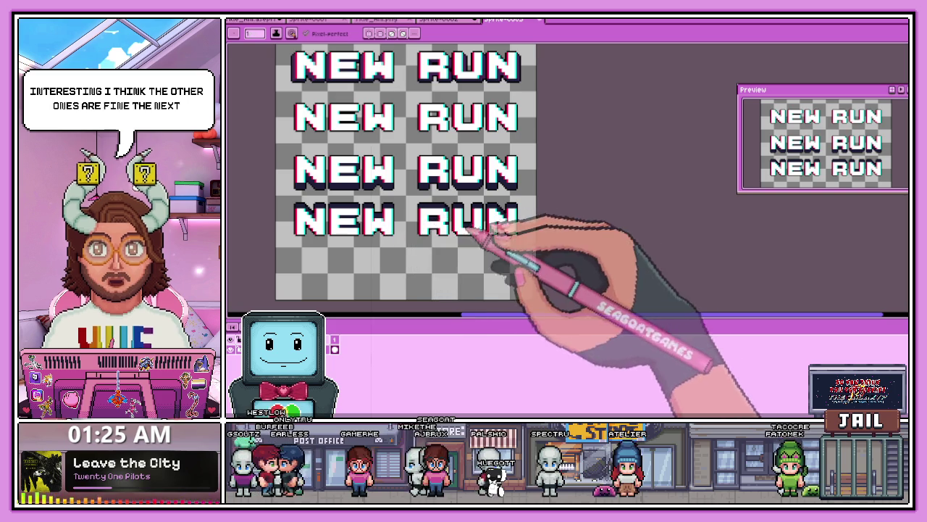
{"action": "scroll", "coordinate": [471, 219], "scroll_direction": "down", "scroll_amount": 3}
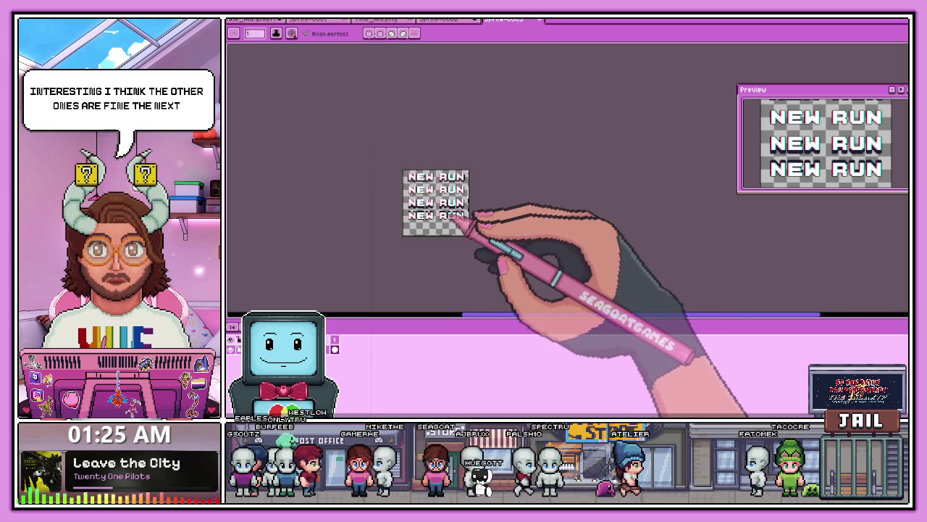
{"action": "scroll", "coordinate": [470, 217], "scroll_direction": "up", "scroll_amount": 1}
{"action": "scroll", "coordinate": [442, 210], "scroll_direction": "up", "scroll_amount": 2}
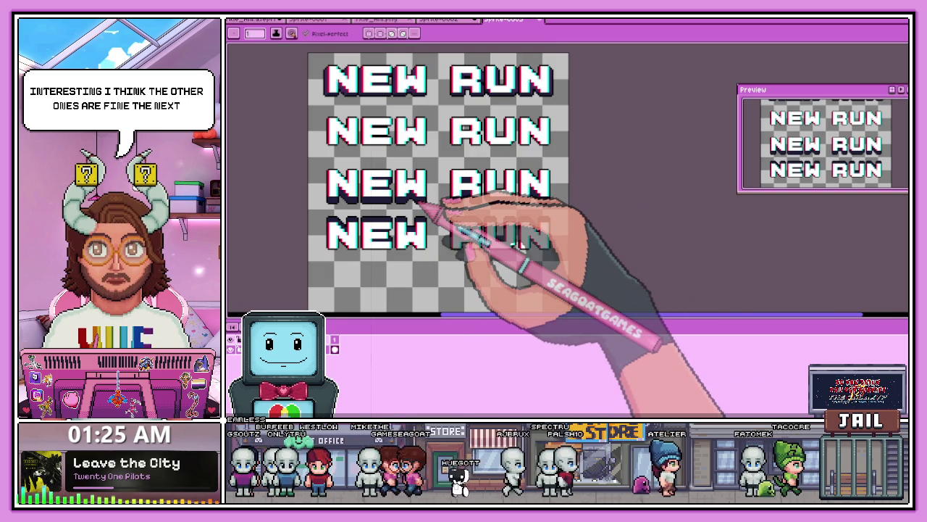
{"action": "scroll", "coordinate": [366, 196], "scroll_direction": "up", "scroll_amount": 2}
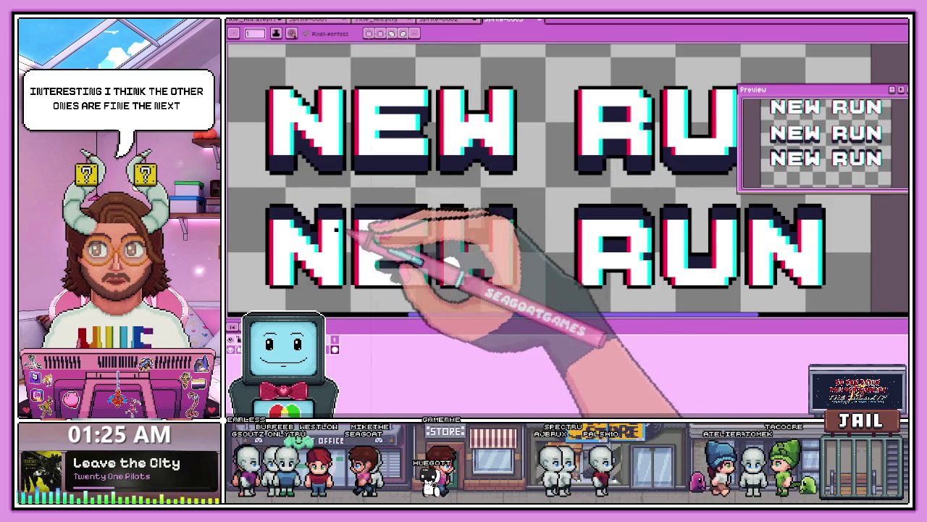
{"action": "key", "text": "g"}
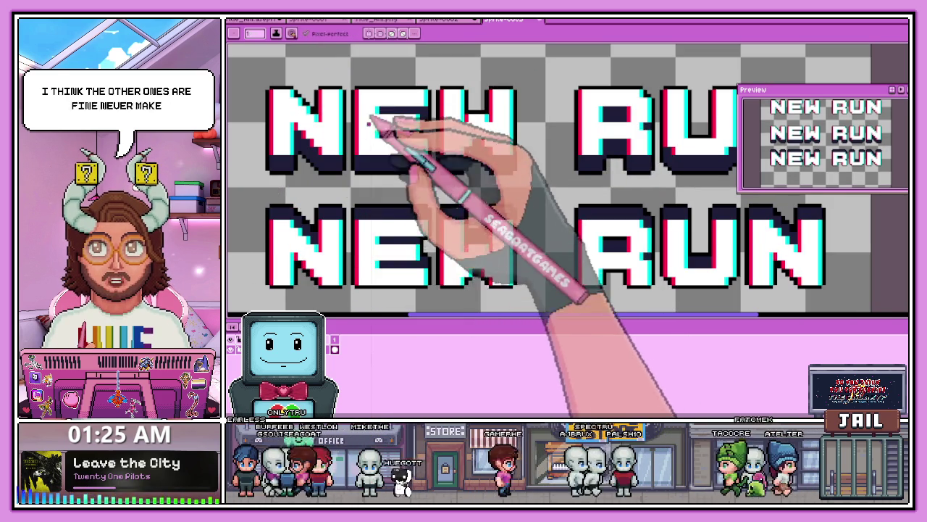
{"action": "scroll", "coordinate": [371, 177], "scroll_direction": "down", "scroll_amount": 1}
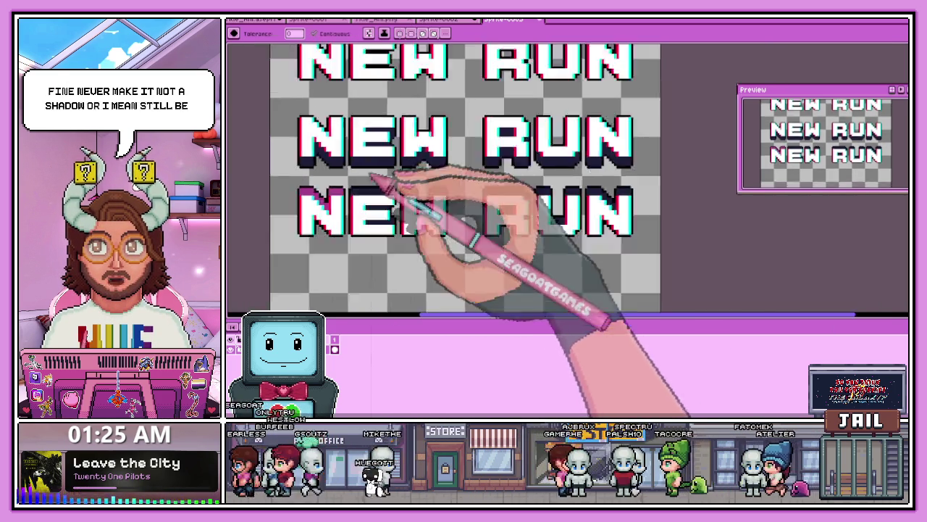
{"action": "scroll", "coordinate": [434, 202], "scroll_direction": "up", "scroll_amount": 1}
{"action": "scroll", "coordinate": [446, 207], "scroll_direction": "up", "scroll_amount": 1}
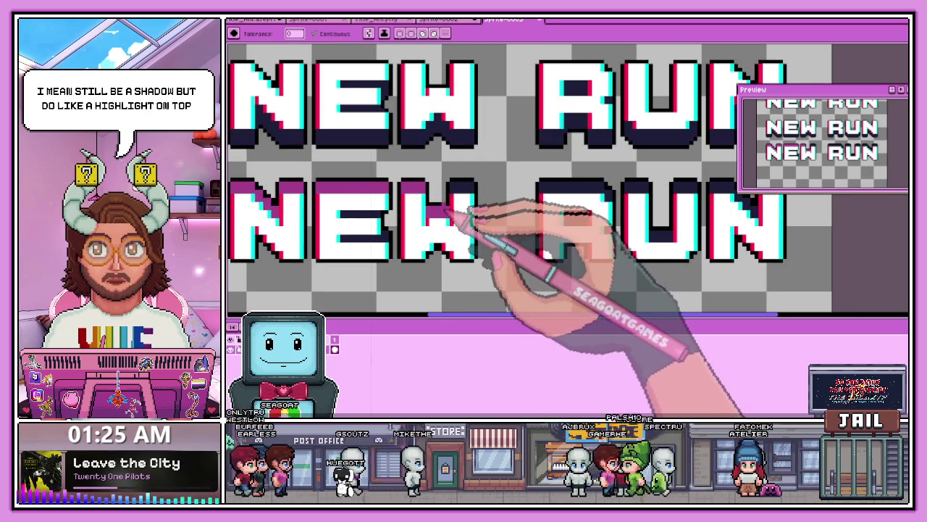
{"action": "scroll", "coordinate": [573, 192], "scroll_direction": "down", "scroll_amount": 1}
{"action": "scroll", "coordinate": [635, 207], "scroll_direction": "up", "scroll_amount": 1}
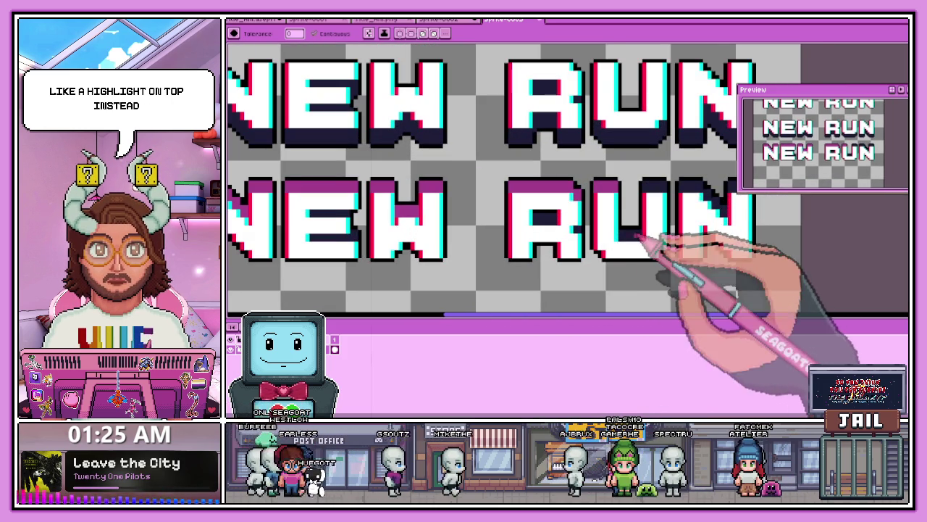
{"action": "scroll", "coordinate": [695, 199], "scroll_direction": "down", "scroll_amount": 1}
{"action": "scroll", "coordinate": [731, 206], "scroll_direction": "down", "scroll_amount": 1}
{"action": "scroll", "coordinate": [623, 211], "scroll_direction": "down", "scroll_amount": 2}
{"action": "scroll", "coordinate": [707, 210], "scroll_direction": "up", "scroll_amount": 1}
{"action": "scroll", "coordinate": [692, 214], "scroll_direction": "up", "scroll_amount": 2}
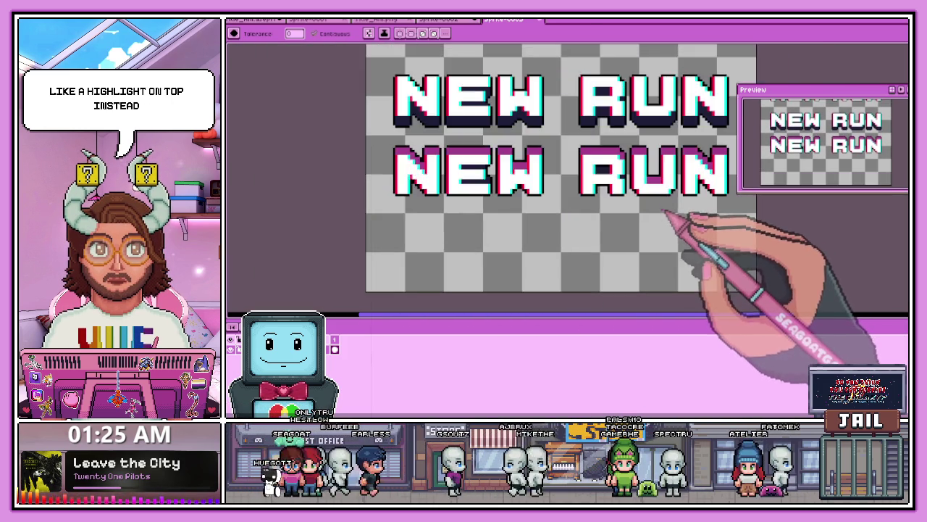
{"action": "scroll", "coordinate": [622, 224], "scroll_direction": "down", "scroll_amount": 2}
{"action": "scroll", "coordinate": [600, 230], "scroll_direction": "up", "scroll_amount": 1}
{"action": "scroll", "coordinate": [507, 221], "scroll_direction": "down", "scroll_amount": 1}
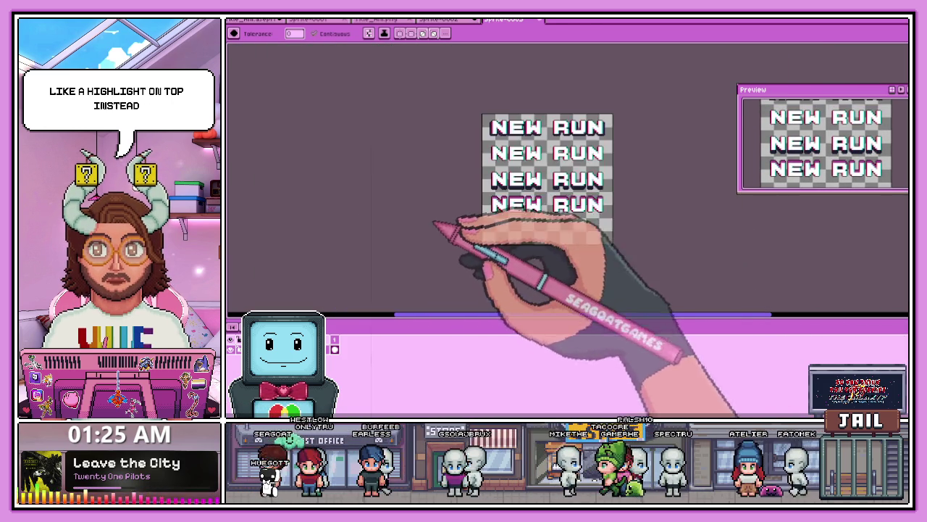
{"action": "scroll", "coordinate": [445, 195], "scroll_direction": "up", "scroll_amount": 2}
{"action": "scroll", "coordinate": [384, 170], "scroll_direction": "up", "scroll_amount": 1}
{"action": "scroll", "coordinate": [376, 188], "scroll_direction": "up", "scroll_amount": 1}
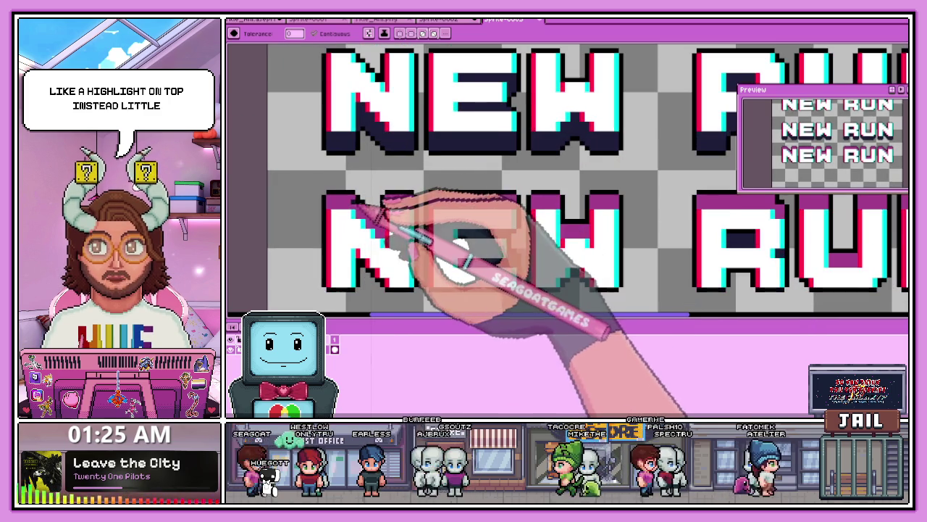
{"action": "scroll", "coordinate": [352, 169], "scroll_direction": "down", "scroll_amount": 1}
{"action": "scroll", "coordinate": [445, 207], "scroll_direction": "up", "scroll_amount": 1}
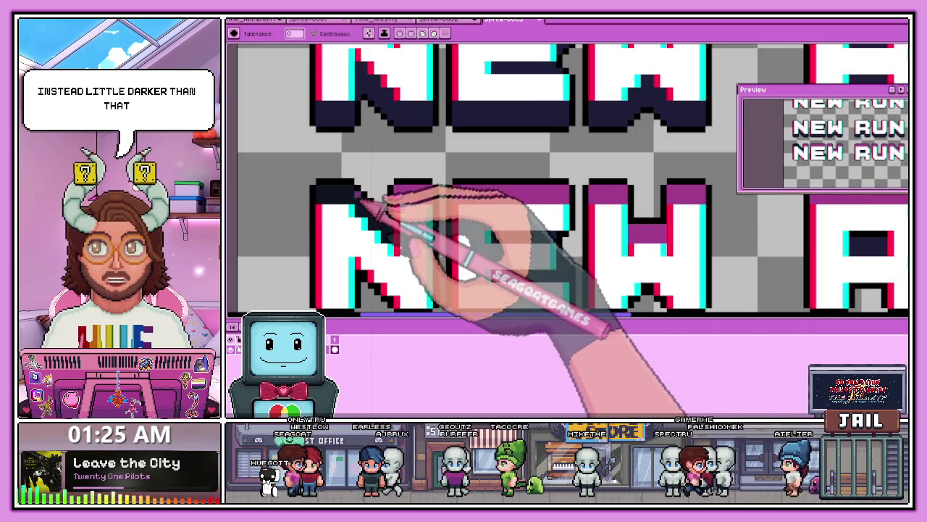
{"action": "scroll", "coordinate": [402, 212], "scroll_direction": "down", "scroll_amount": 1}
{"action": "scroll", "coordinate": [369, 202], "scroll_direction": "up", "scroll_amount": 1}
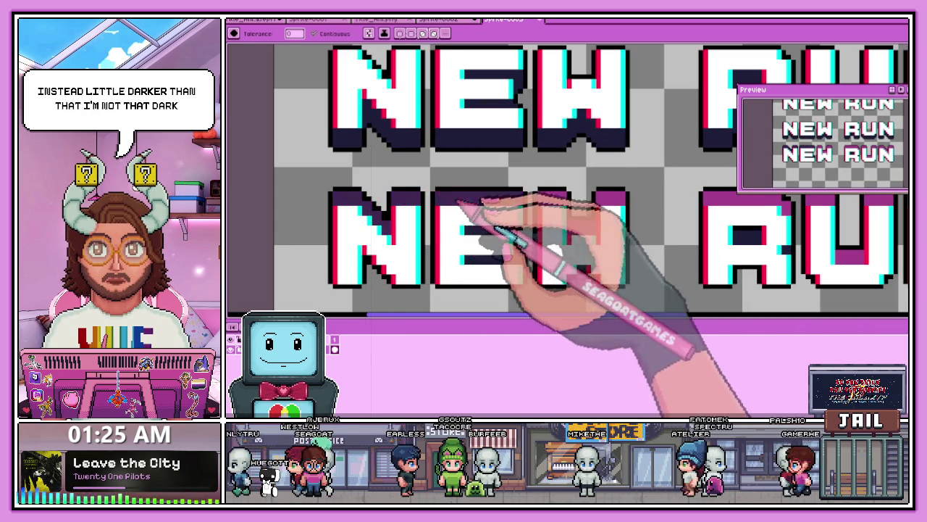
{"action": "scroll", "coordinate": [470, 199], "scroll_direction": "down", "scroll_amount": 1}
{"action": "scroll", "coordinate": [515, 197], "scroll_direction": "up", "scroll_amount": 1}
{"action": "scroll", "coordinate": [580, 206], "scroll_direction": "down", "scroll_amount": 1}
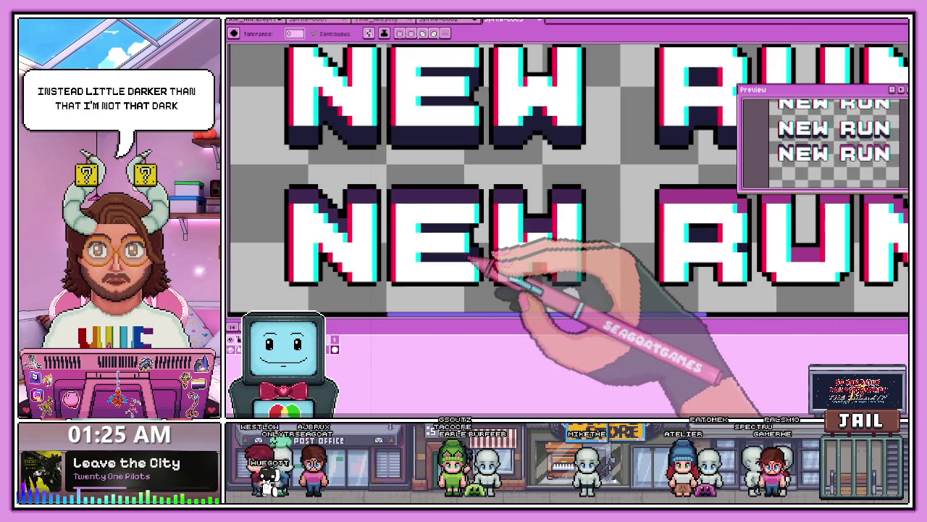
{"action": "scroll", "coordinate": [468, 236], "scroll_direction": "down", "scroll_amount": 1}
{"action": "scroll", "coordinate": [547, 228], "scroll_direction": "up", "scroll_amount": 1}
{"action": "scroll", "coordinate": [616, 226], "scroll_direction": "down", "scroll_amount": 1}
{"action": "scroll", "coordinate": [612, 221], "scroll_direction": "up", "scroll_amount": 1}
{"action": "scroll", "coordinate": [549, 224], "scroll_direction": "down", "scroll_amount": 2}
{"action": "scroll", "coordinate": [590, 232], "scroll_direction": "down", "scroll_amount": 1}
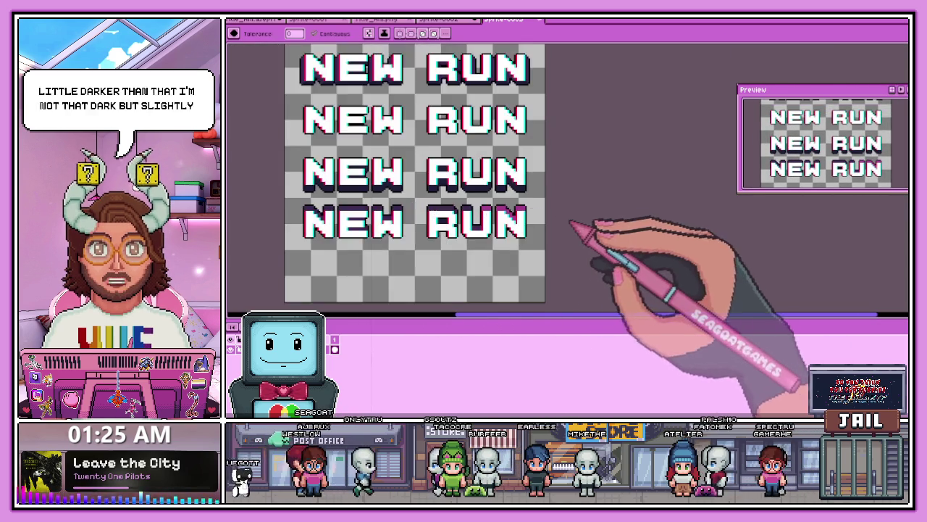
{"action": "scroll", "coordinate": [496, 217], "scroll_direction": "up", "scroll_amount": 2}
{"action": "scroll", "coordinate": [493, 216], "scroll_direction": "up", "scroll_amount": 1}
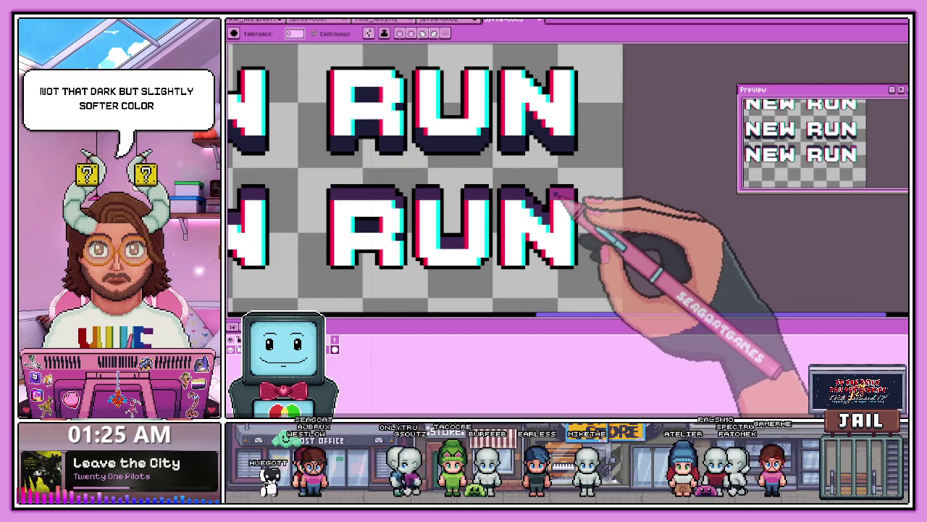
{"action": "scroll", "coordinate": [577, 217], "scroll_direction": "down", "scroll_amount": 2}
{"action": "scroll", "coordinate": [543, 230], "scroll_direction": "down", "scroll_amount": 2}
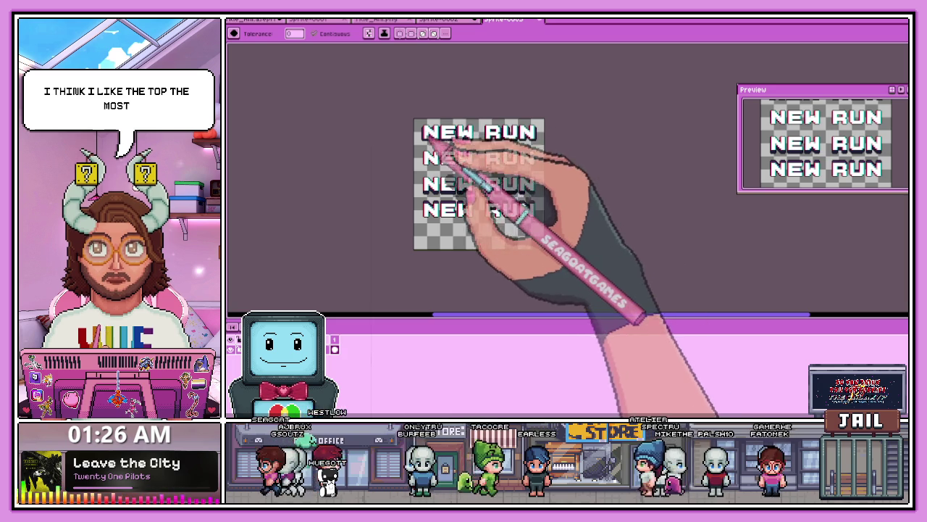
Step: Zoom in and out on the NEW RUN sprite to compare its four stacked glitch-style variants
{"action": "scroll", "coordinate": [455, 122], "scroll_direction": "up", "scroll_amount": 2}
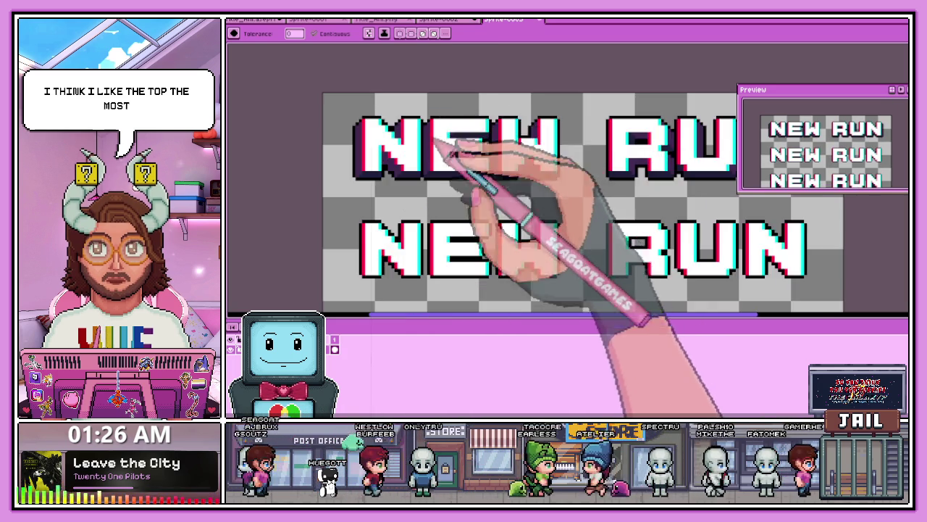
{"action": "scroll", "coordinate": [452, 155], "scroll_direction": "down", "scroll_amount": 2}
{"action": "scroll", "coordinate": [470, 181], "scroll_direction": "up", "scroll_amount": 1}
{"action": "scroll", "coordinate": [474, 165], "scroll_direction": "down", "scroll_amount": 2}
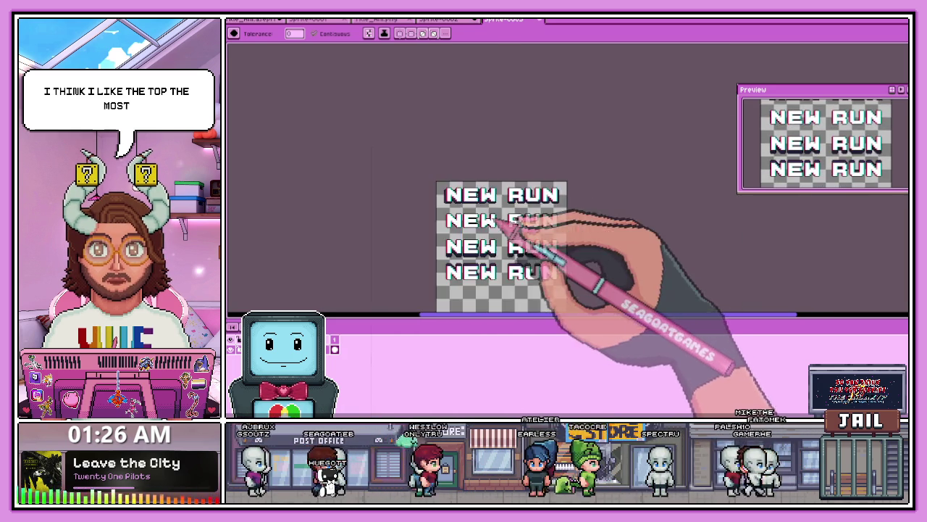
{"action": "scroll", "coordinate": [501, 212], "scroll_direction": "up", "scroll_amount": 1}
{"action": "scroll", "coordinate": [435, 174], "scroll_direction": "up", "scroll_amount": 3}
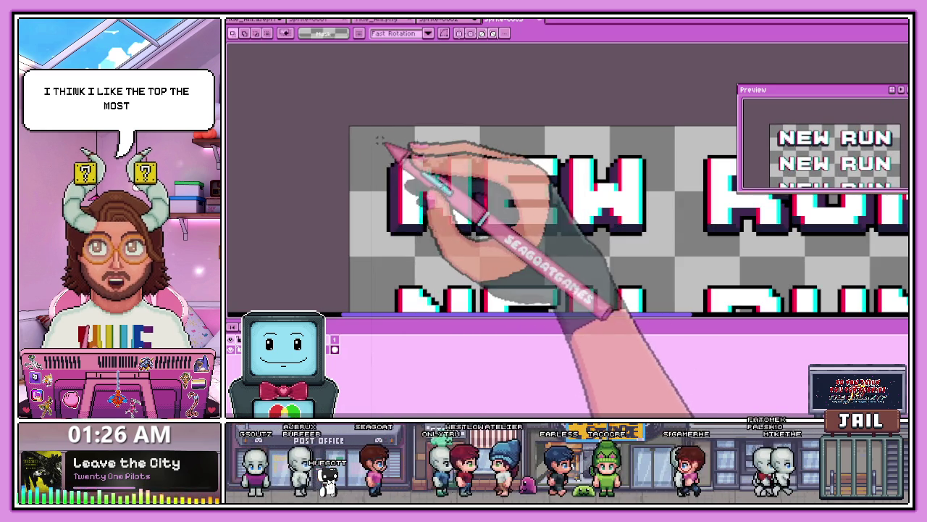
{"action": "scroll", "coordinate": [355, 129], "scroll_direction": "down", "scroll_amount": 1}
{"action": "scroll", "coordinate": [435, 166], "scroll_direction": "down", "scroll_amount": 1}
{"action": "scroll", "coordinate": [500, 196], "scroll_direction": "down", "scroll_amount": 1}
{"action": "scroll", "coordinate": [623, 206], "scroll_direction": "up", "scroll_amount": 1}
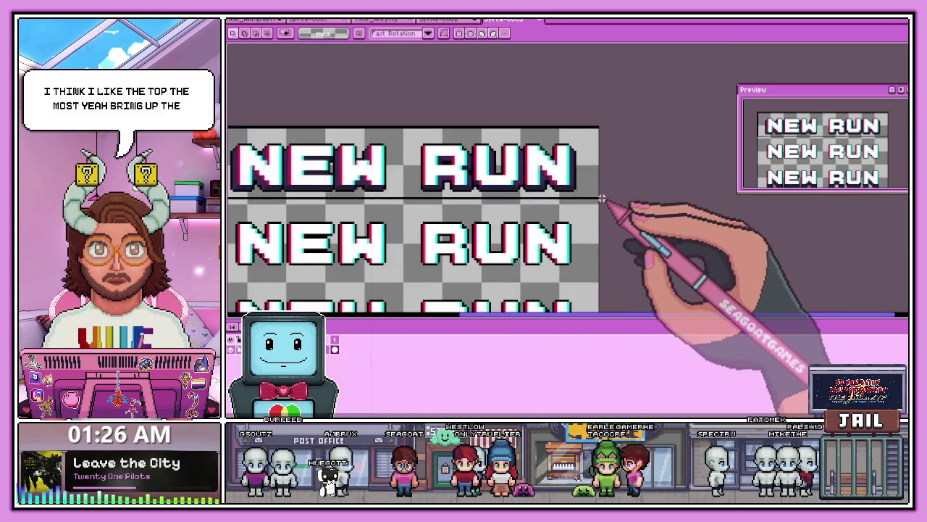
{"action": "scroll", "coordinate": [600, 202], "scroll_direction": "up", "scroll_amount": 1}
{"action": "scroll", "coordinate": [599, 205], "scroll_direction": "down", "scroll_amount": 2}
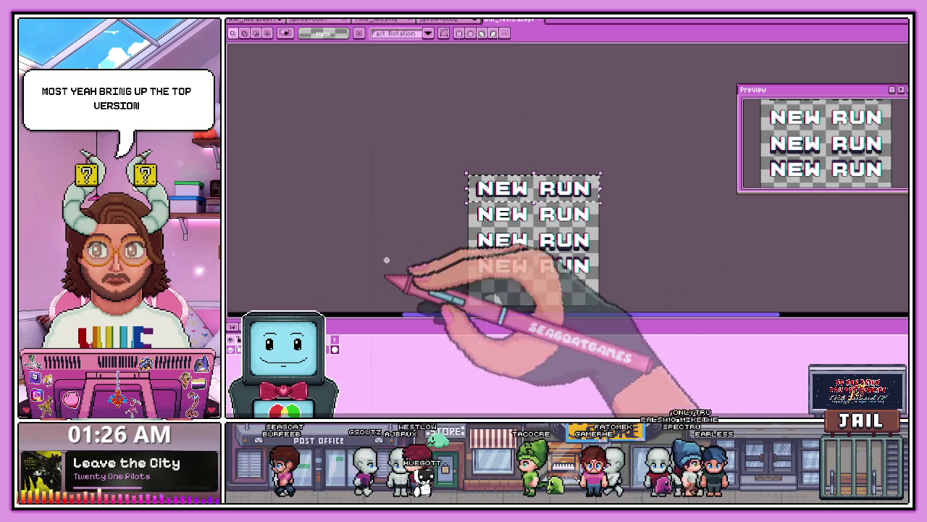
Step: On THE GALAXY? title screen, replace the old NEW RUN text with the chosen variant
{"action": "left_click", "coordinate": [384, 19]}
{"action": "left_click", "coordinate": [434, 20]}
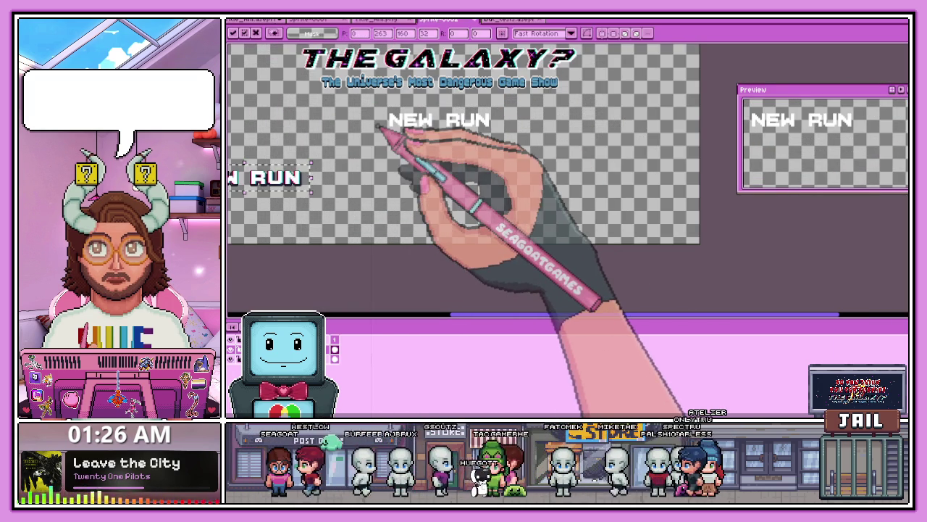
{"action": "scroll", "coordinate": [385, 113], "scroll_direction": "up", "scroll_amount": 1}
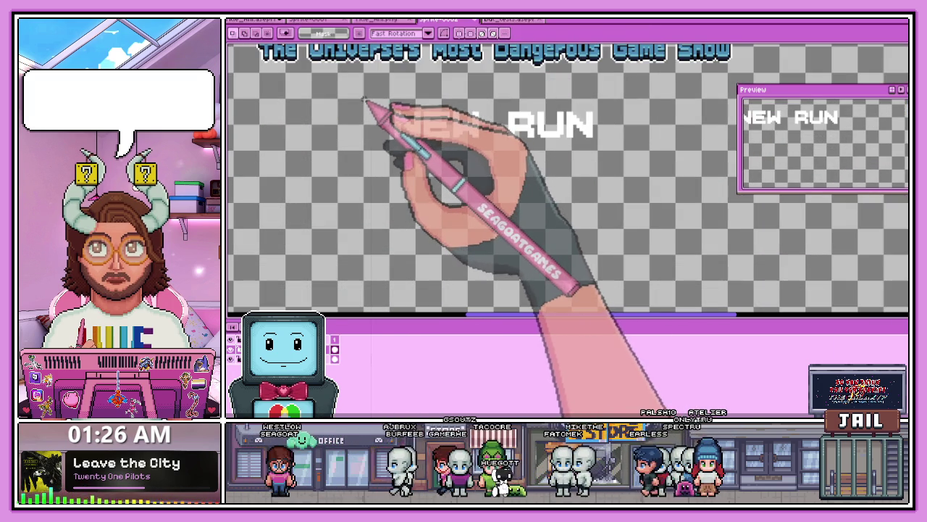
{"action": "left_click_drag", "start_coordinate": [364, 99], "coordinate": [606, 153]}
{"action": "key", "text": "ctrl+v"}
Step: Move the pasted NEW RUN text centred under the title and commit it
{"action": "scroll", "coordinate": [486, 144], "scroll_direction": "down", "scroll_amount": 1}
{"action": "left_click_drag", "start_coordinate": [521, 161], "coordinate": [477, 133]}
{"action": "scroll", "coordinate": [482, 131], "scroll_direction": "up", "scroll_amount": 2}
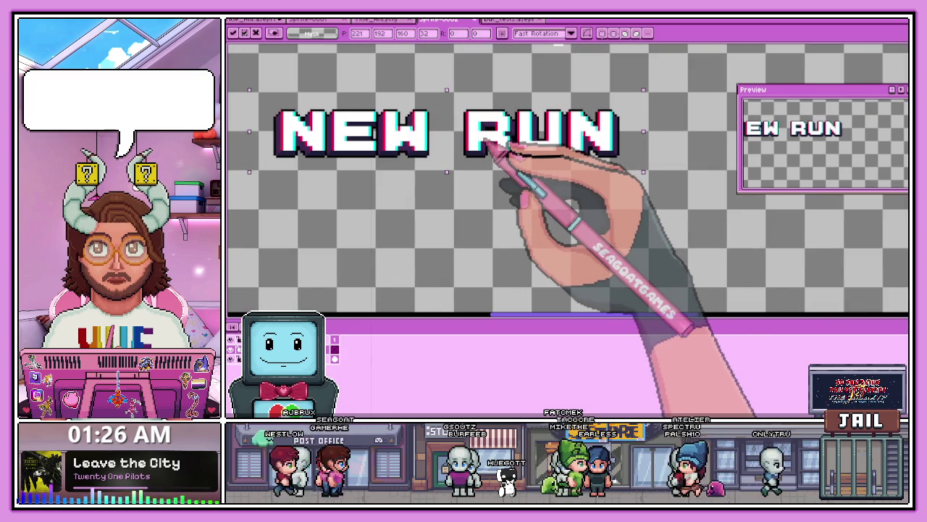
{"action": "left_click_drag", "start_coordinate": [488, 143], "coordinate": [497, 148]}
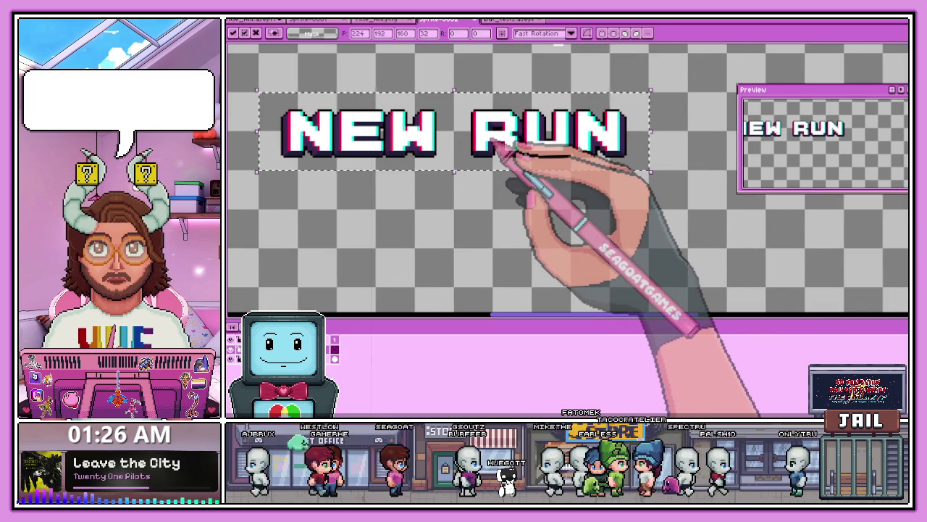
{"action": "scroll", "coordinate": [484, 161], "scroll_direction": "down", "scroll_amount": 2}
{"action": "key", "text": "Return"}
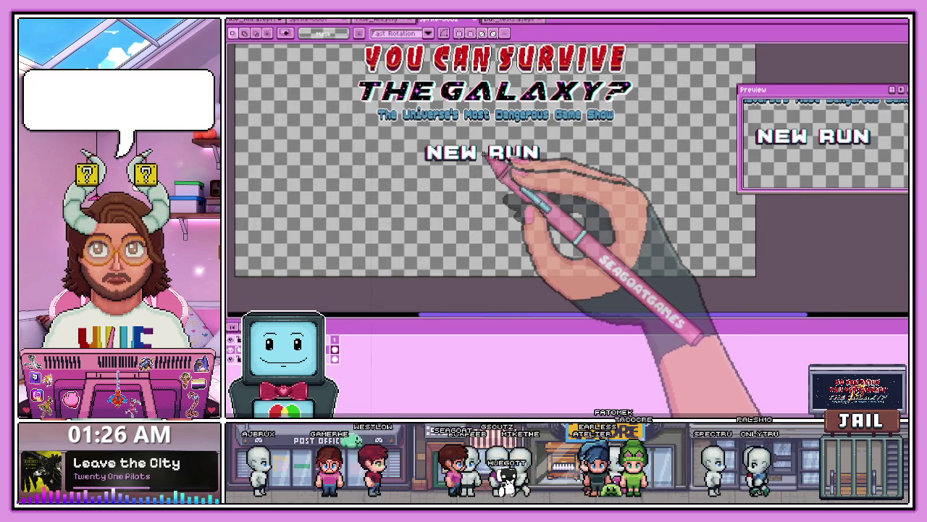
Step: Review the NEW RUN label's placement below the title and subtitle
{"action": "scroll", "coordinate": [480, 177], "scroll_direction": "down", "scroll_amount": 1}
{"action": "scroll", "coordinate": [478, 181], "scroll_direction": "up", "scroll_amount": 1}
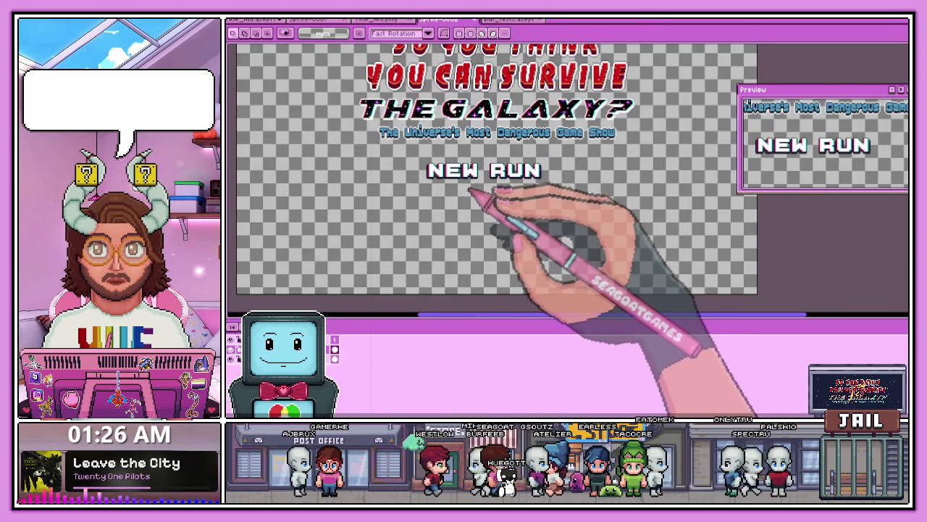
{"action": "left_click", "coordinate": [469, 194]}
{"action": "left_click", "coordinate": [635, 248]}
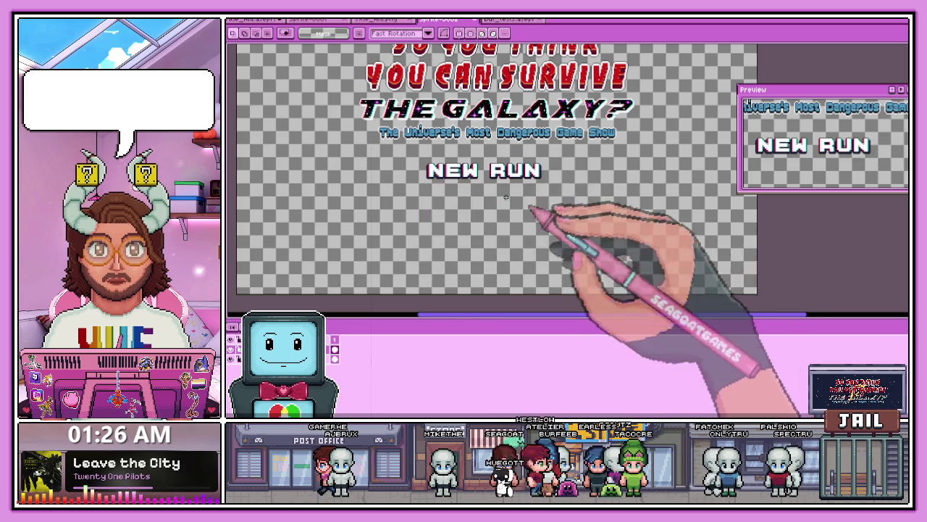
{"action": "scroll", "coordinate": [506, 197], "scroll_direction": "up", "scroll_amount": 1}
{"action": "scroll", "coordinate": [465, 182], "scroll_direction": "down", "scroll_amount": 2}
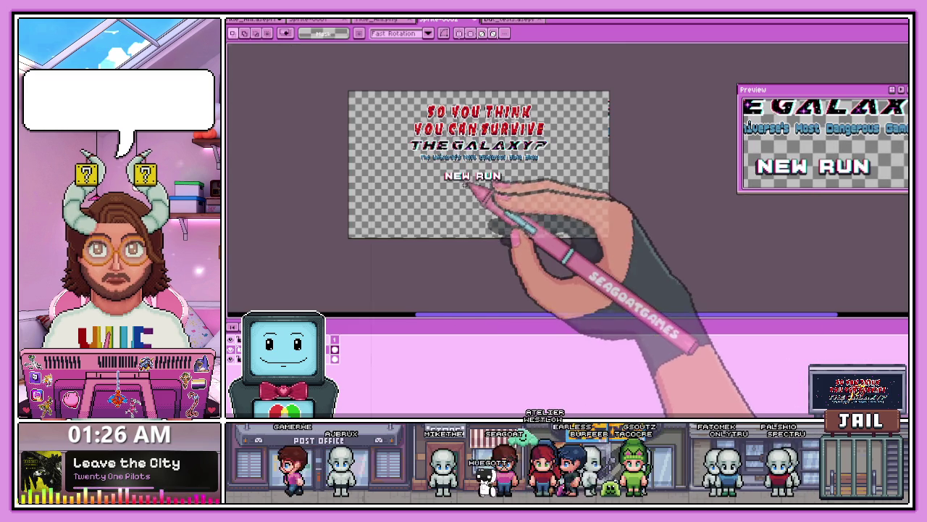
Step: Try a lowercase 'Continue' text label below NEW RUN, then discard it
{"action": "left_click", "coordinate": [466, 185]}
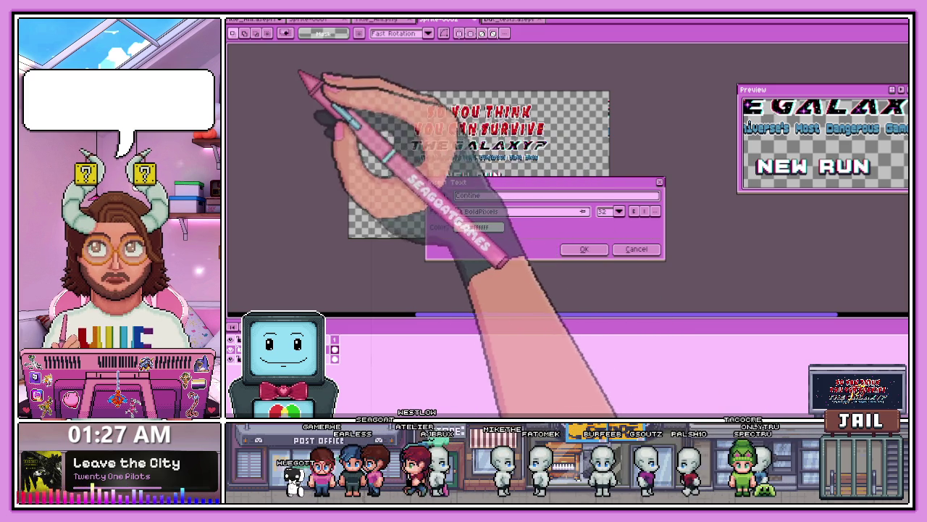
{"action": "type", "text": "Contine"}
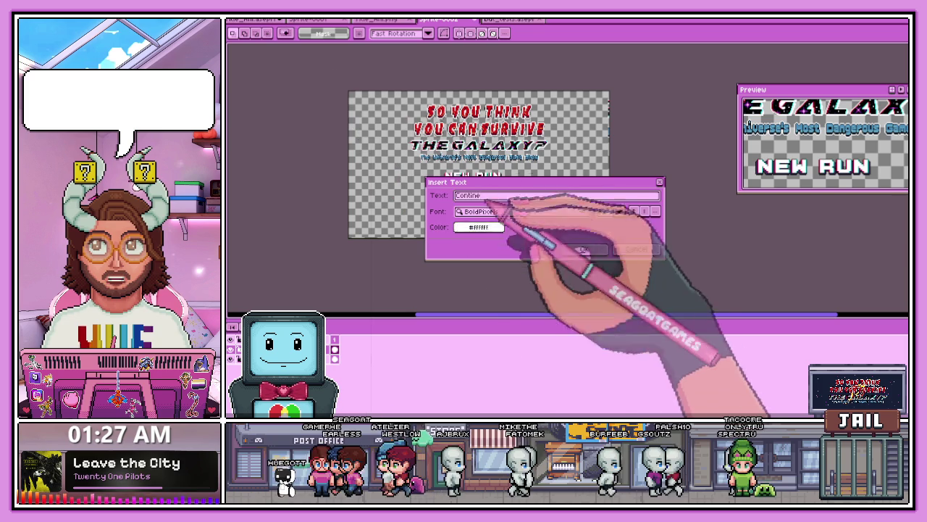
{"action": "double_click", "coordinate": [464, 196]}
{"action": "type", "text": "Continue"}
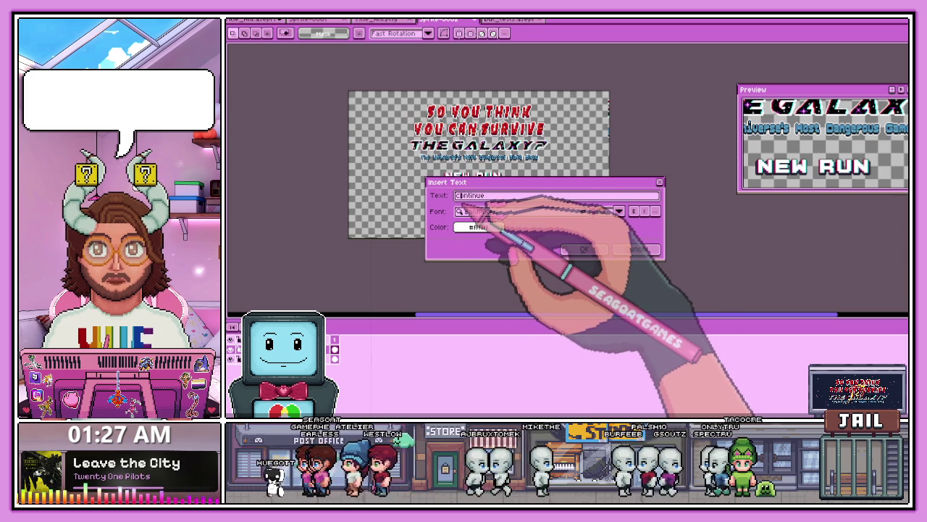
{"action": "left_click", "coordinate": [584, 249]}
{"action": "scroll", "coordinate": [497, 207], "scroll_direction": "up", "scroll_amount": 1}
{"action": "left_click_drag", "start_coordinate": [491, 150], "coordinate": [494, 191]}
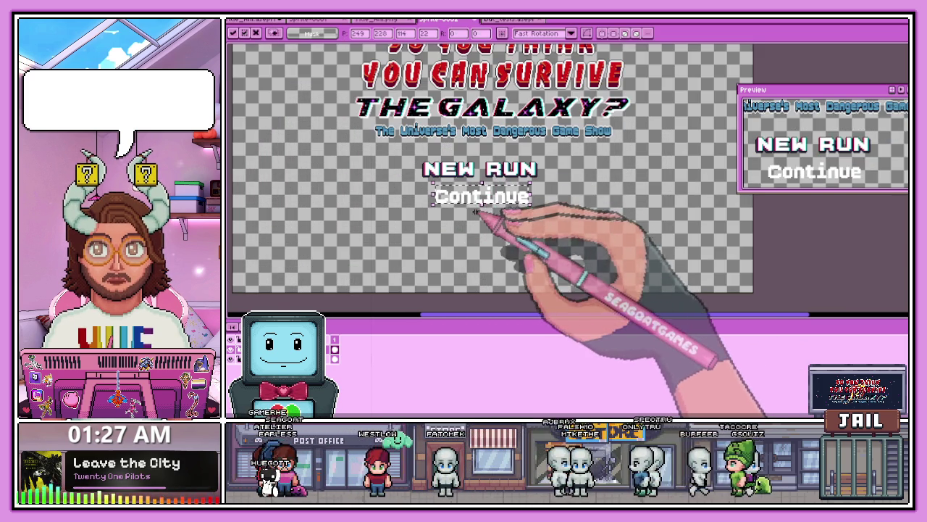
{"action": "scroll", "coordinate": [497, 206], "scroll_direction": "up", "scroll_amount": 1}
{"action": "key", "text": "Escape"}
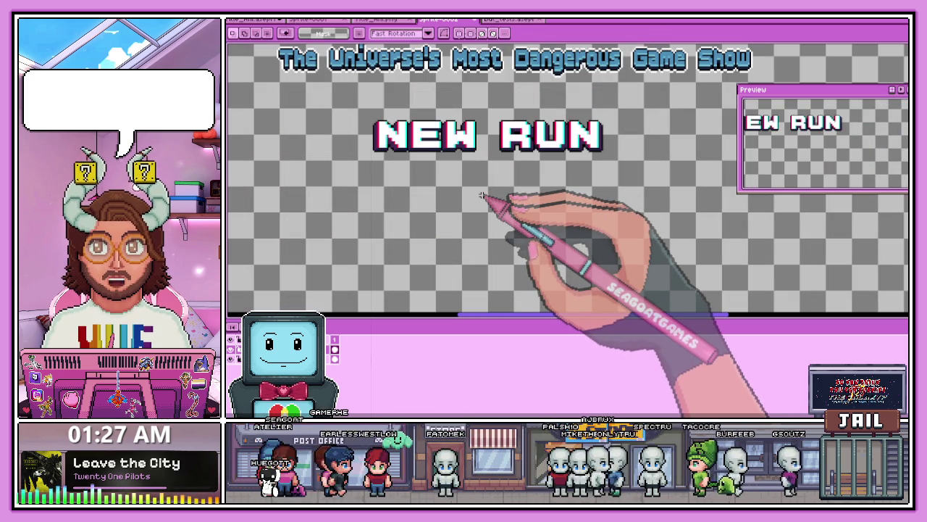
Step: Insert an all-caps CONTINUE label, place it below NEW RUN and commit it
{"action": "key", "text": "ctrl+shift+t"}
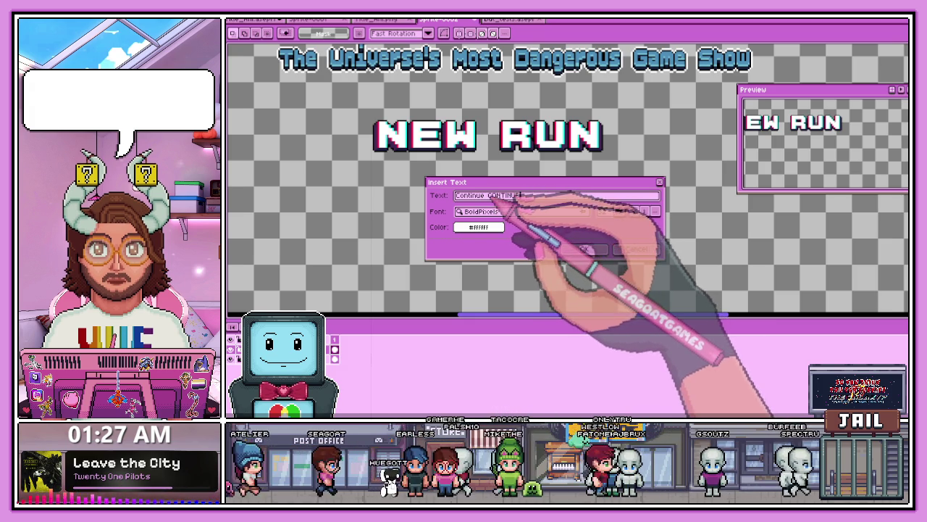
{"action": "double_click", "coordinate": [467, 195]}
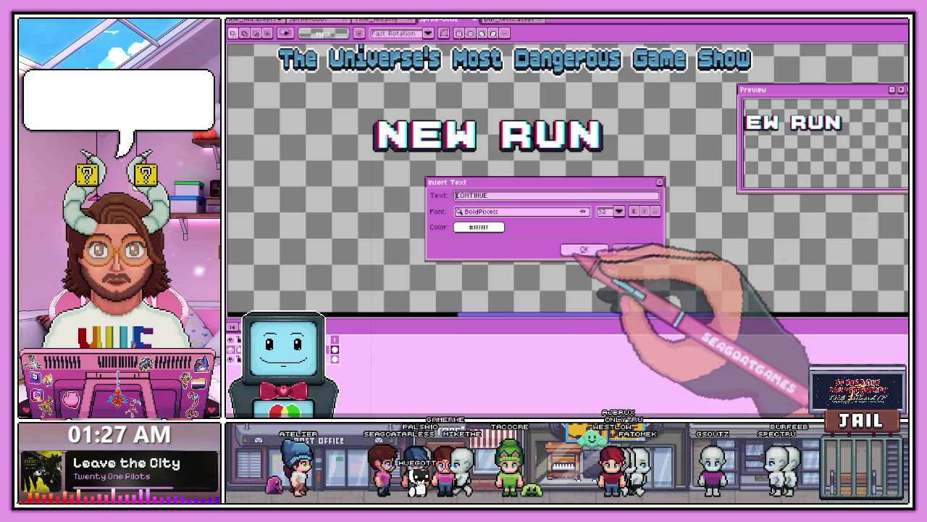
{"action": "left_click", "coordinate": [586, 248]}
{"action": "mouse_move", "coordinate": [532, 93]}
{"action": "left_mouse_down"}
{"action": "mouse_move", "coordinate": [485, 204]}
{"action": "mouse_move", "coordinate": [477, 200]}
{"action": "left_mouse_up"}
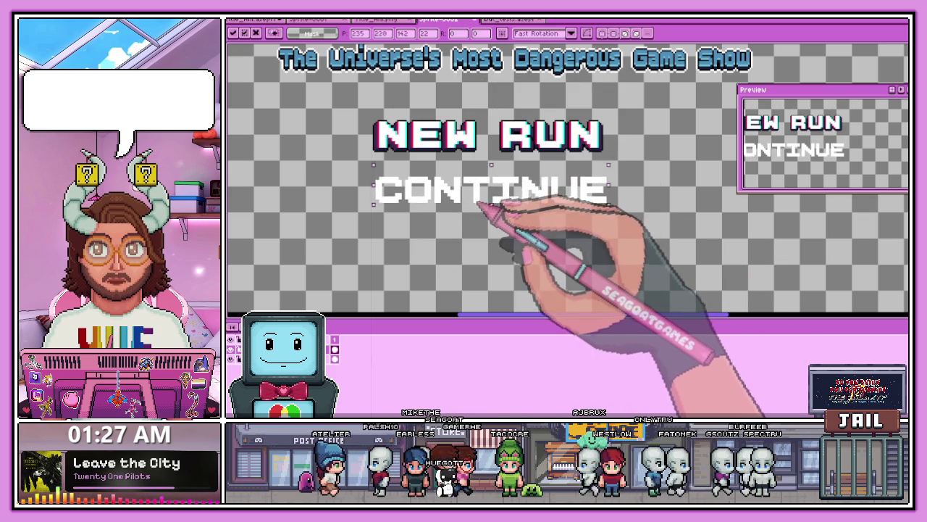
{"action": "left_click", "coordinate": [627, 207]}
Step: Select the area around CONTINUE to check it, then open the animated galaxy title sprite
{"action": "scroll", "coordinate": [392, 170], "scroll_direction": "up", "scroll_amount": 1}
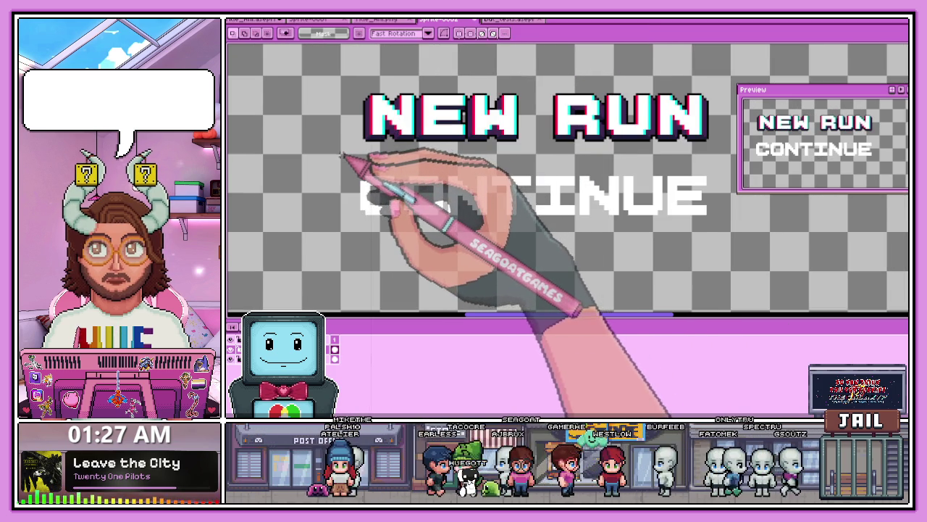
{"action": "scroll", "coordinate": [345, 155], "scroll_direction": "down", "scroll_amount": 1}
{"action": "mouse_move", "coordinate": [305, 176]}
{"action": "left_mouse_down"}
{"action": "mouse_move", "coordinate": [497, 232]}
{"action": "mouse_move", "coordinate": [576, 226]}
{"action": "left_mouse_up"}
{"action": "scroll", "coordinate": [497, 232], "scroll_direction": "up", "scroll_amount": 1}
{"action": "scroll", "coordinate": [569, 239], "scroll_direction": "down", "scroll_amount": 2}
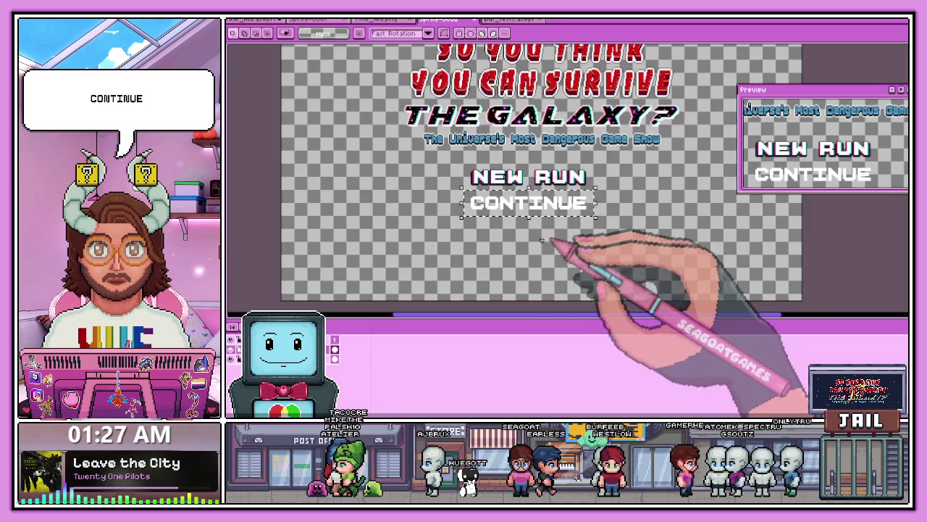
{"action": "scroll", "coordinate": [559, 244], "scroll_direction": "up", "scroll_amount": 1}
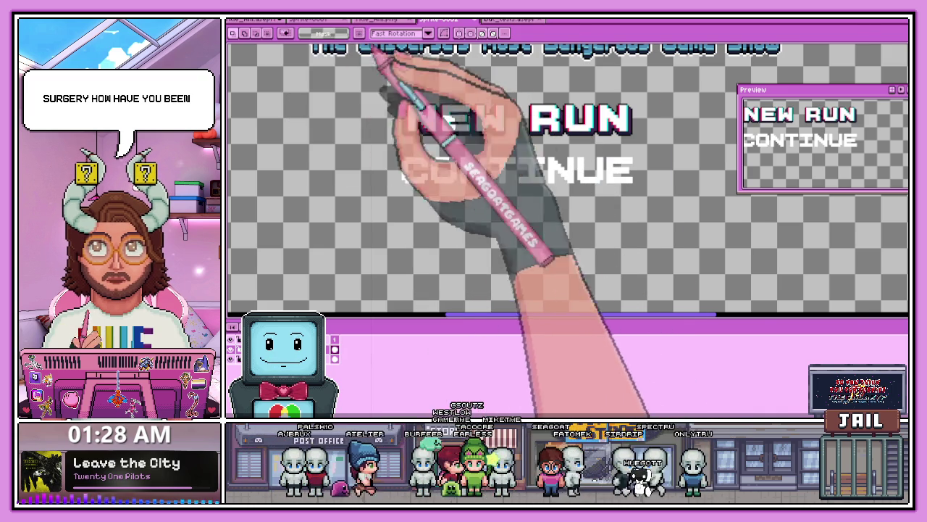
{"action": "scroll", "coordinate": [500, 197], "scroll_direction": "down", "scroll_amount": 2}
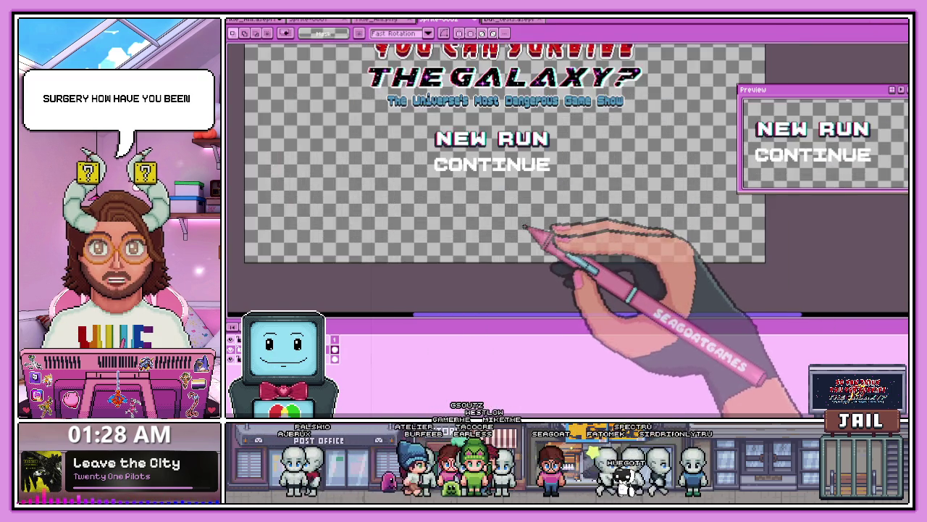
{"action": "scroll", "coordinate": [501, 197], "scroll_direction": "down", "scroll_amount": 2}
{"action": "left_click", "coordinate": [293, 21]}
{"action": "scroll", "coordinate": [601, 210], "scroll_direction": "down", "scroll_amount": 2}
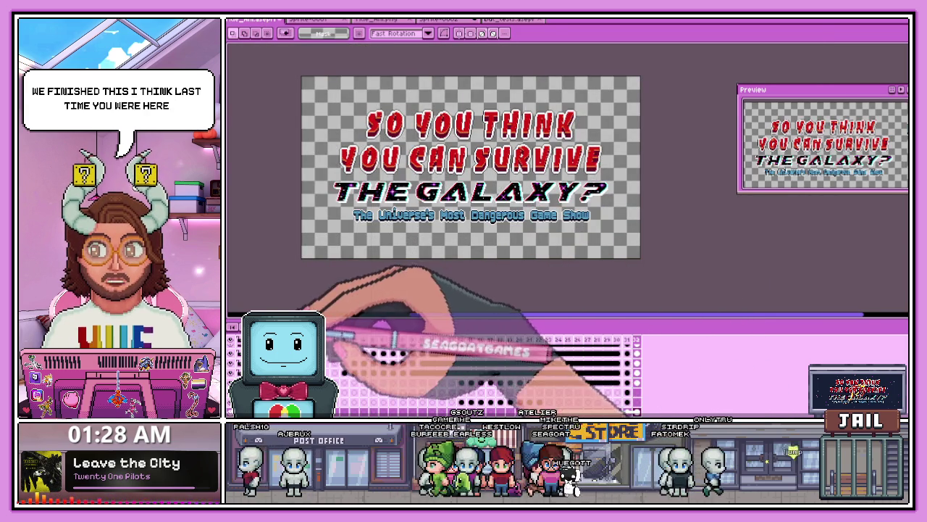
Step: Zoom in and out on the animated 'THE GALAXY?' title sprite
{"action": "scroll", "coordinate": [437, 183], "scroll_direction": "up", "scroll_amount": 2}
{"action": "scroll", "coordinate": [456, 155], "scroll_direction": "down", "scroll_amount": 2}
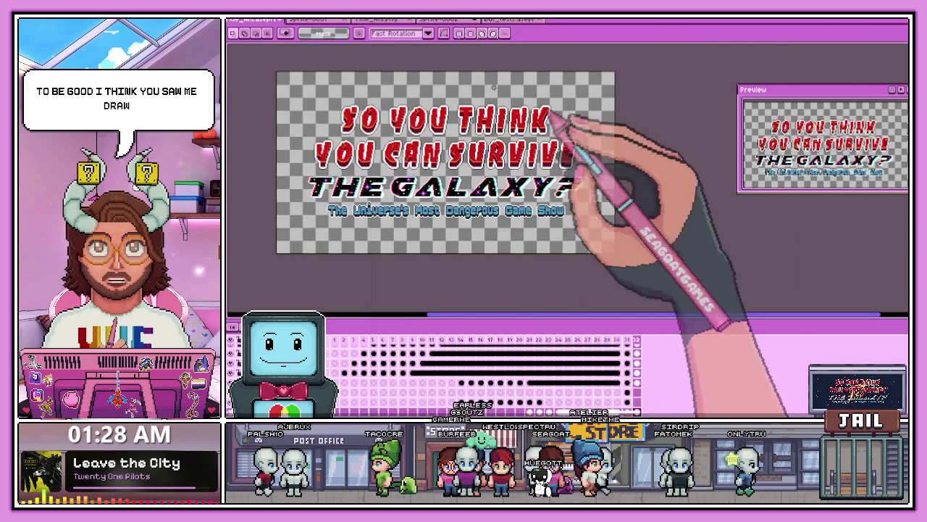
{"action": "scroll", "coordinate": [445, 162], "scroll_direction": "up", "scroll_amount": 2}
{"action": "scroll", "coordinate": [434, 188], "scroll_direction": "down", "scroll_amount": 2}
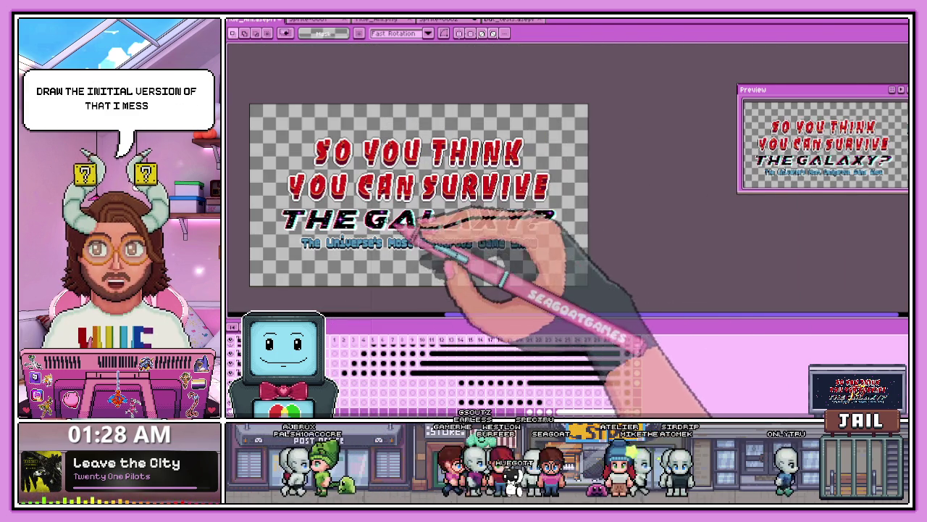
{"action": "scroll", "coordinate": [425, 182], "scroll_direction": "down", "scroll_amount": 1}
{"action": "scroll", "coordinate": [393, 248], "scroll_direction": "up", "scroll_amount": 3}
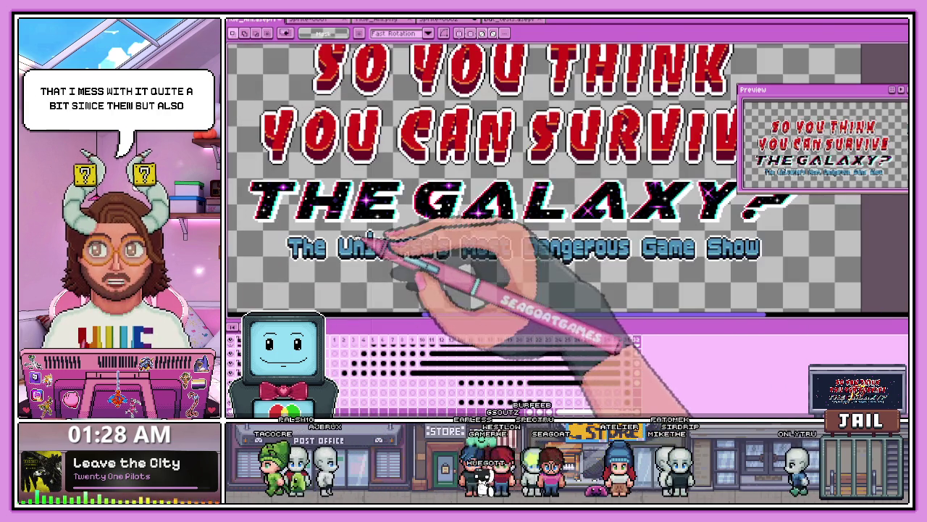
Step: Play the title logo animation and watch it, then switch to the game's web page
{"action": "key", "text": "Return"}
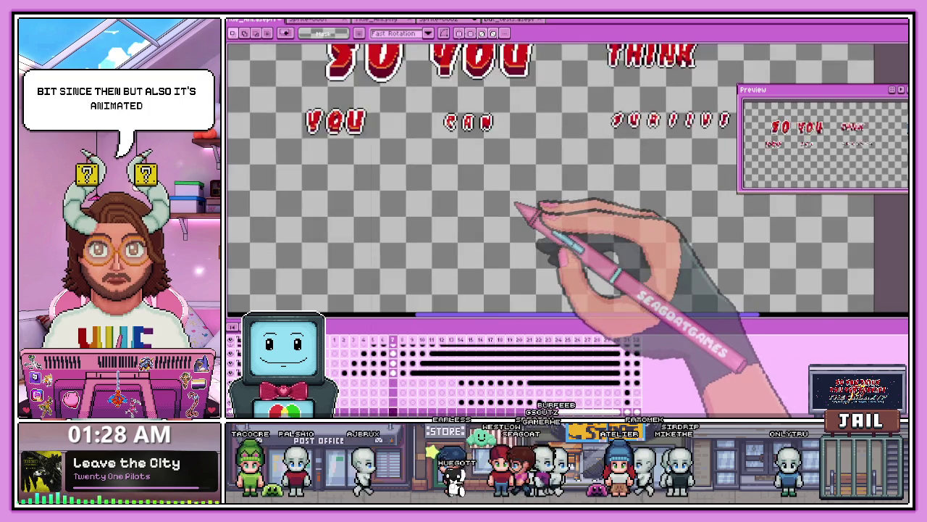
{"action": "scroll", "coordinate": [523, 216], "scroll_direction": "down", "scroll_amount": 3}
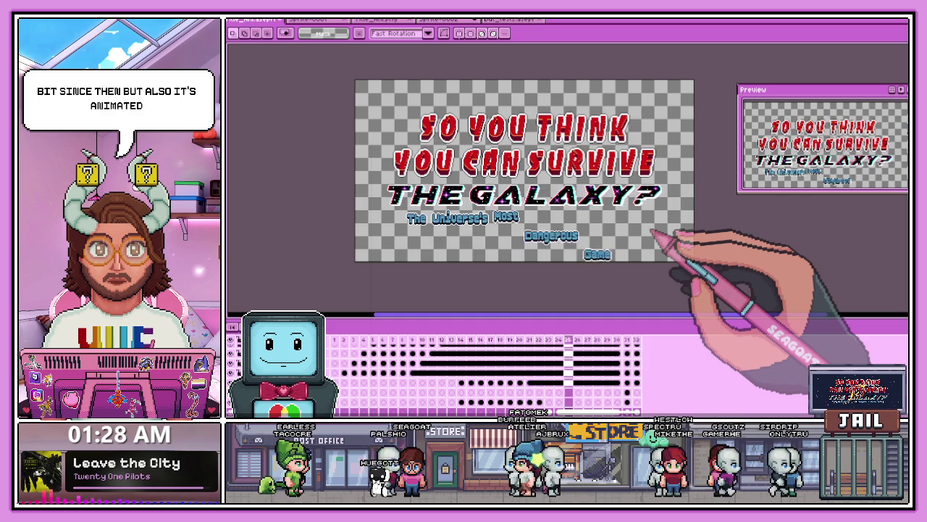
{"action": "scroll", "coordinate": [638, 214], "scroll_direction": "up", "scroll_amount": 3}
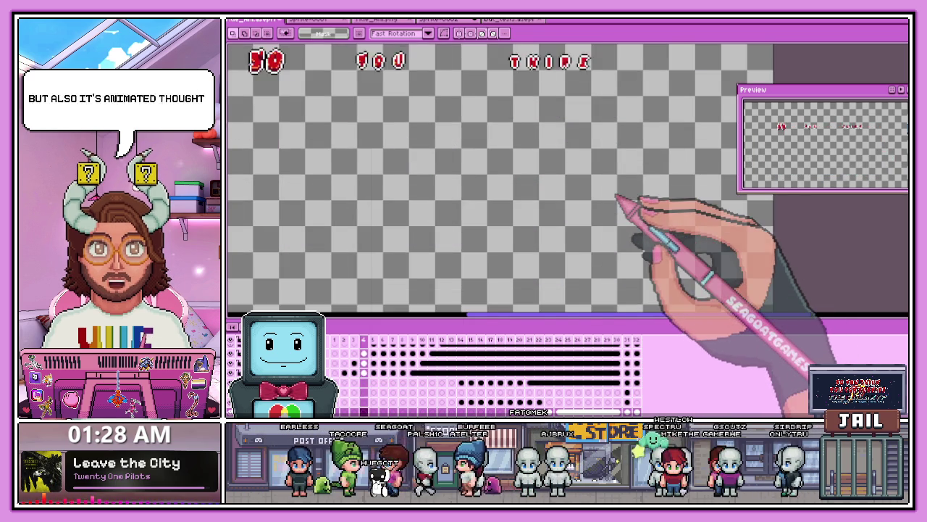
{"action": "scroll", "coordinate": [516, 127], "scroll_direction": "down", "scroll_amount": 3}
{"action": "scroll", "coordinate": [380, 166], "scroll_direction": "up", "scroll_amount": 3}
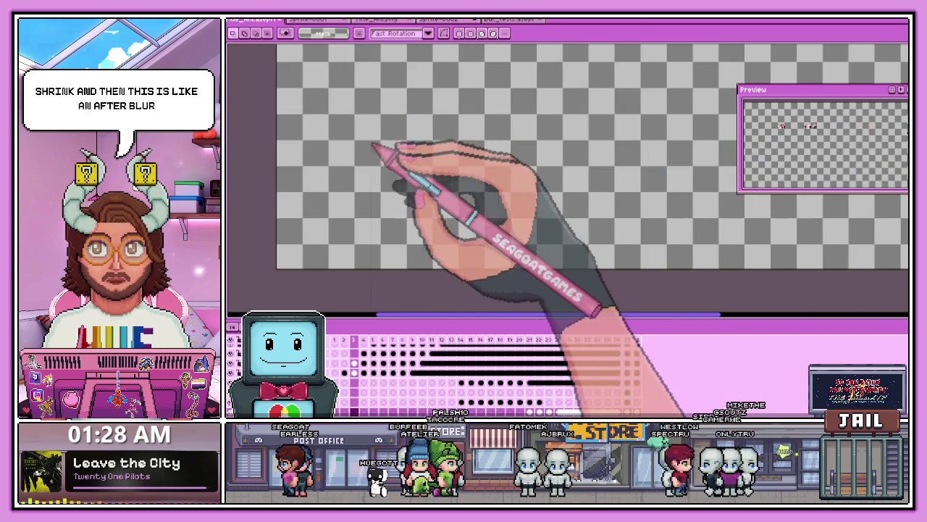
{"action": "scroll", "coordinate": [373, 165], "scroll_direction": "down", "scroll_amount": 3}
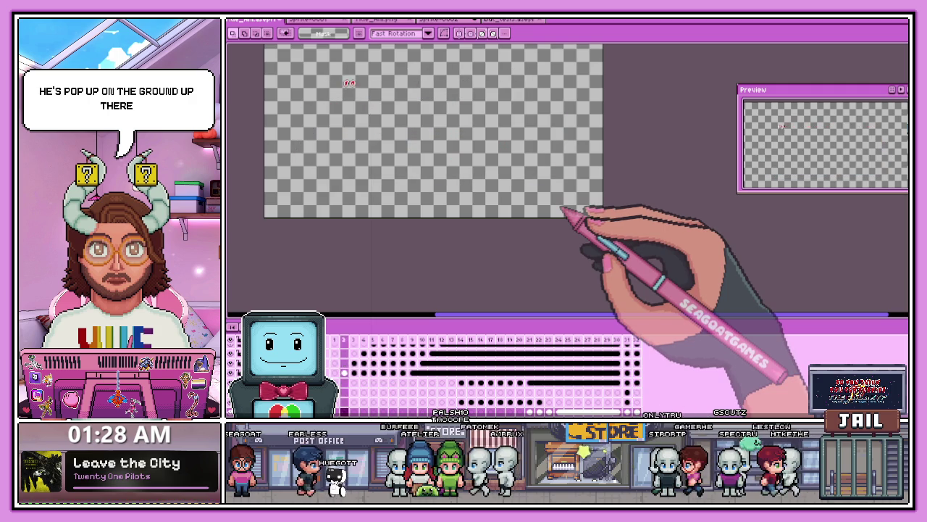
{"action": "scroll", "coordinate": [563, 210], "scroll_direction": "down", "scroll_amount": 2}
{"action": "scroll", "coordinate": [534, 203], "scroll_direction": "up", "scroll_amount": 2}
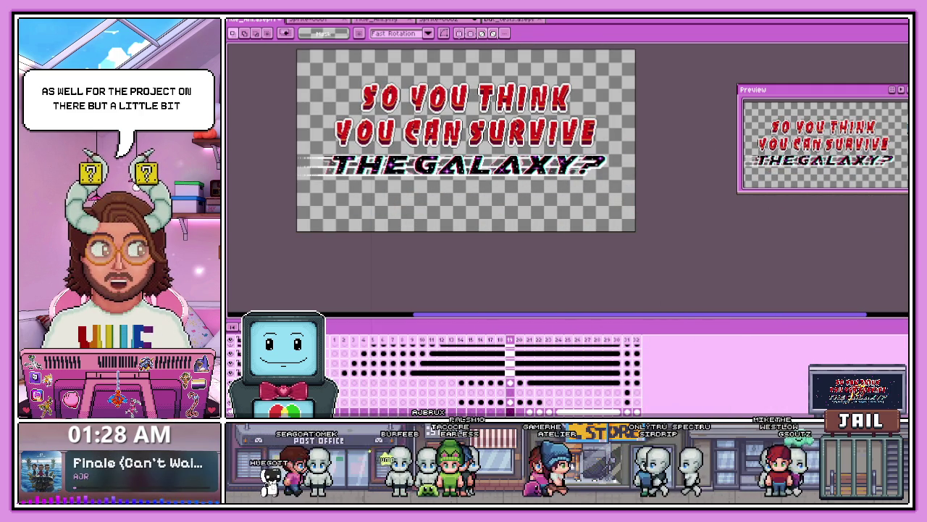
{"action": "key", "text": "alt+Tab"}
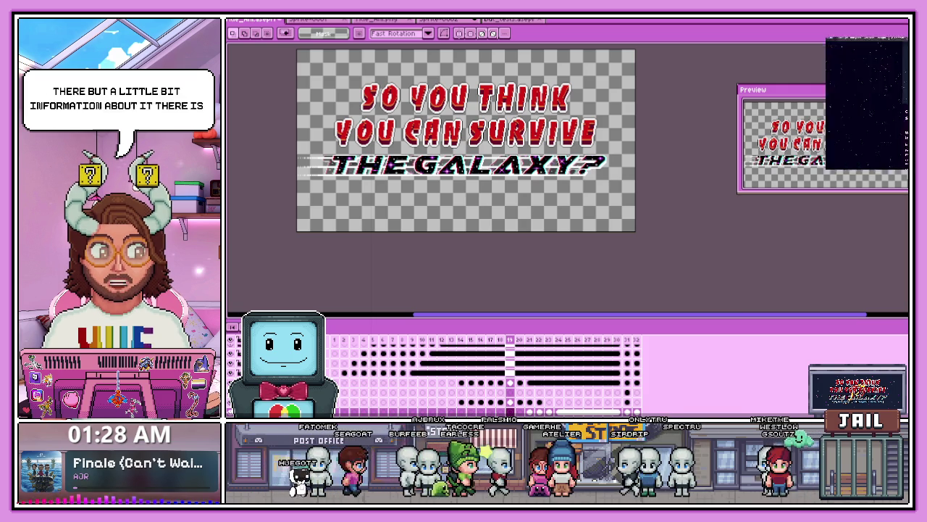
{"action": "scroll", "coordinate": [569, 217], "scroll_direction": "down", "scroll_amount": 1}
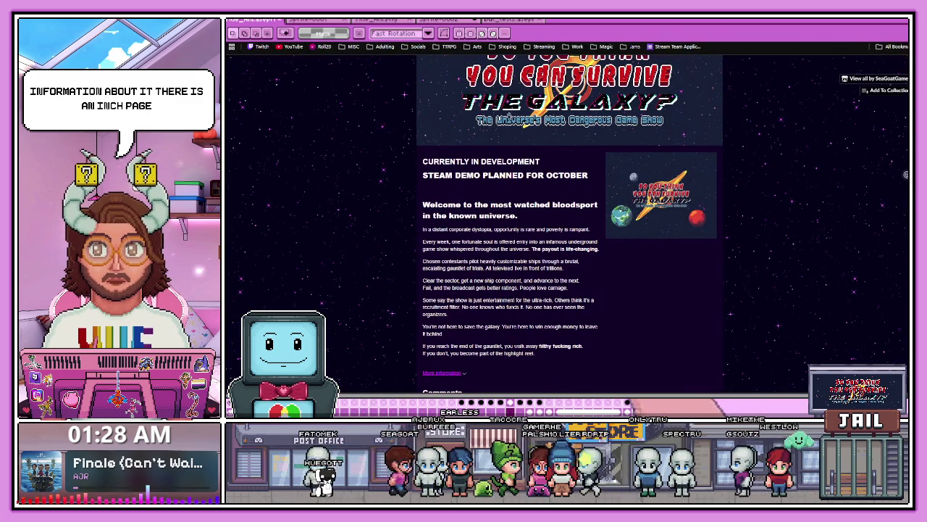
{"action": "scroll", "coordinate": [616, 346], "scroll_direction": "down", "scroll_amount": 2}
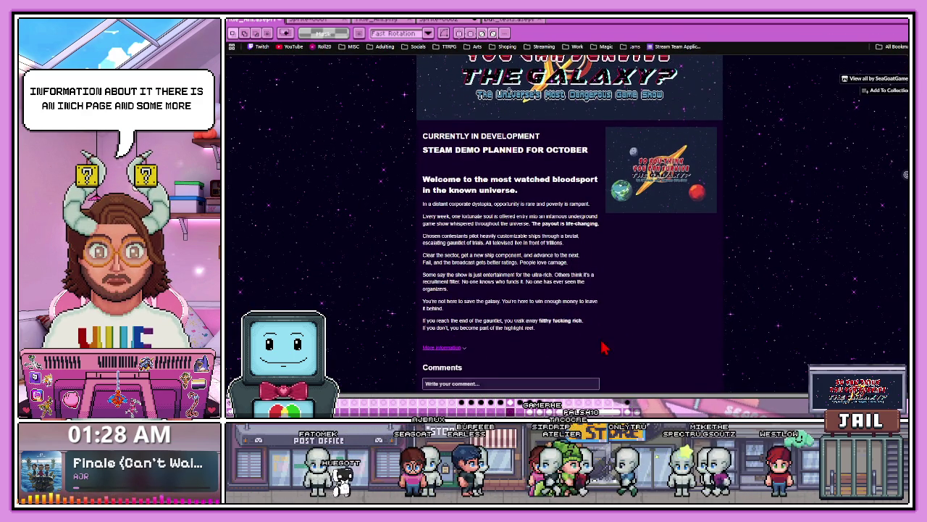
{"action": "left_click_drag", "start_coordinate": [538, 339], "coordinate": [523, 182]}
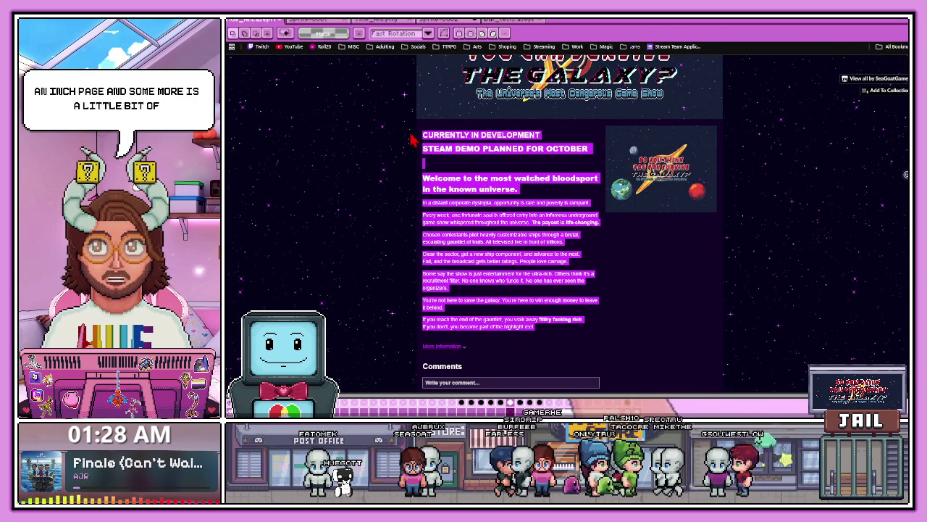
{"action": "left_click", "coordinate": [493, 234]}
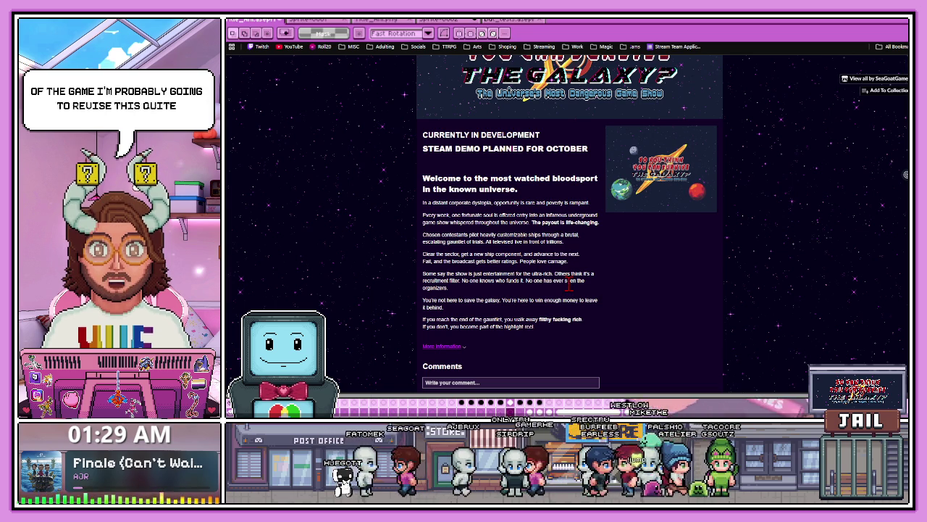
{"action": "left_click_drag", "start_coordinate": [547, 333], "coordinate": [417, 187]}
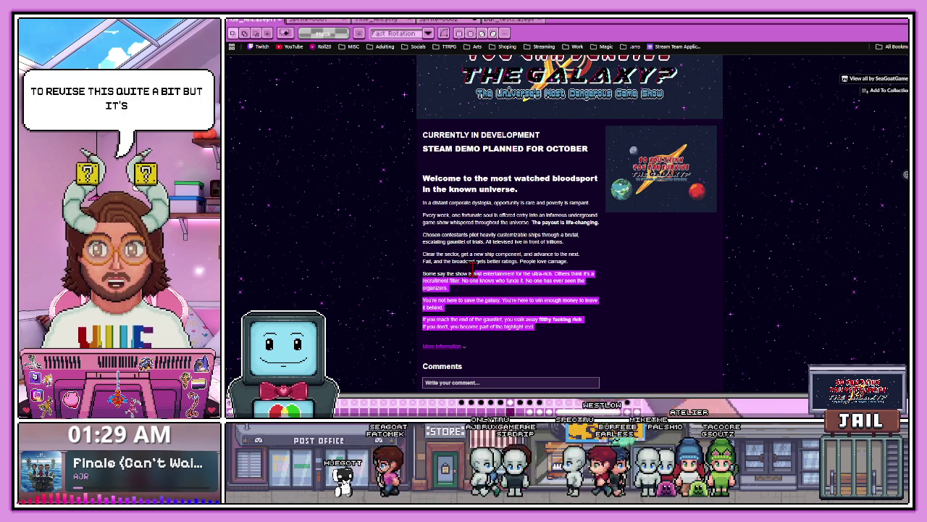
{"action": "left_click", "coordinate": [502, 204]}
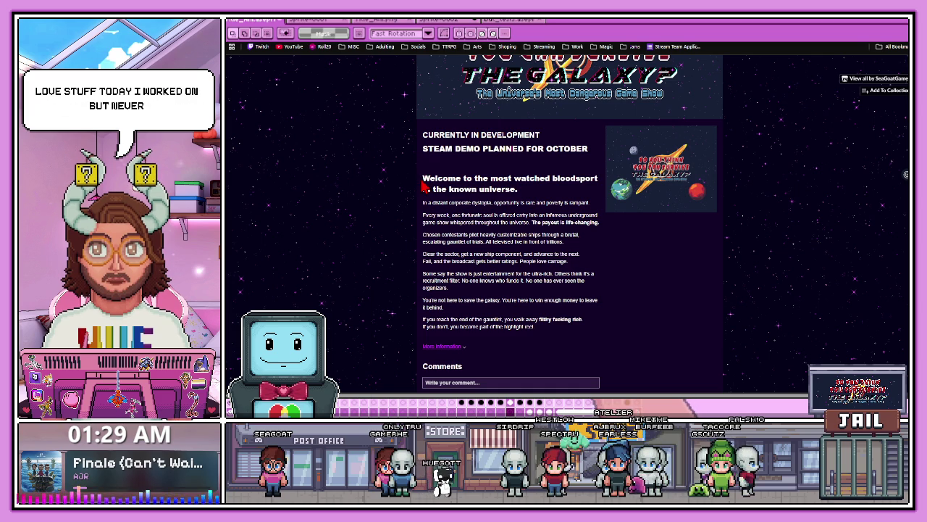
{"action": "left_click_drag", "start_coordinate": [424, 178], "coordinate": [558, 335]}
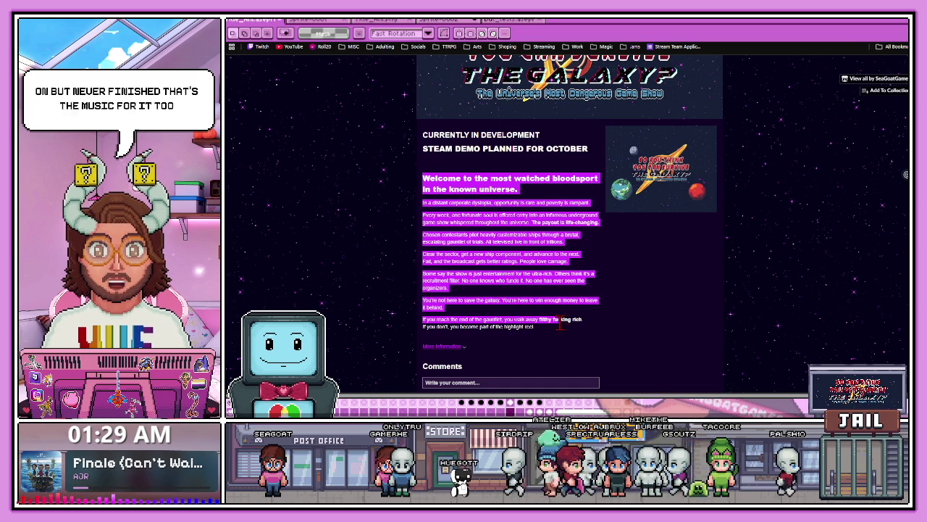
{"action": "left_click", "coordinate": [532, 297]}
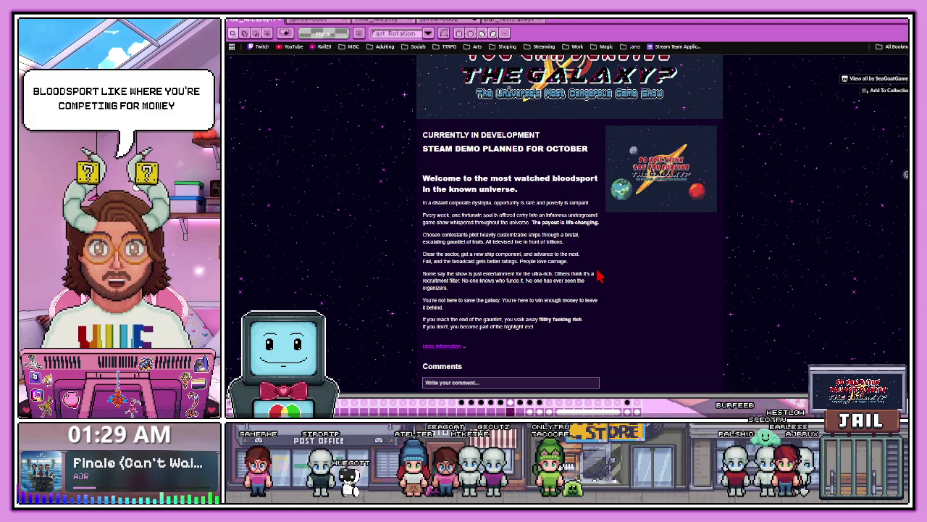
{"action": "left_click_drag", "start_coordinate": [424, 178], "coordinate": [509, 178]}
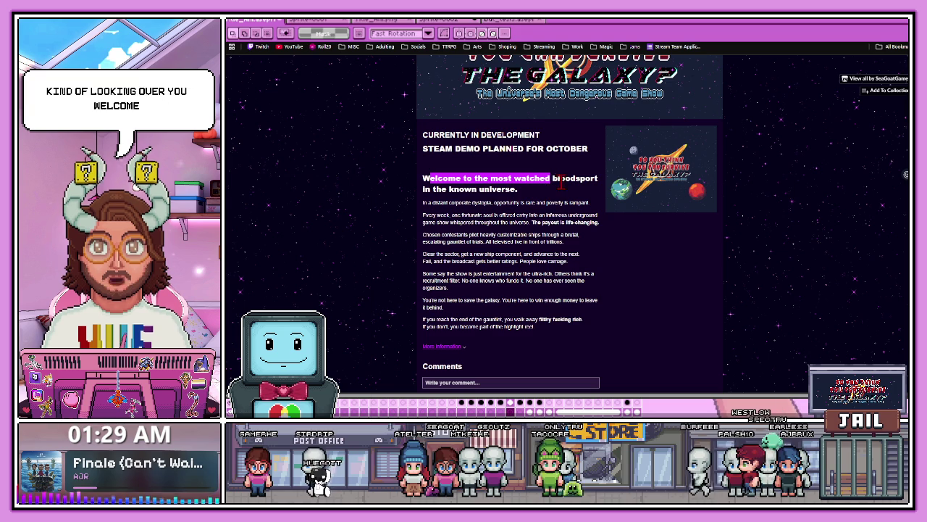
{"action": "scroll", "coordinate": [478, 204], "scroll_direction": "down", "scroll_amount": 1}
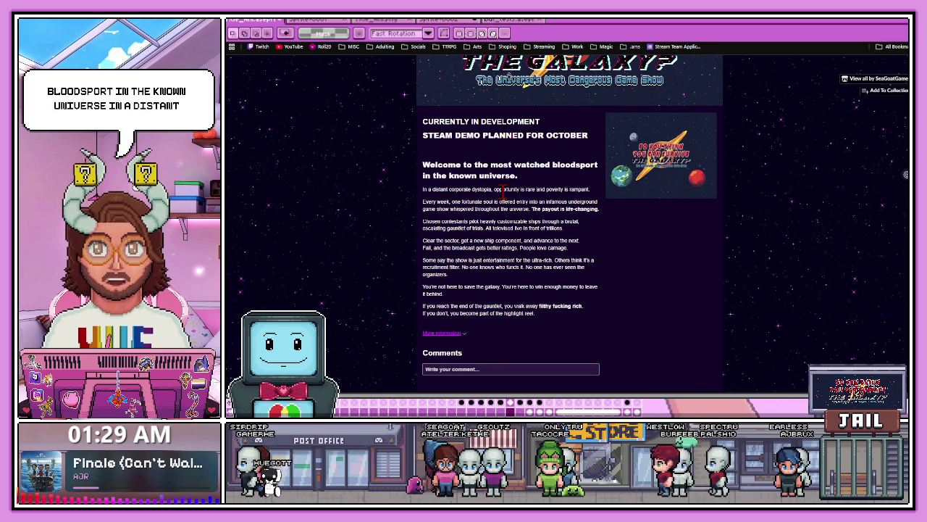
{"action": "left_click_drag", "start_coordinate": [450, 201], "coordinate": [598, 203]}
Step: Read the itch.io description, highlighting the payout, televised-live and broadcast-ratings lines
{"action": "left_click", "coordinate": [449, 208]}
{"action": "left_click_drag", "start_coordinate": [449, 208], "coordinate": [598, 208]}
{"action": "left_click", "coordinate": [618, 222]}
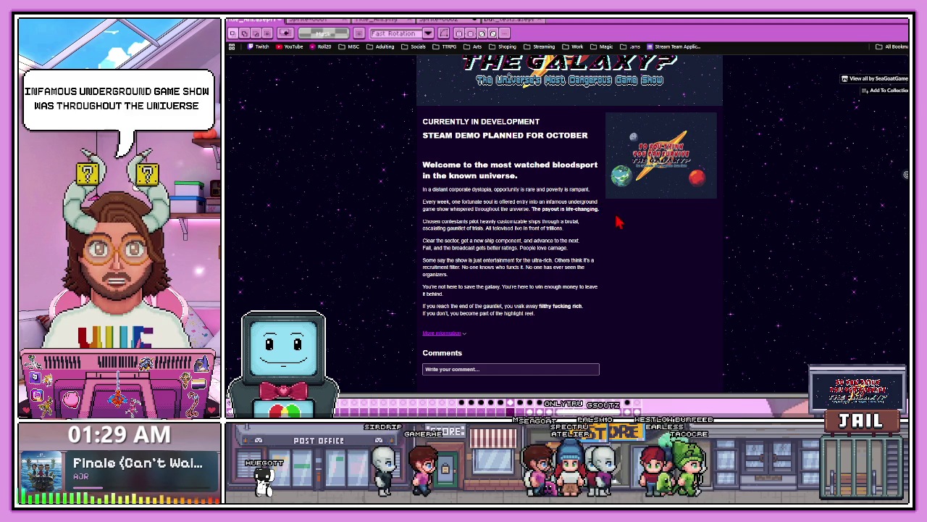
{"action": "scroll", "coordinate": [507, 217], "scroll_direction": "down", "scroll_amount": 1}
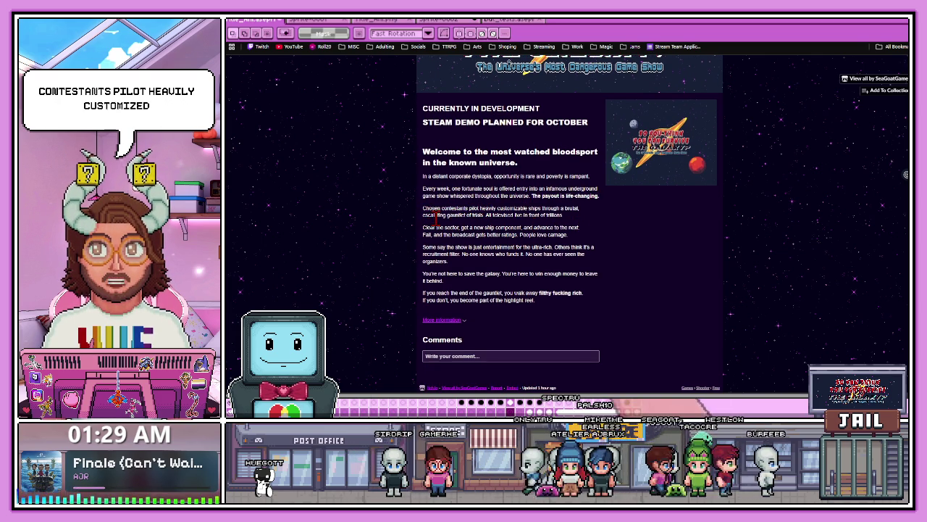
{"action": "left_click_drag", "start_coordinate": [507, 215], "coordinate": [571, 228]}
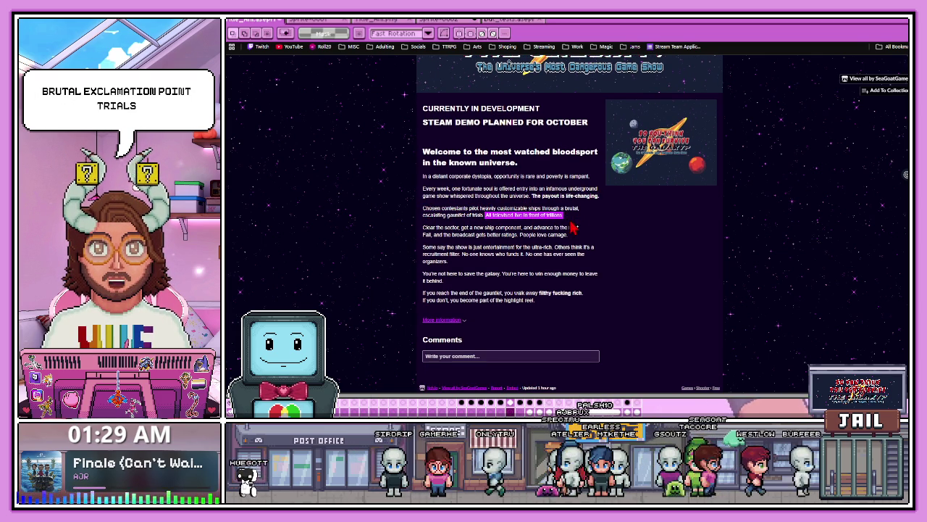
{"action": "scroll", "coordinate": [466, 230], "scroll_direction": "down", "scroll_amount": 1}
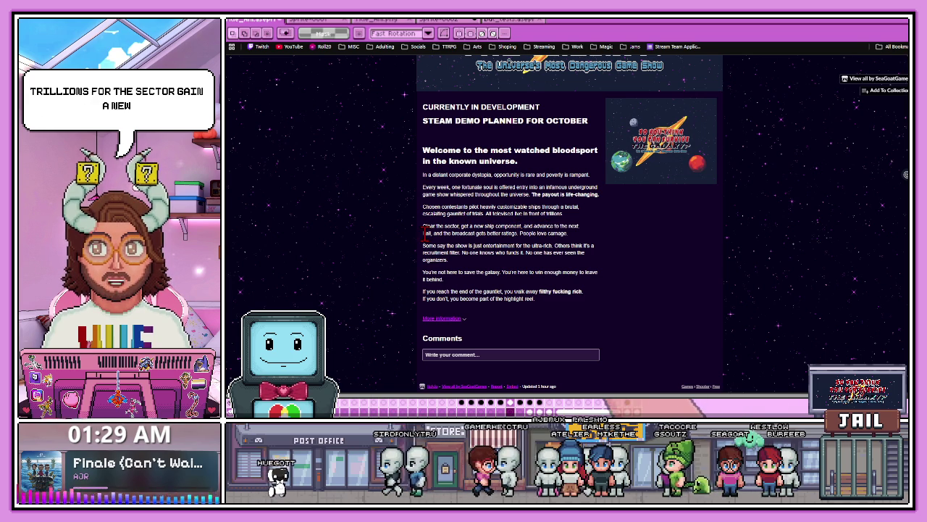
{"action": "left_click_drag", "start_coordinate": [423, 234], "coordinate": [517, 233]}
{"action": "left_click", "coordinate": [517, 230]}
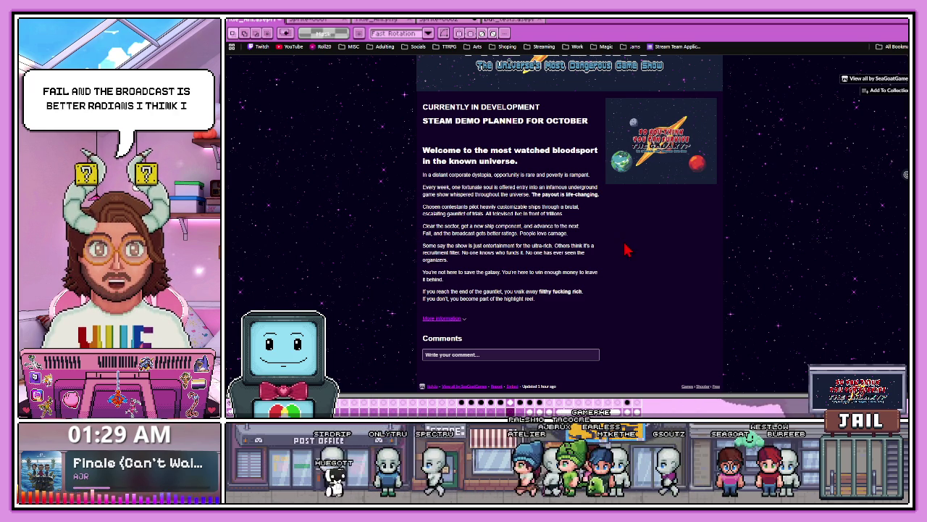
Step: Read on through the sector, entertainment, organizers and highlight-reel sentences
{"action": "left_click_drag", "start_coordinate": [424, 226], "coordinate": [461, 226]}
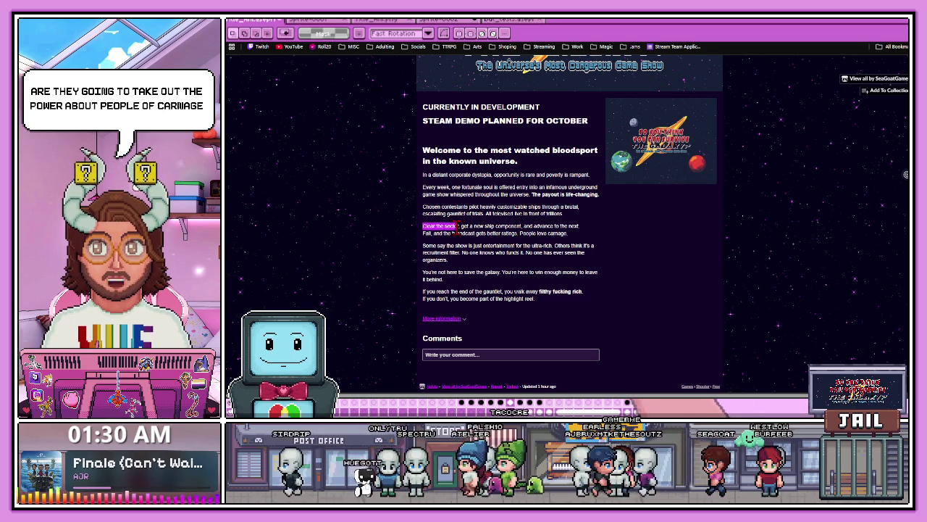
{"action": "left_click", "coordinate": [507, 239]}
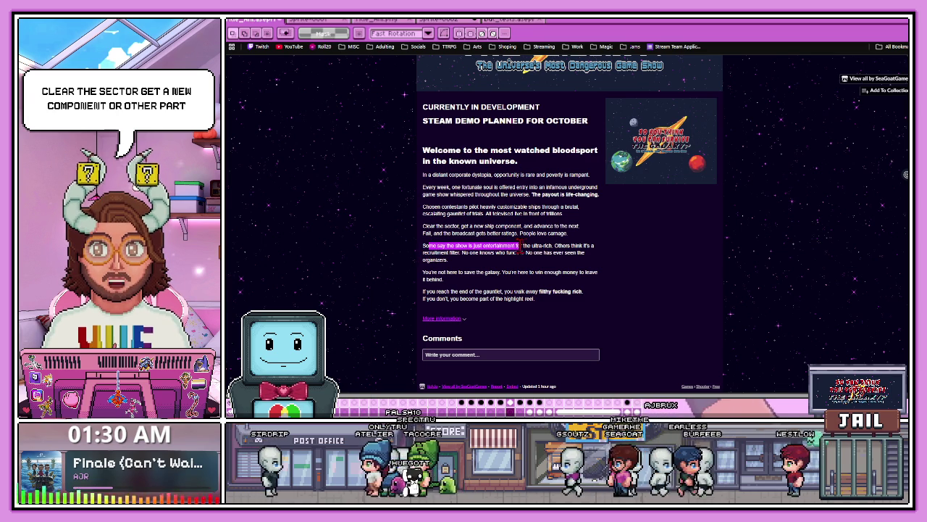
{"action": "left_click", "coordinate": [425, 259]}
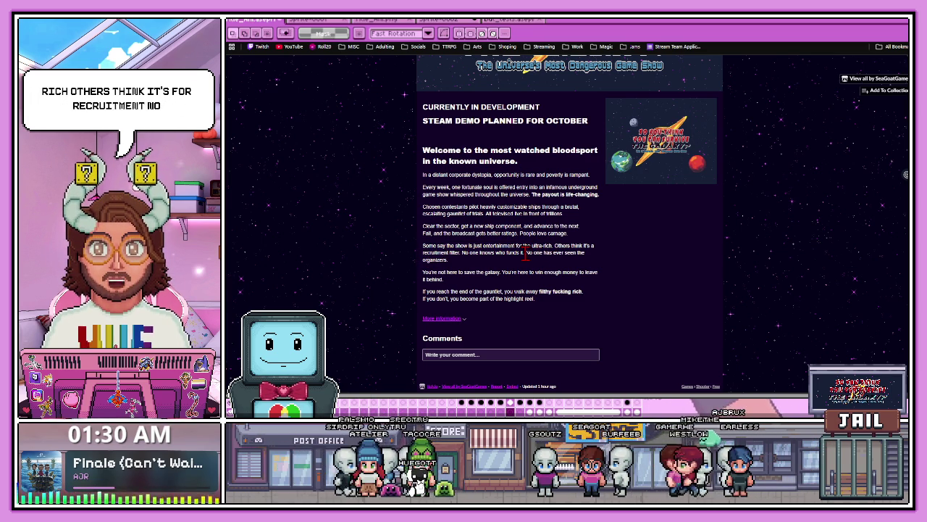
{"action": "left_click", "coordinate": [423, 293]}
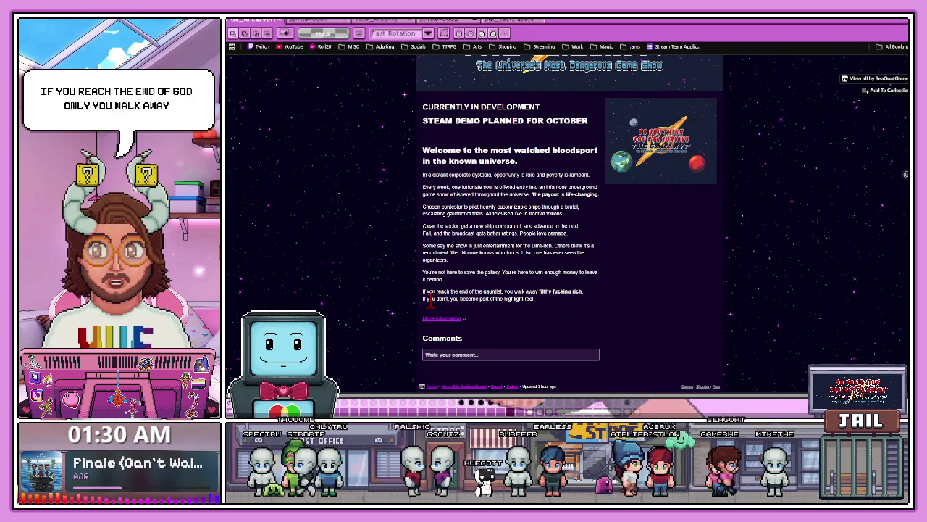
{"action": "left_click_drag", "start_coordinate": [452, 298], "coordinate": [510, 299]}
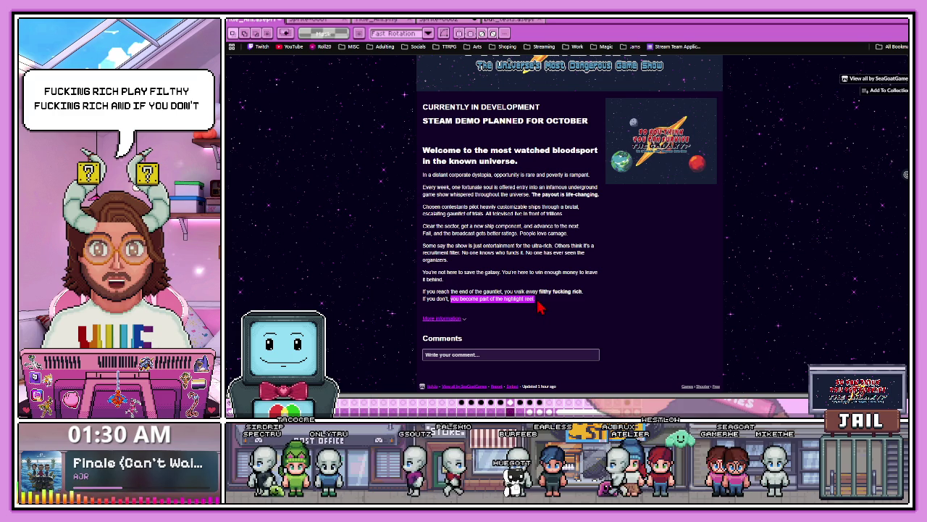
{"action": "left_click", "coordinate": [558, 310]}
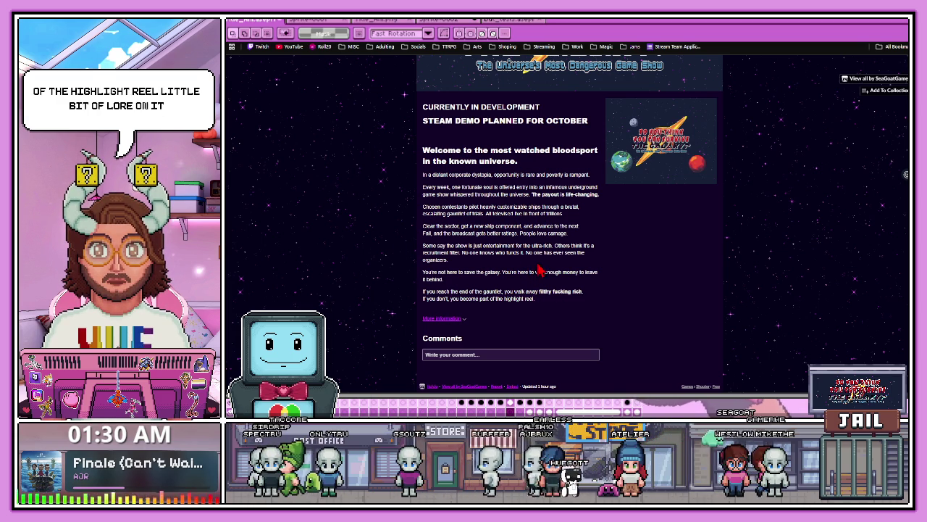
Step: Glance at the compendium search results, return to itch.io, then switch to Aseprite
{"action": "key", "text": "ctrl+Tab"}
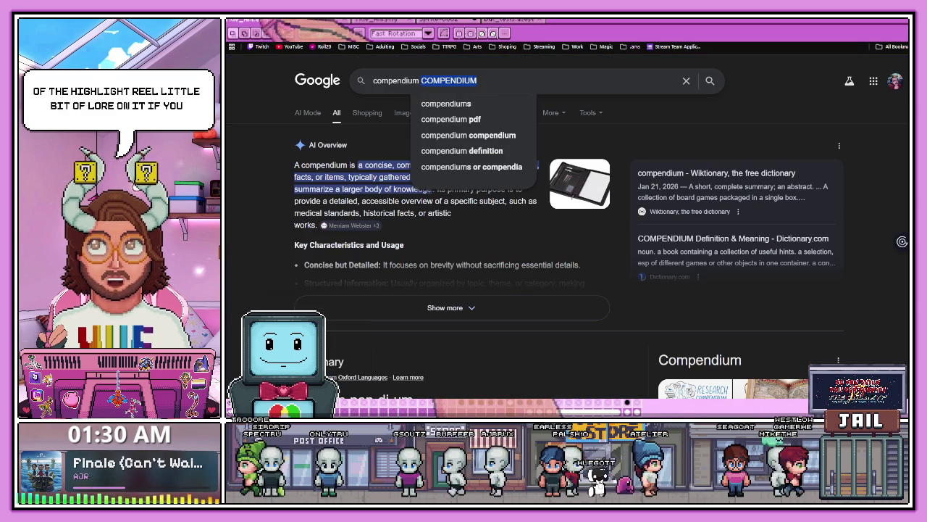
{"action": "key", "text": "ctrl+shift+Tab"}
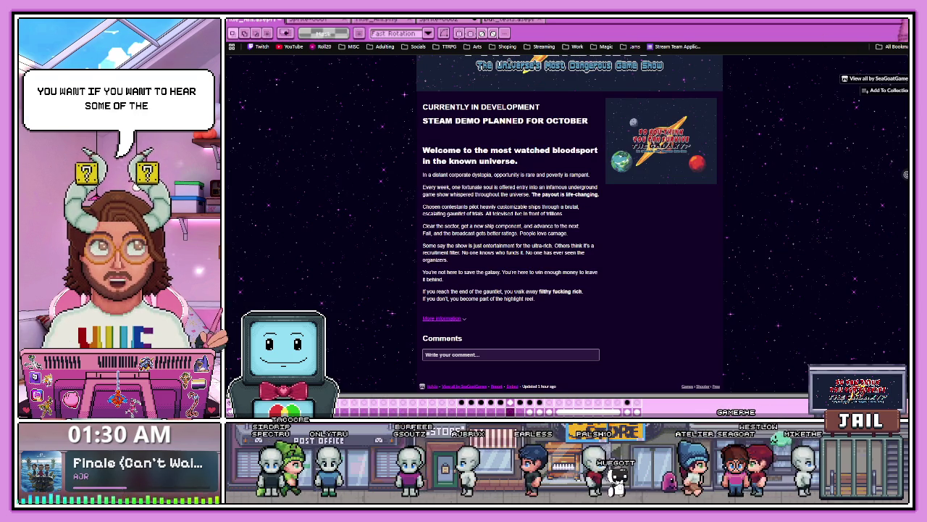
{"action": "key", "text": "alt+Tab"}
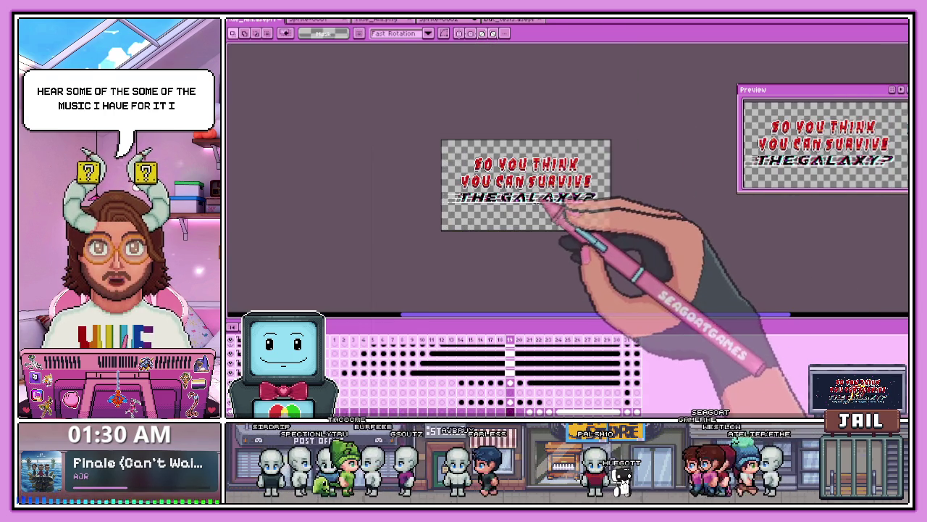
Step: Enlarge the timeline to see the layer list, shrink it back, and open the title-screen sprite
{"action": "scroll", "coordinate": [540, 239], "scroll_direction": "down", "scroll_amount": 3}
{"action": "scroll", "coordinate": [558, 210], "scroll_direction": "up", "scroll_amount": 1}
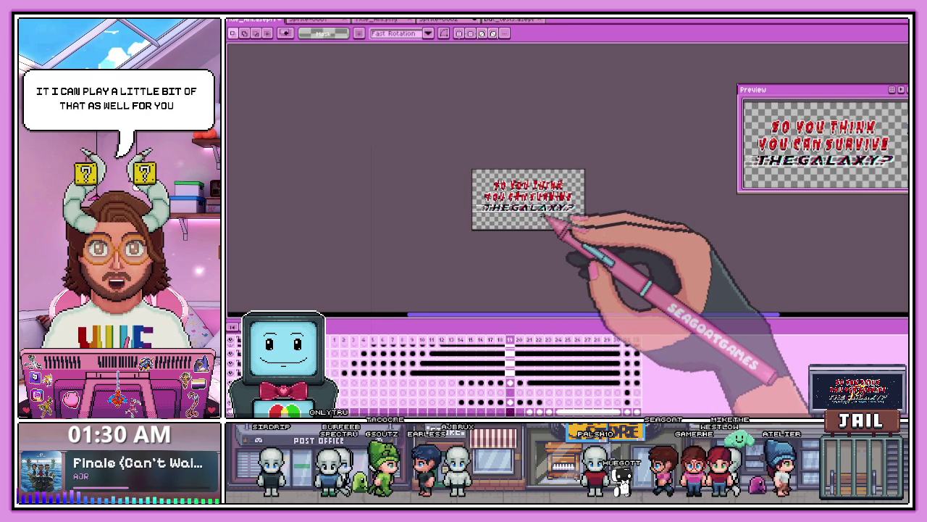
{"action": "scroll", "coordinate": [547, 216], "scroll_direction": "up", "scroll_amount": 2}
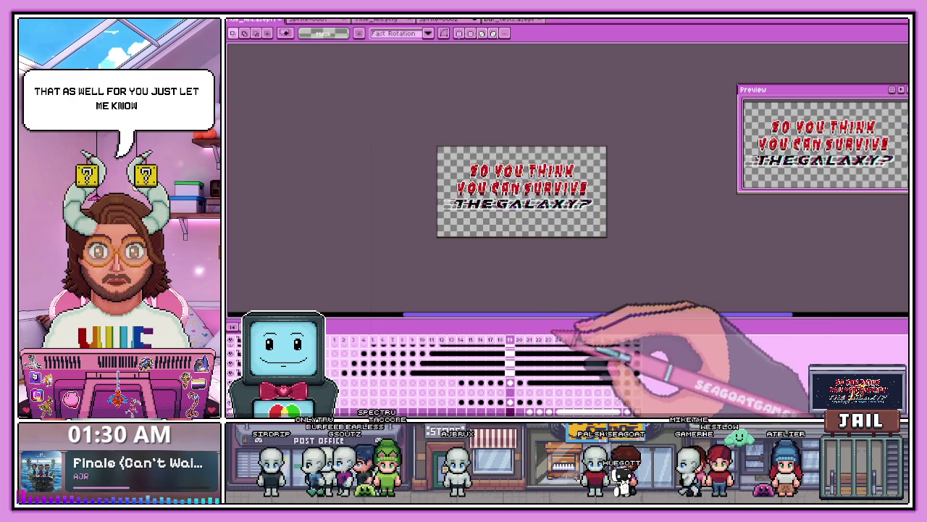
{"action": "left_click_drag", "start_coordinate": [571, 316], "coordinate": [543, 227]}
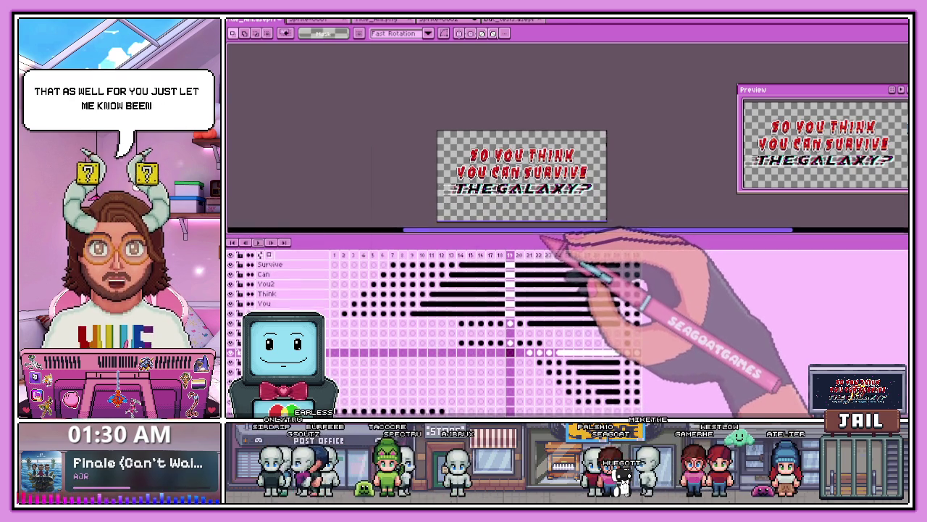
{"action": "left_click_drag", "start_coordinate": [543, 231], "coordinate": [550, 280]}
{"action": "scroll", "coordinate": [558, 203], "scroll_direction": "up", "scroll_amount": 2}
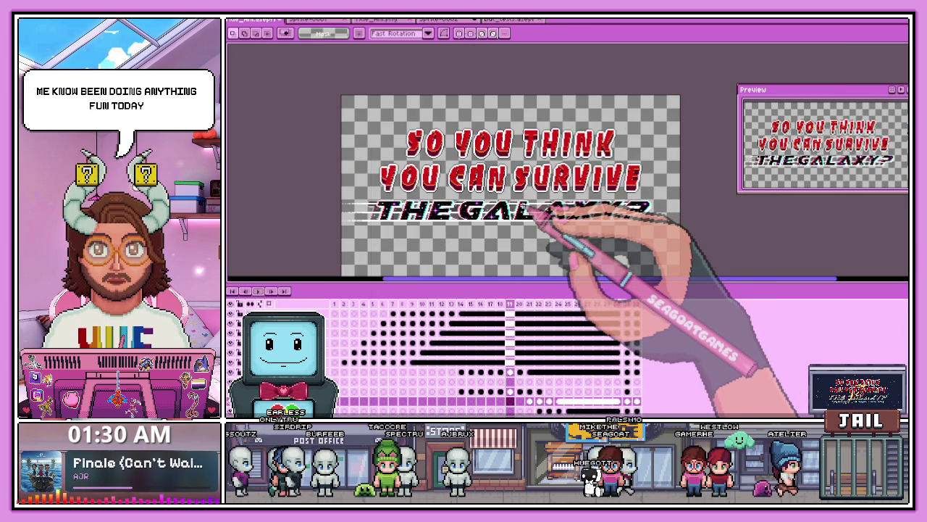
{"action": "left_click", "coordinate": [457, 20]}
{"action": "scroll", "coordinate": [518, 203], "scroll_direction": "up", "scroll_amount": 1}
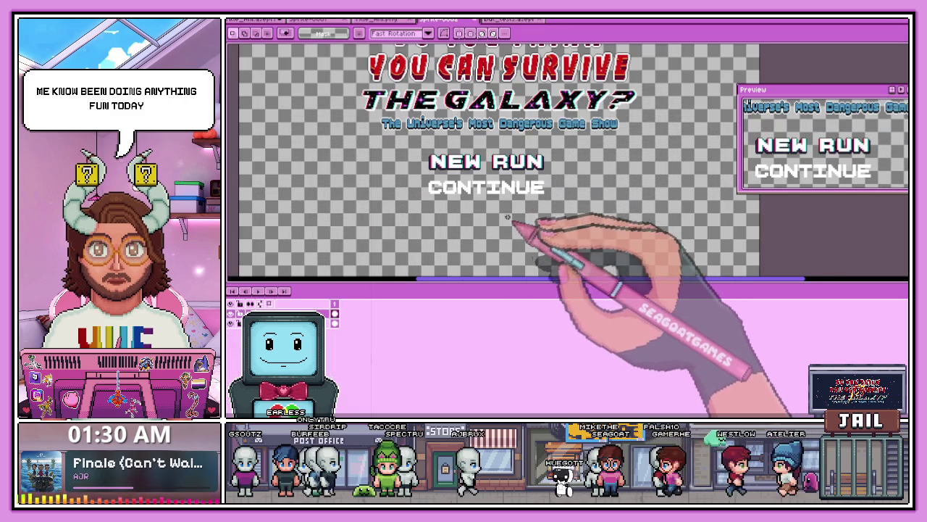
Step: Add a COMPENDIUM menu text line and position it among the menu items
{"action": "left_click", "coordinate": [498, 218]}
{"action": "type", "text": "COMPENDIUM"}
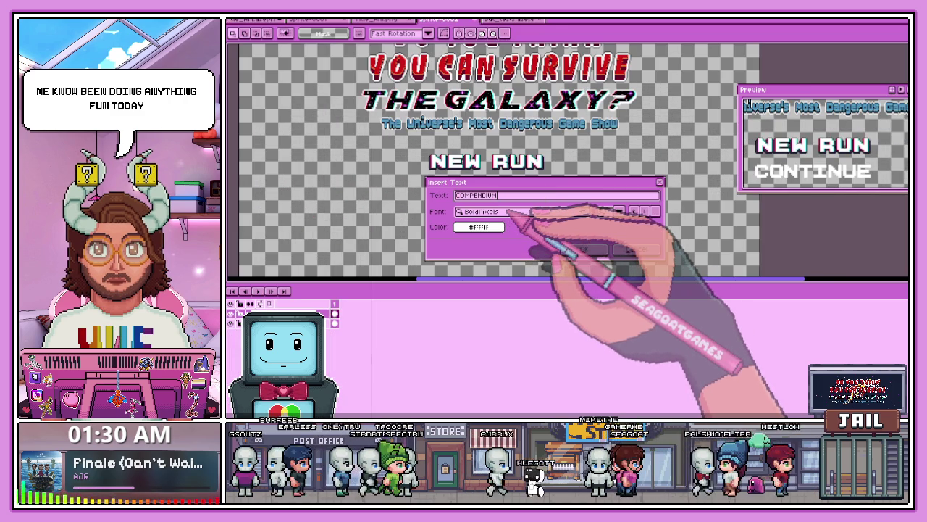
{"action": "left_click", "coordinate": [579, 249]}
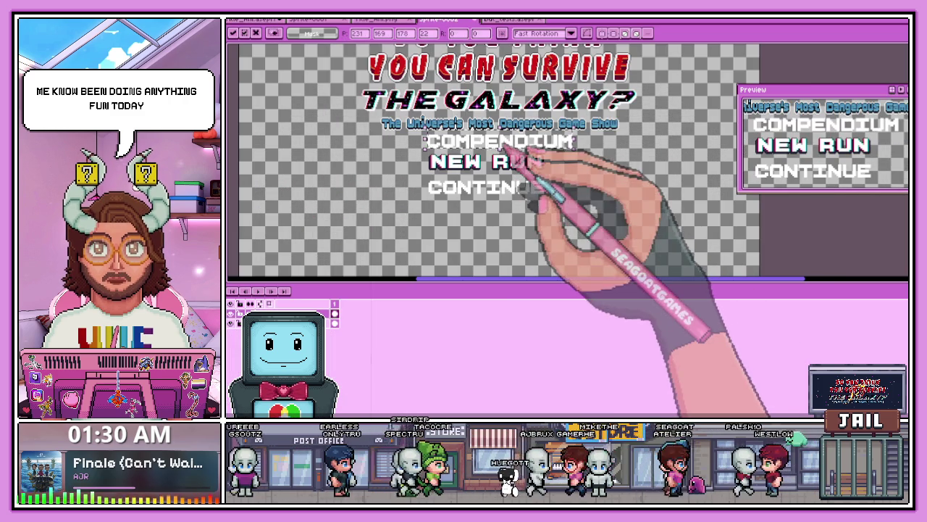
{"action": "left_click_drag", "start_coordinate": [502, 144], "coordinate": [491, 224]}
{"action": "scroll", "coordinate": [493, 221], "scroll_direction": "up", "scroll_amount": 1}
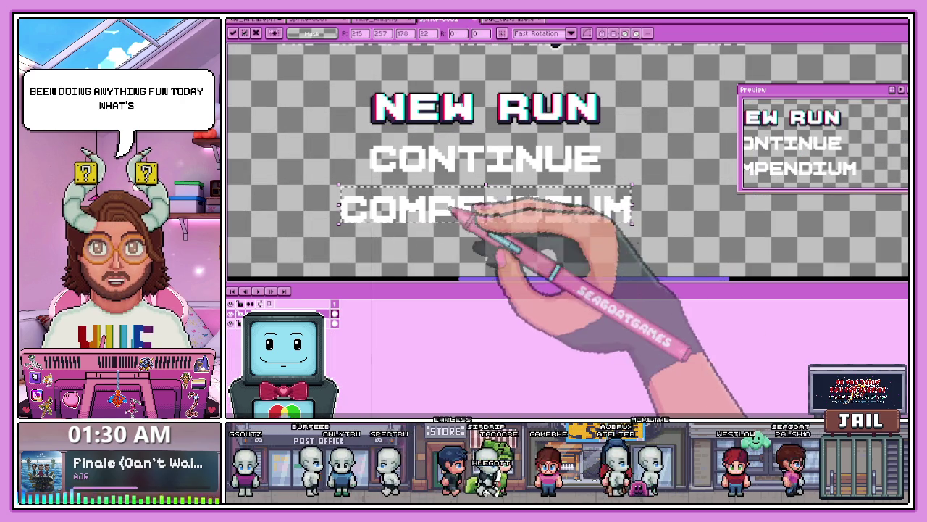
Step: Draw a rectangular marquee selection around the COMPENDIUM line
{"action": "key", "text": "Return"}
{"action": "mouse_move", "coordinate": [330, 187]}
{"action": "left_mouse_down"}
{"action": "mouse_move", "coordinate": [556, 231]}
{"action": "mouse_move", "coordinate": [667, 238]}
{"action": "left_mouse_up"}
{"action": "scroll", "coordinate": [556, 230], "scroll_direction": "up", "scroll_amount": 1}
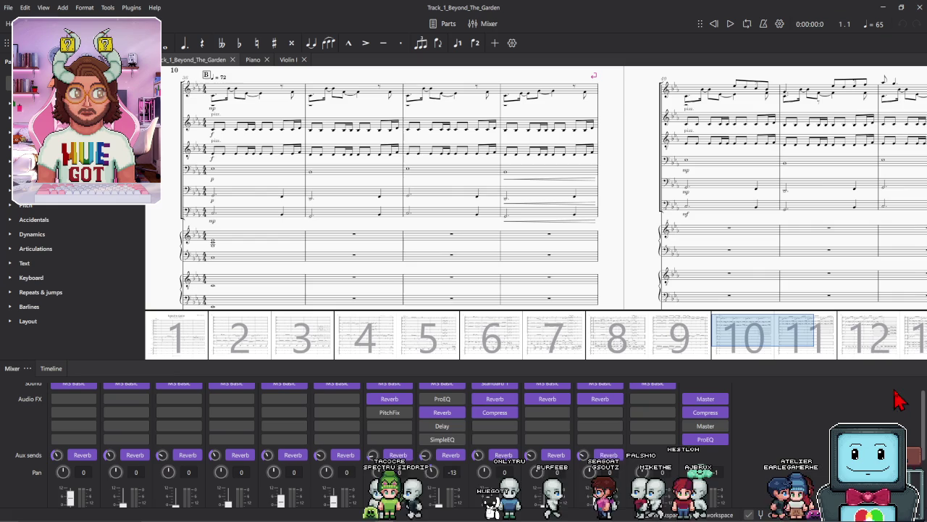
Step: Start playback of Beyond the Garden from the first measure
{"action": "left_click", "coordinate": [731, 23]}
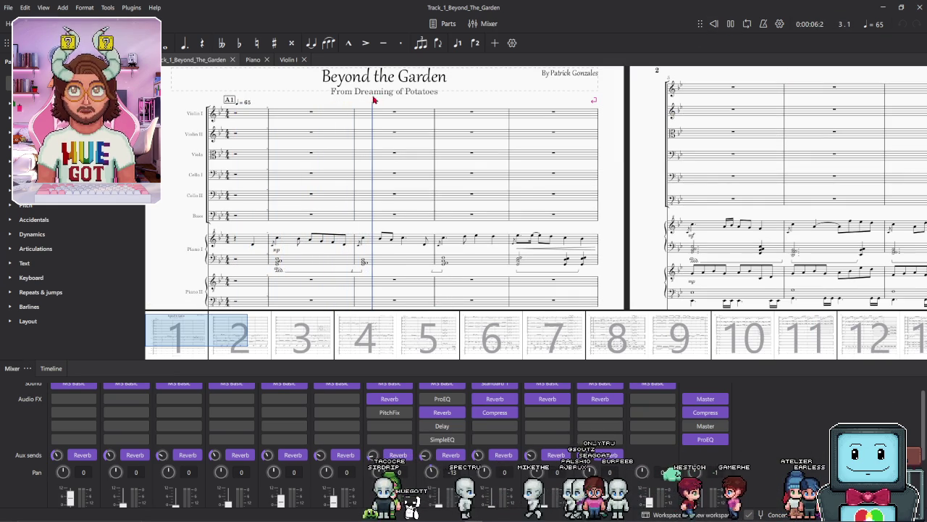
Step: Follow Beyond the Garden playback to about measure 37, then stop it
{"action": "scroll", "coordinate": [386, 138], "scroll_direction": "down", "scroll_amount": 1}
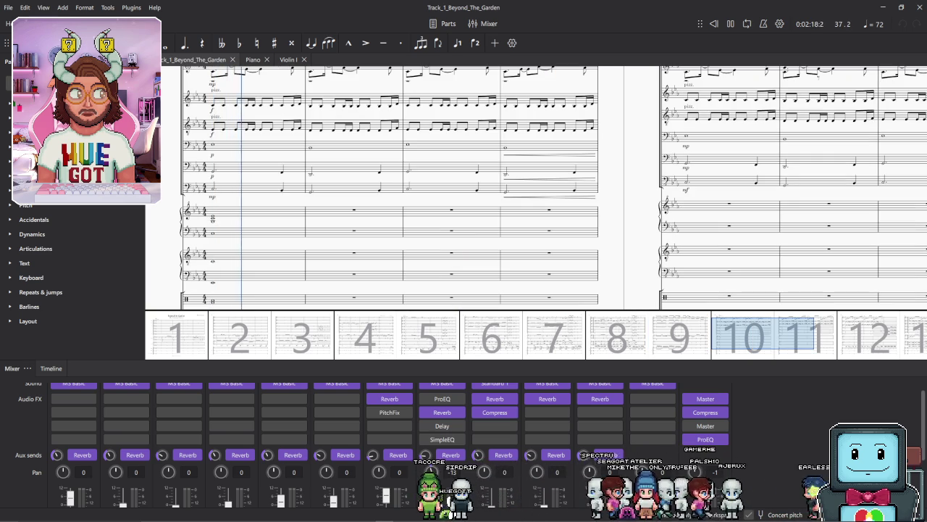
{"action": "key", "text": "space"}
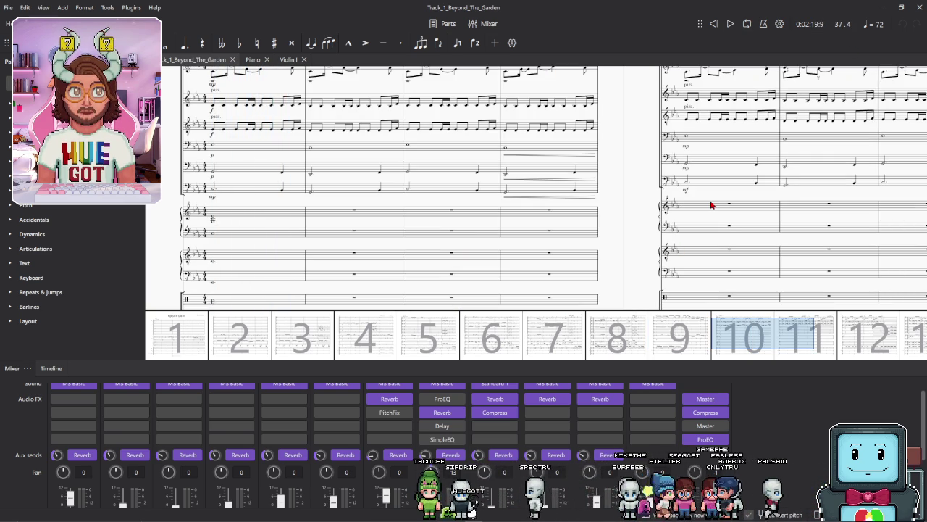
Step: Shrink the mixer panel to give the score more room and dismiss the corrupted-score warning
{"action": "mouse_move", "coordinate": [627, 357]}
{"action": "left_mouse_down"}
{"action": "mouse_move", "coordinate": [631, 408]}
{"action": "mouse_move", "coordinate": [637, 358]}
{"action": "left_mouse_up"}
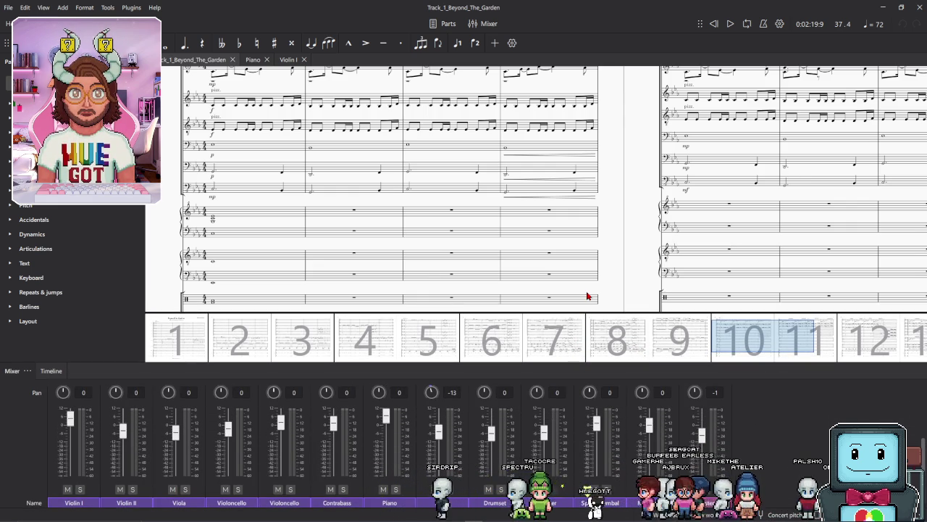
{"action": "left_click", "coordinate": [499, 301]}
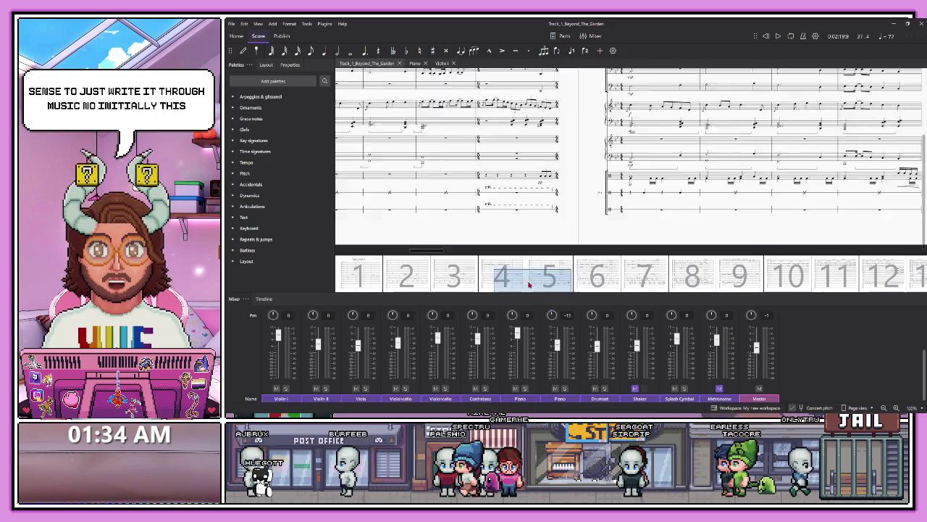
Step: Drag the navigator through the current score's pages, back toward the opening pages and across
{"action": "left_click_drag", "start_coordinate": [500, 275], "coordinate": [373, 284]}
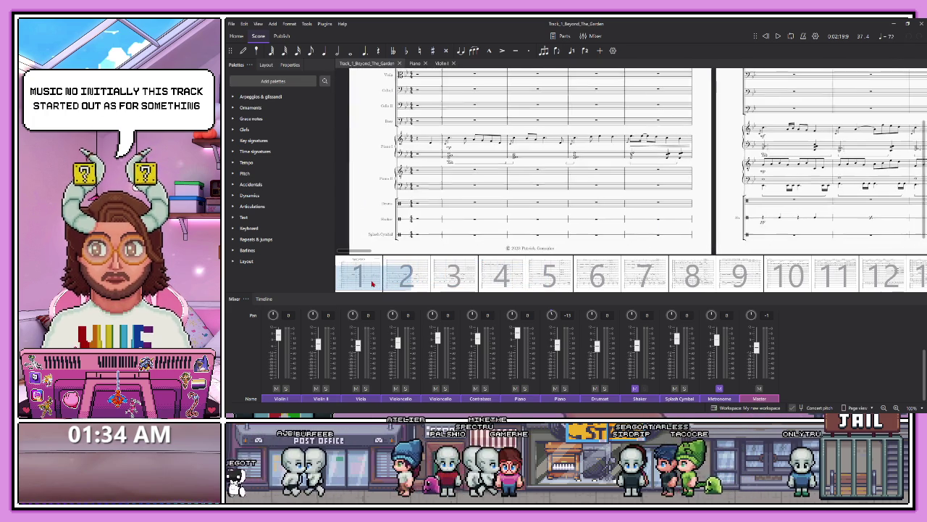
{"action": "left_click_drag", "start_coordinate": [373, 285], "coordinate": [372, 278]}
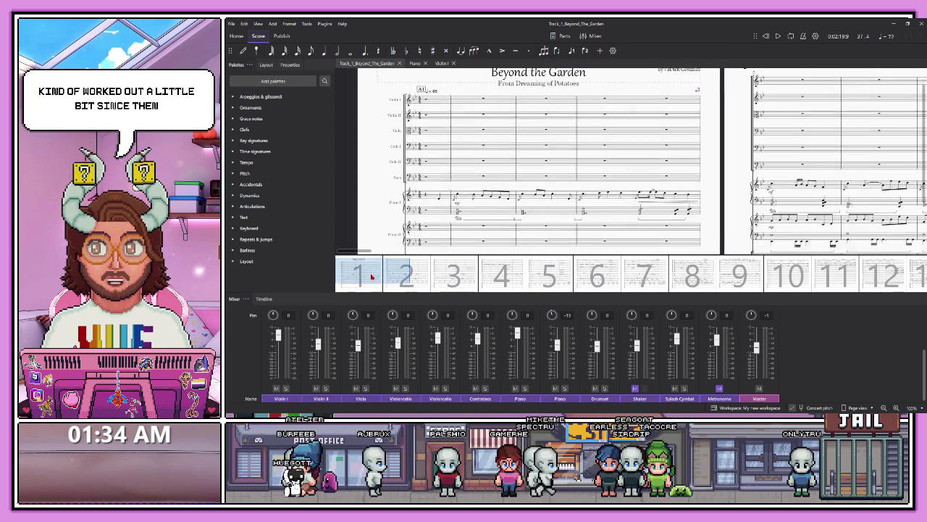
{"action": "mouse_move", "coordinate": [371, 278]}
{"action": "left_mouse_down"}
{"action": "mouse_move", "coordinate": [409, 286]}
{"action": "mouse_move", "coordinate": [408, 275]}
{"action": "mouse_move", "coordinate": [804, 281]}
{"action": "mouse_move", "coordinate": [370, 282]}
{"action": "left_mouse_up"}
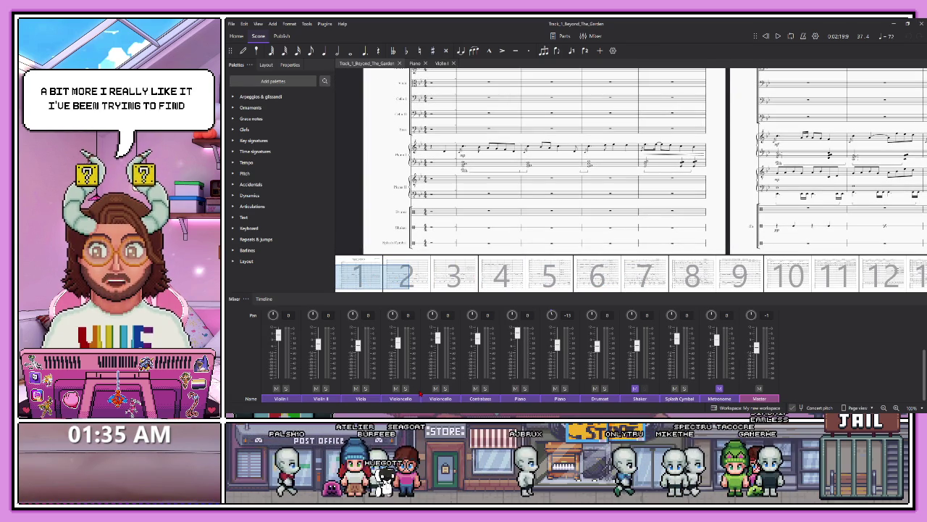
{"action": "left_click_drag", "start_coordinate": [371, 276], "coordinate": [399, 276]}
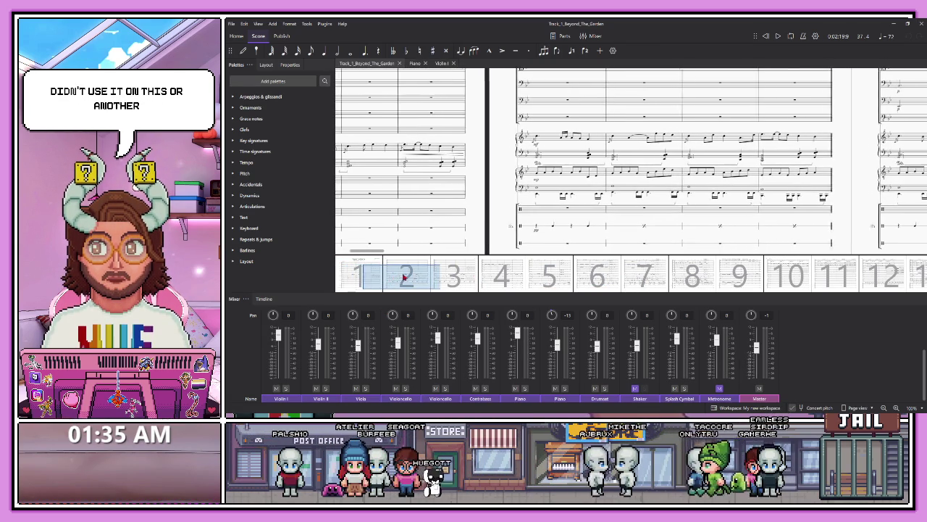
{"action": "mouse_move", "coordinate": [404, 278]}
{"action": "left_mouse_down"}
{"action": "mouse_move", "coordinate": [537, 288]}
{"action": "mouse_move", "coordinate": [725, 277]}
{"action": "left_mouse_up"}
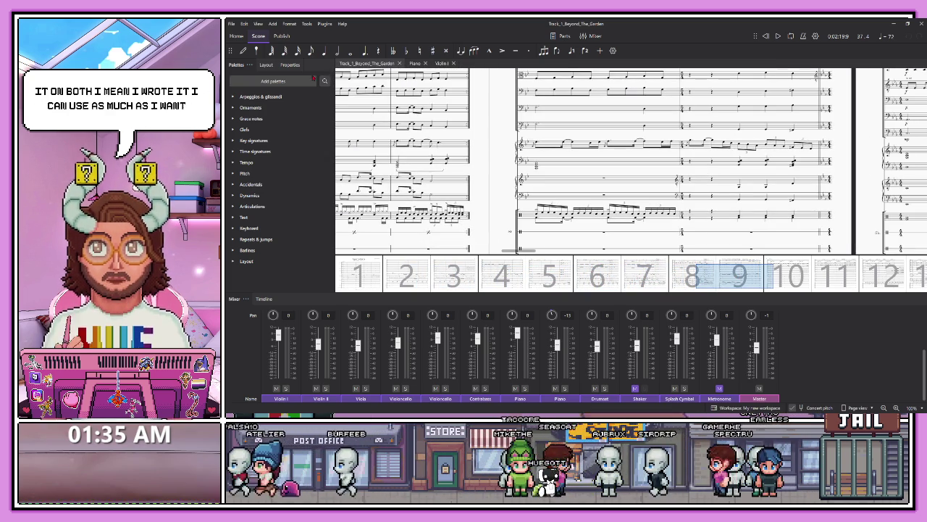
Step: Return to the Home tab and open the Witches score
{"action": "left_click", "coordinate": [231, 23]}
{"action": "key", "text": "Escape"}
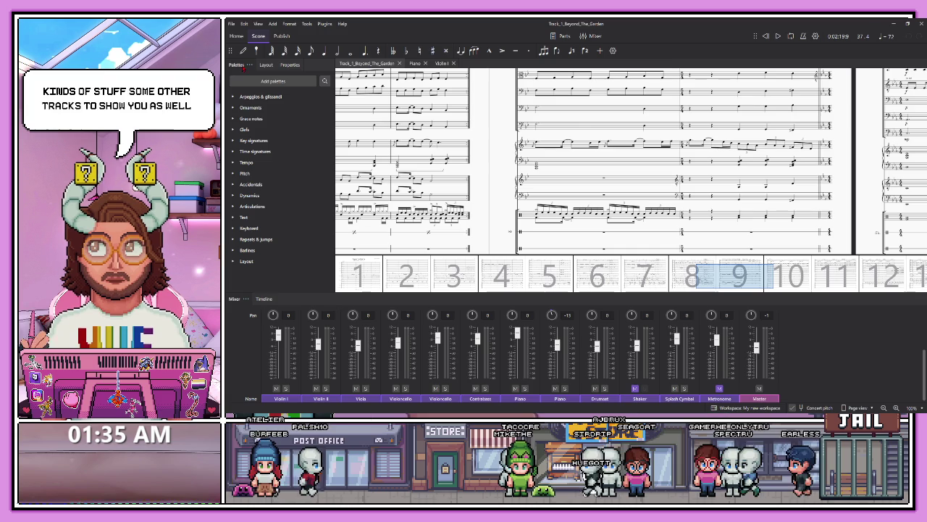
{"action": "left_click", "coordinate": [236, 36]}
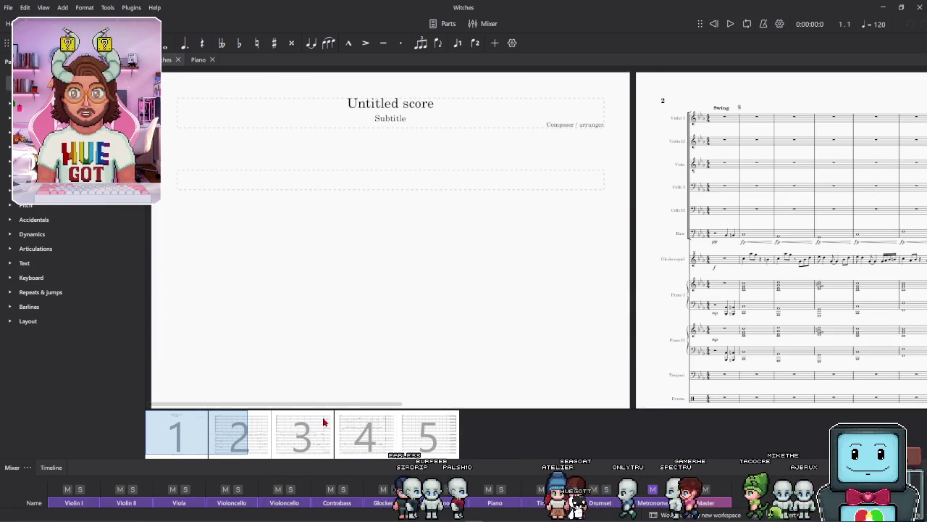
Step: Jump to page 2, briefly play and stop the Witches score, then return to Home
{"action": "left_click", "coordinate": [253, 431]}
{"action": "left_click_drag", "start_coordinate": [252, 431], "coordinate": [256, 432]}
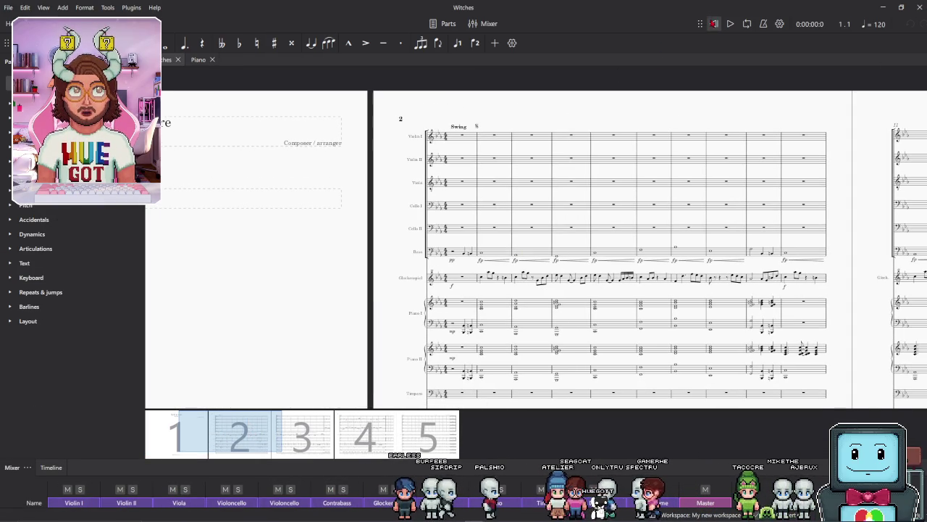
{"action": "left_click", "coordinate": [730, 24]}
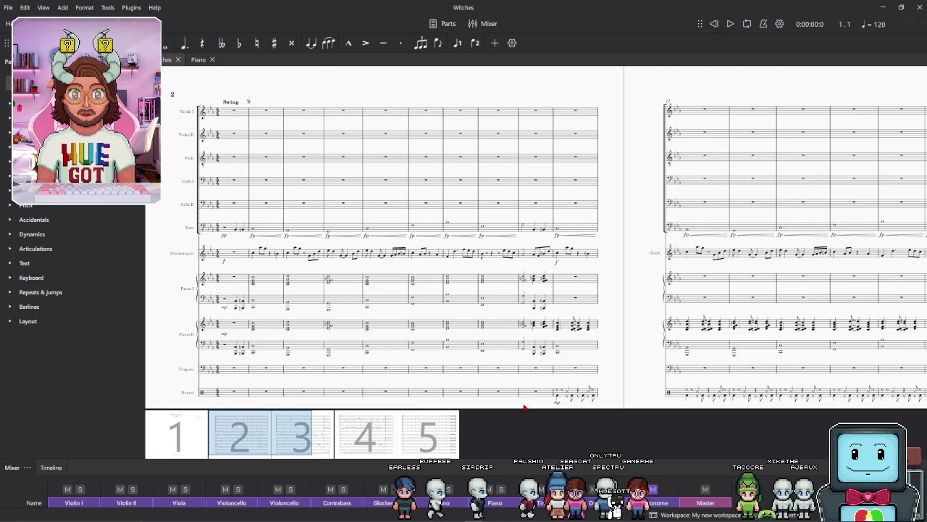
{"action": "key", "text": "space"}
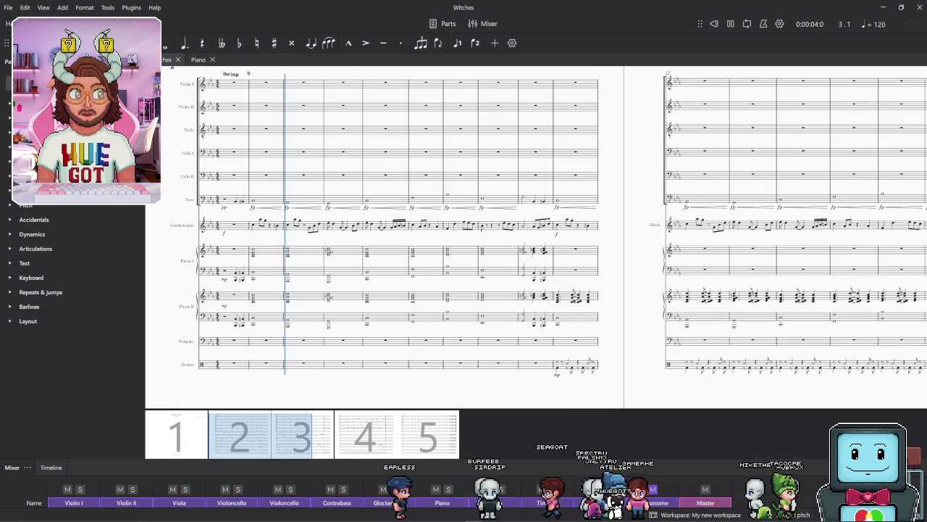
{"action": "key", "text": "space"}
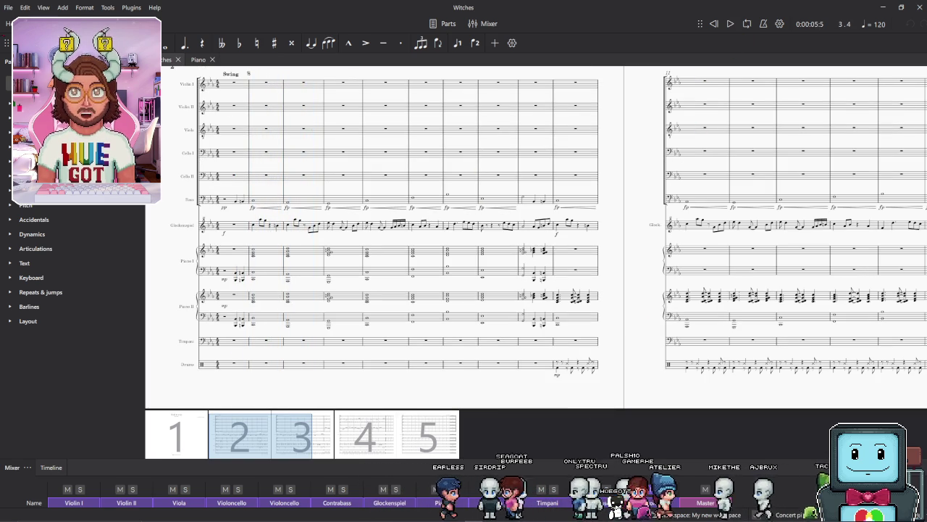
{"action": "left_click", "coordinate": [22, 24]}
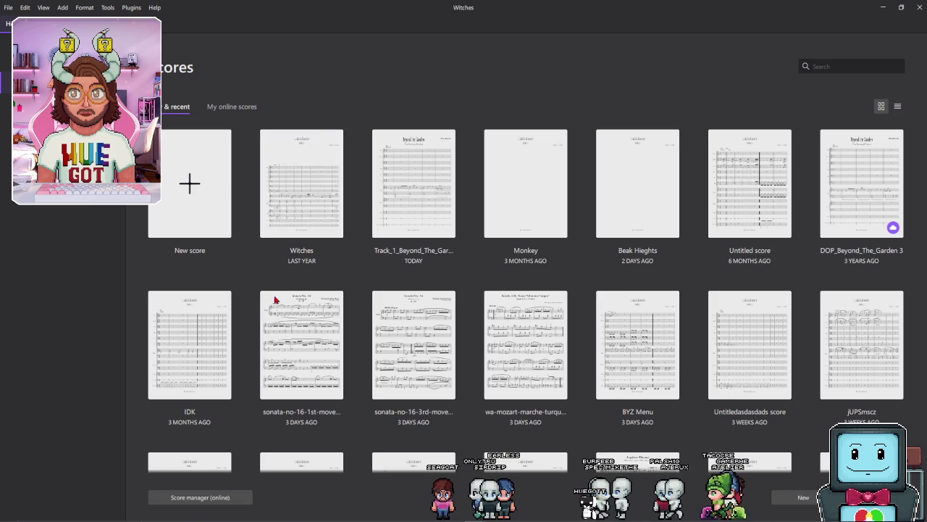
Step: Scroll the Scores library to view older files like Bullet Barrage, spook and Videogame_Strings
{"action": "scroll", "coordinate": [273, 317], "scroll_direction": "down", "scroll_amount": 5}
{"action": "scroll", "coordinate": [274, 317], "scroll_direction": "down", "scroll_amount": 5}
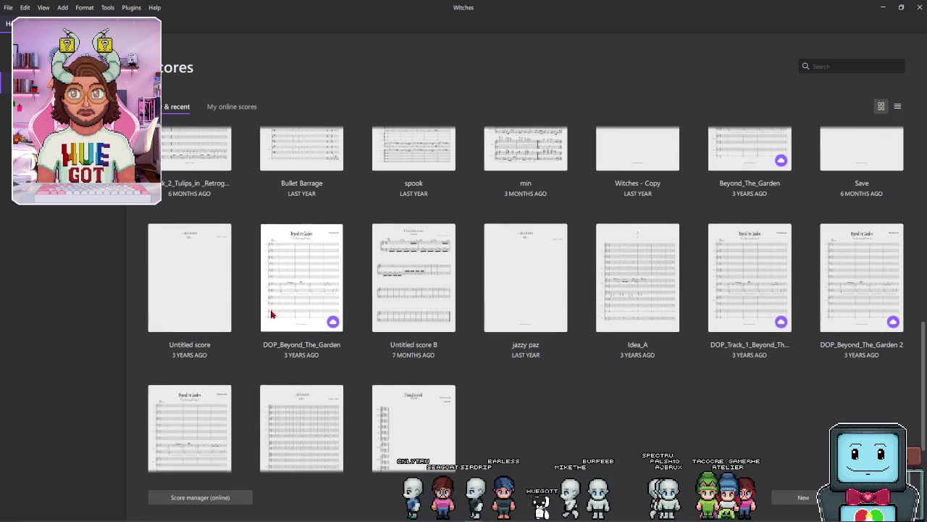
{"action": "scroll", "coordinate": [273, 313], "scroll_direction": "up", "scroll_amount": 2}
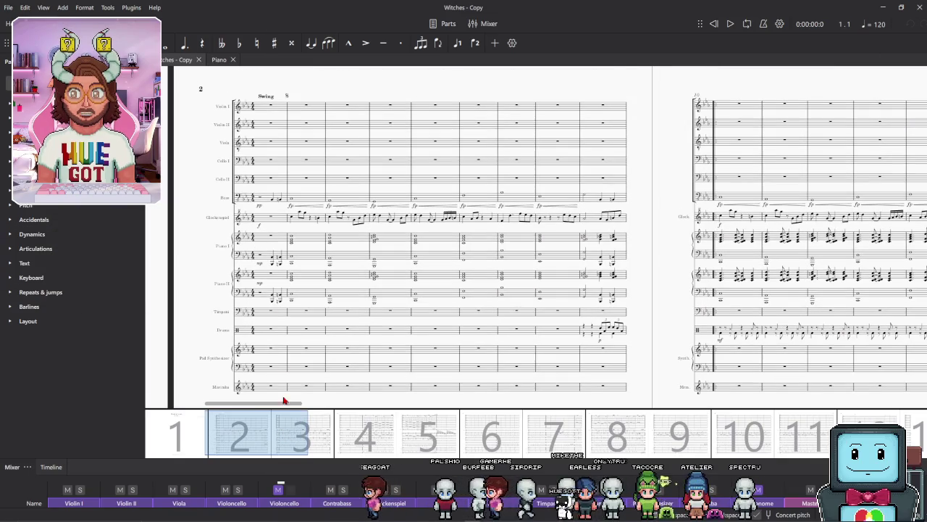
Step: Play Witches from measure 1 and enlarge the page overview thumbnails
{"action": "left_click", "coordinate": [261, 293]}
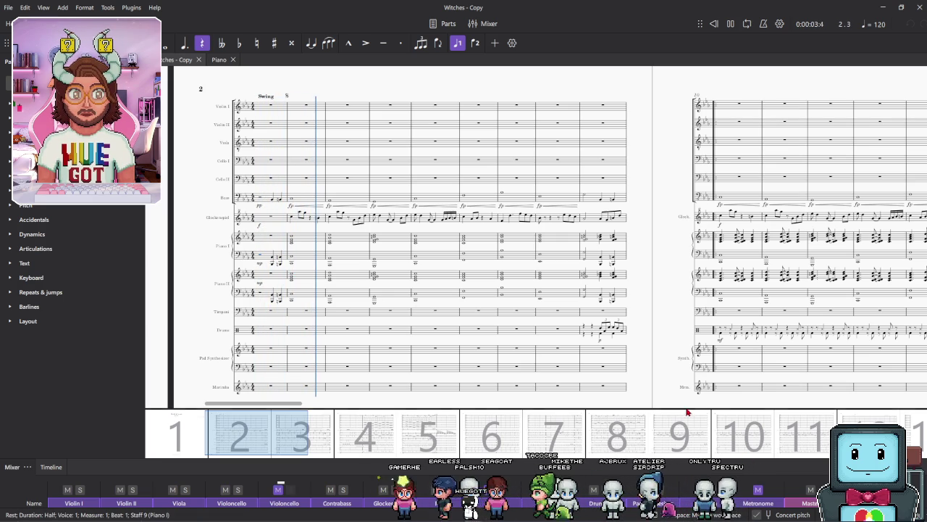
{"action": "mouse_move", "coordinate": [685, 409]}
{"action": "left_mouse_down"}
{"action": "mouse_move", "coordinate": [635, 326]}
{"action": "mouse_move", "coordinate": [635, 353]}
{"action": "left_mouse_up"}
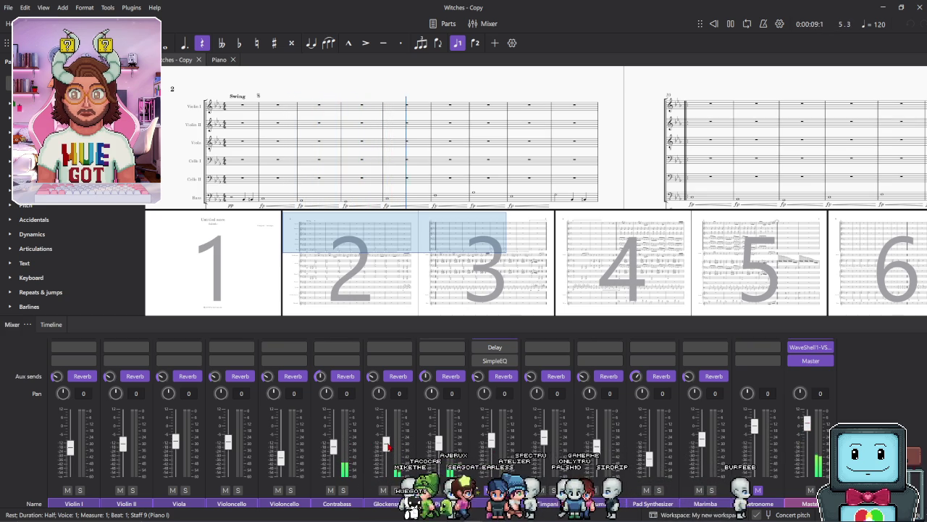
Step: Shrink the mixer to its faders so more of the playing score shows
{"action": "left_click_drag", "start_coordinate": [558, 319], "coordinate": [545, 410]}
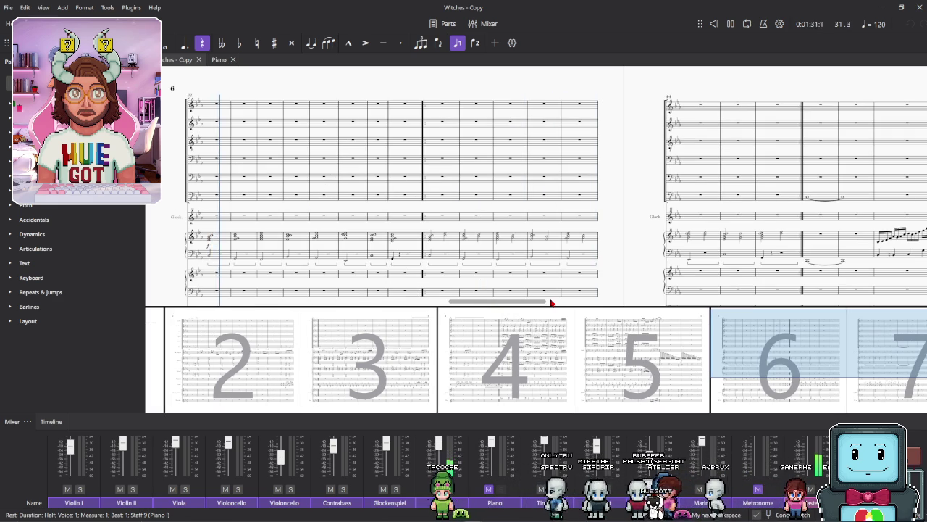
{"action": "scroll", "coordinate": [585, 207], "scroll_direction": "down", "scroll_amount": 2}
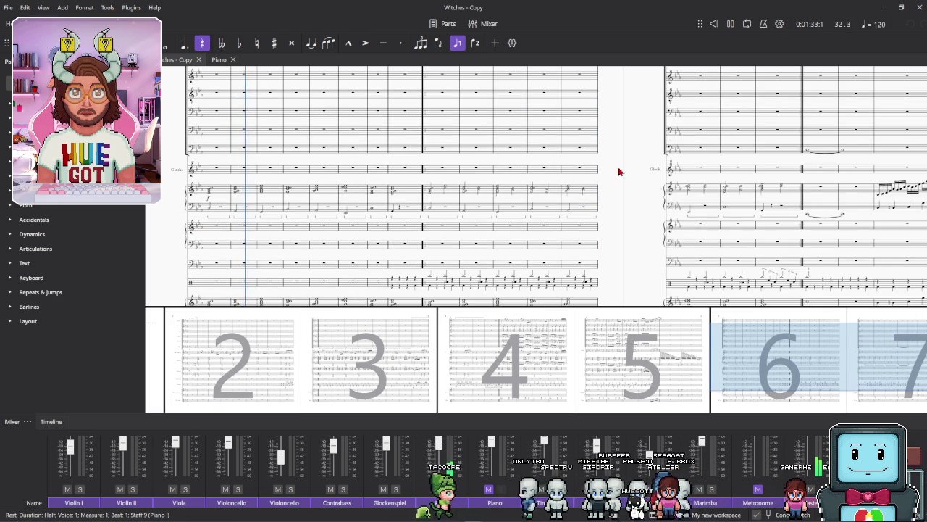
Step: Skip playback ahead to measures 39 and 48, then stop it at measure 71
{"action": "scroll", "coordinate": [618, 171], "scroll_direction": "down", "scroll_amount": 1}
{"action": "left_click", "coordinate": [430, 149]}
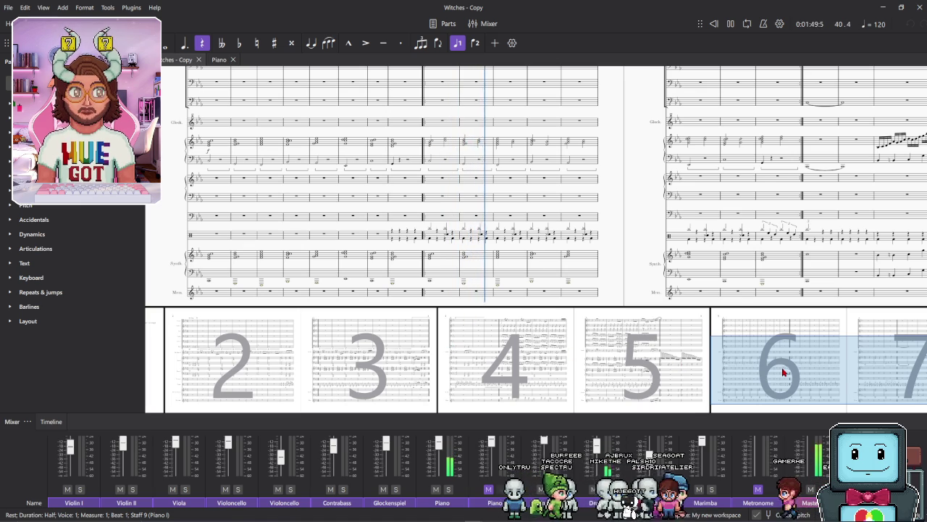
{"action": "scroll", "coordinate": [791, 370], "scroll_direction": "right", "scroll_amount": 3}
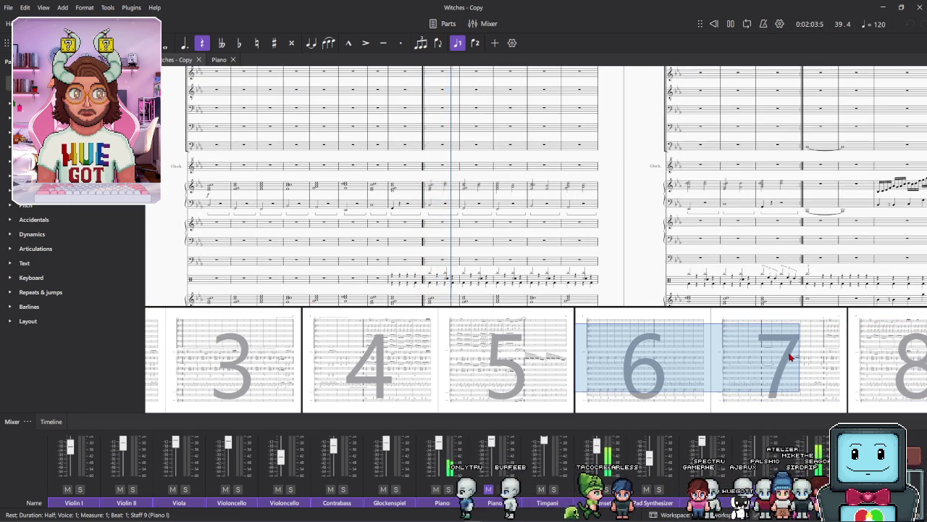
{"action": "left_click", "coordinate": [690, 275]}
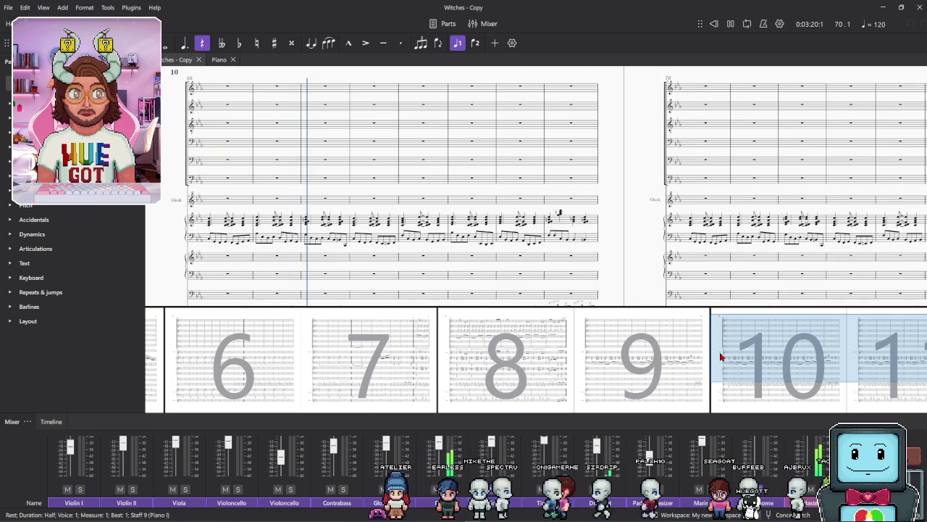
{"action": "left_click", "coordinate": [730, 24]}
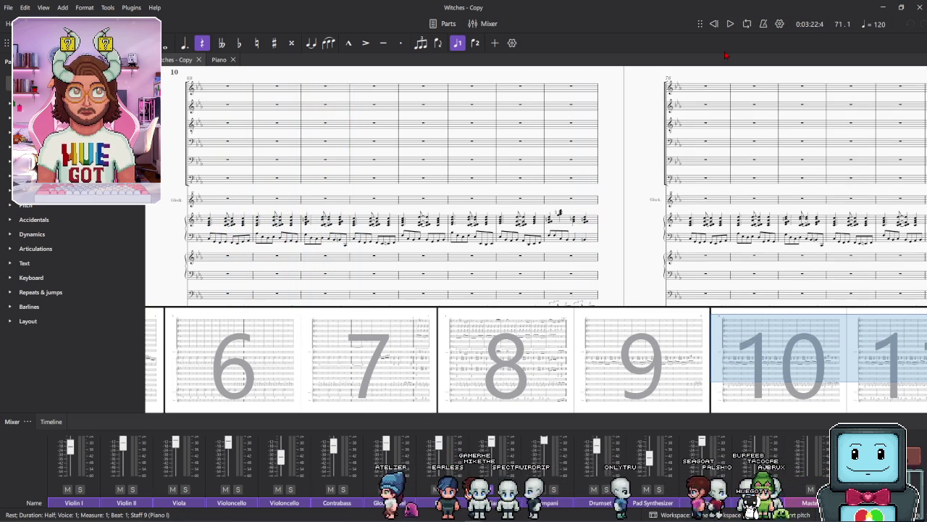
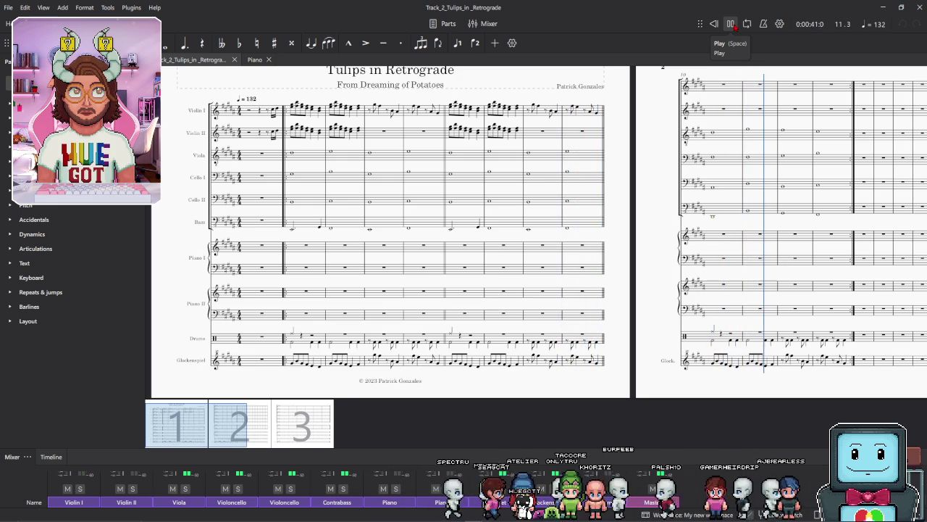
Step: Stop playback of Tulips in Retrograde
{"action": "left_click", "coordinate": [731, 24]}
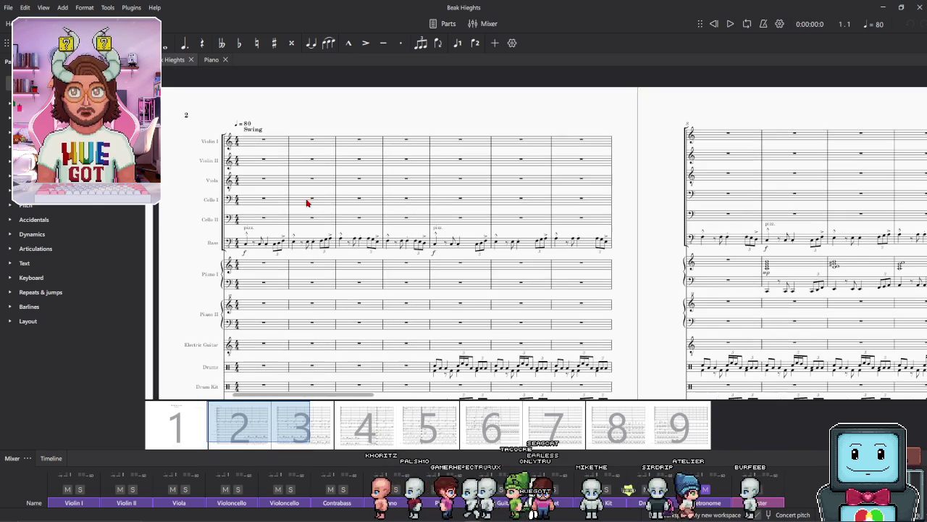
Step: Play Beak Heights from the opening Violin I rest and enlarge the mixer to show channel faders
{"action": "left_click", "coordinate": [264, 142]}
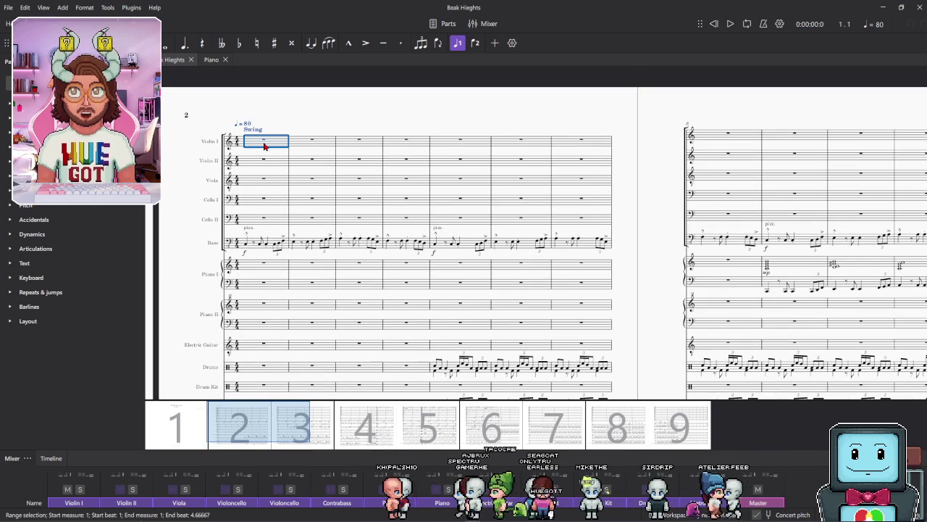
{"action": "left_click", "coordinate": [265, 145]}
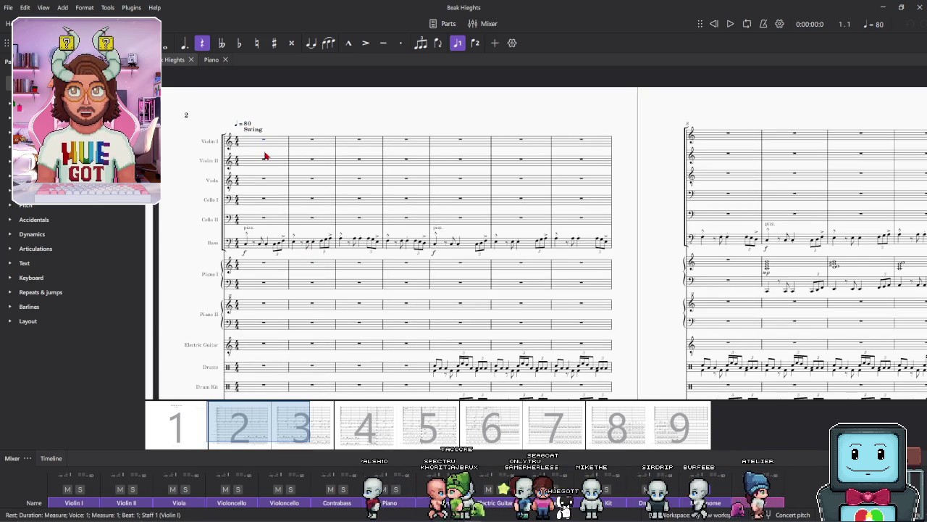
{"action": "key", "text": "space"}
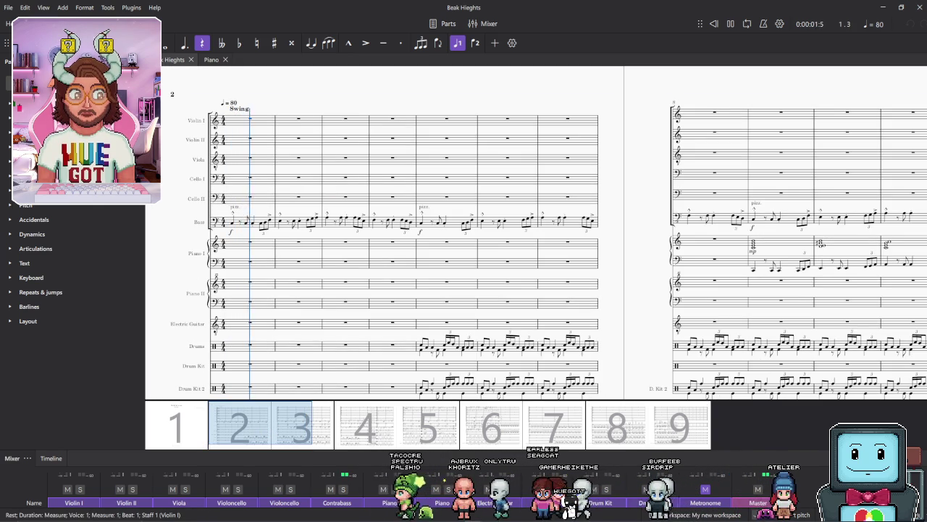
{"action": "left_click_drag", "start_coordinate": [708, 457], "coordinate": [708, 407]}
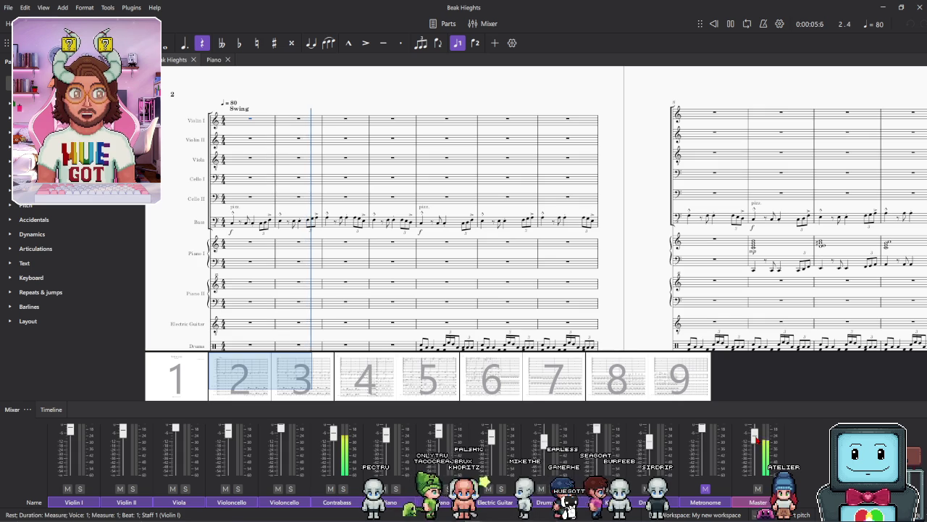
{"action": "left_click_drag", "start_coordinate": [530, 400], "coordinate": [534, 433]}
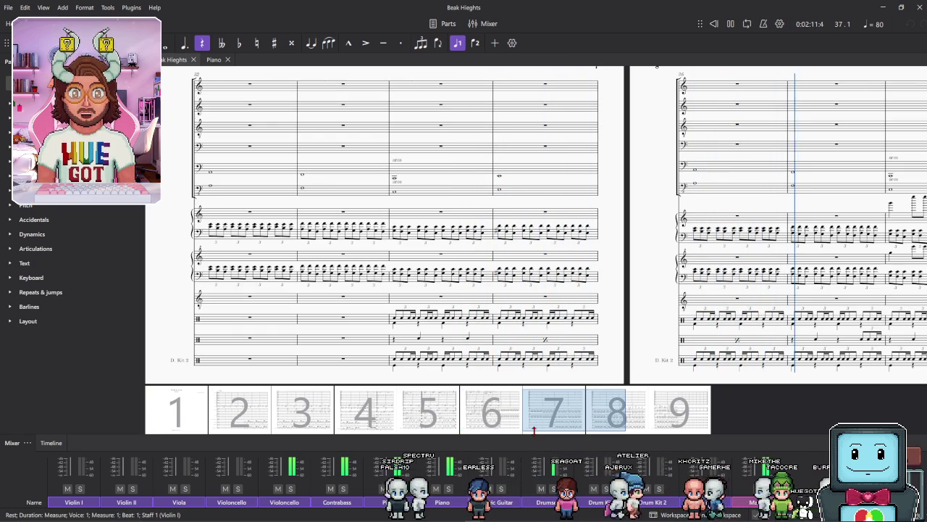
Step: Stop playback, scroll to pages 4–5 and replay Beak Heights from Violin I measure 18
{"action": "left_click", "coordinate": [731, 25]}
{"action": "left_click_drag", "start_coordinate": [588, 406], "coordinate": [451, 404]}
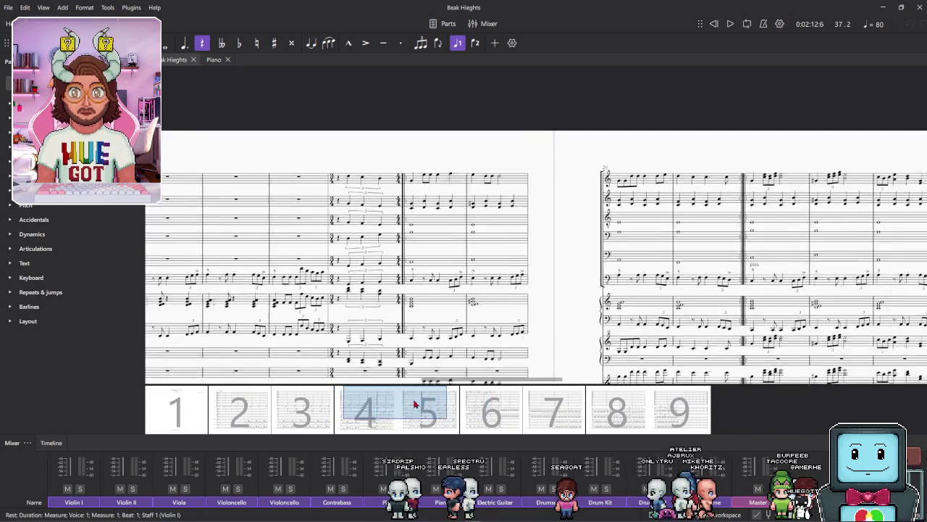
{"action": "left_click_drag", "start_coordinate": [452, 403], "coordinate": [431, 403]}
{"action": "left_click", "coordinate": [248, 161]}
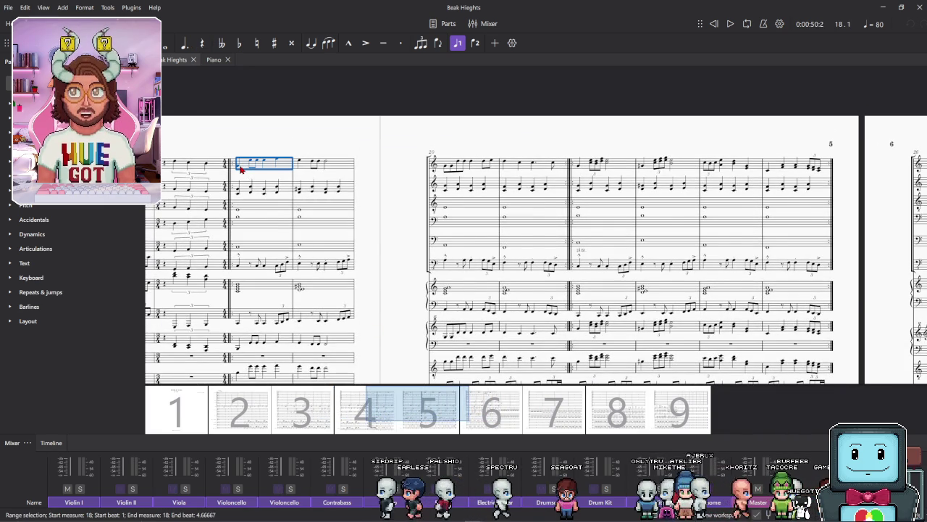
{"action": "key", "text": "Up"}
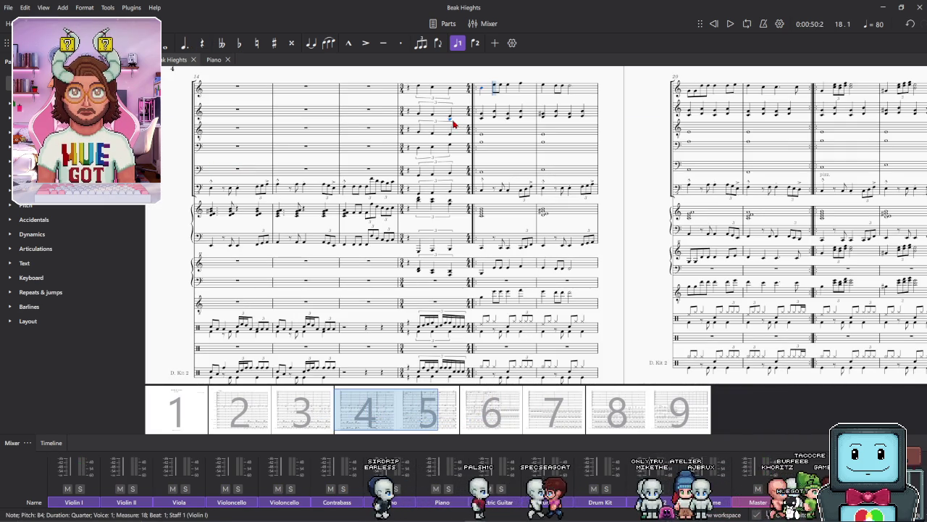
{"action": "left_click", "coordinate": [489, 95]}
{"action": "key", "text": "space"}
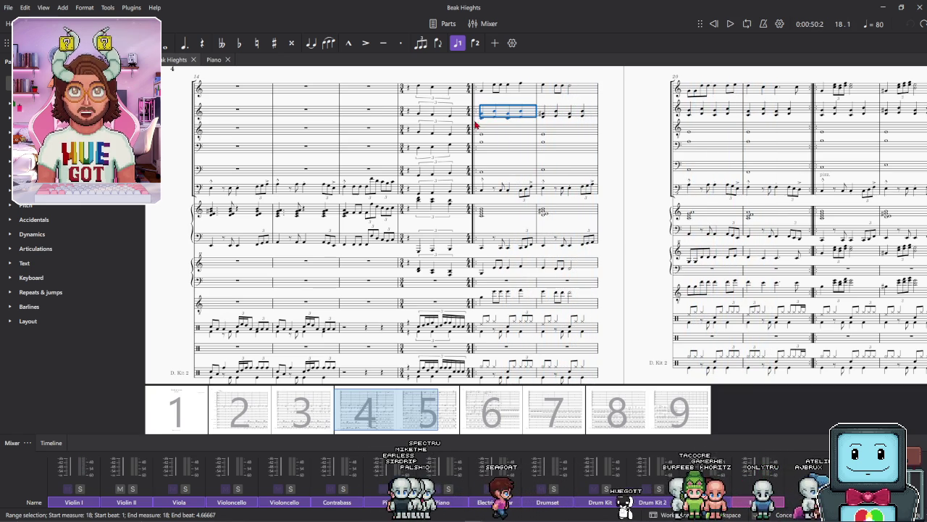
{"action": "left_click", "coordinate": [424, 90]}
Step: Replay Beak Heights from measure 17, stop it, then close the score and save changes
{"action": "key", "text": "space"}
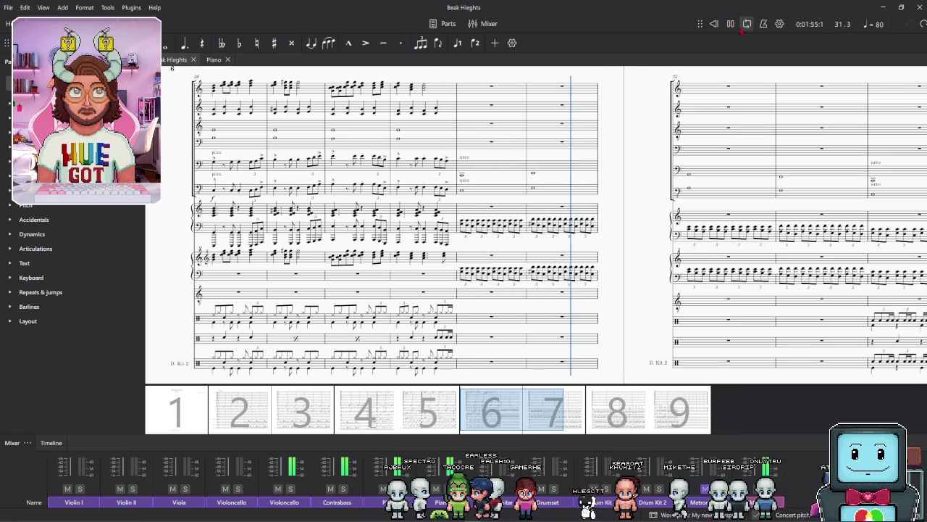
{"action": "key", "text": "space"}
{"action": "left_click", "coordinate": [918, 7]}
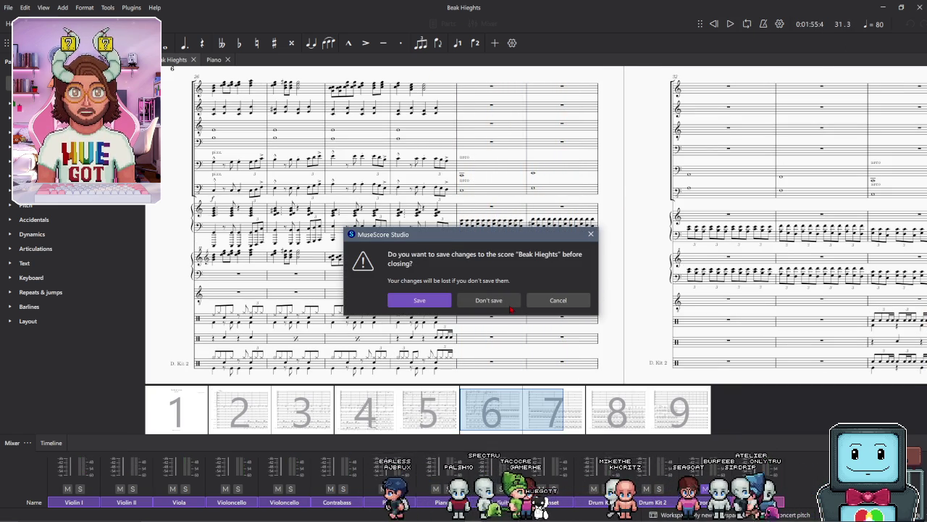
{"action": "left_click", "coordinate": [431, 304]}
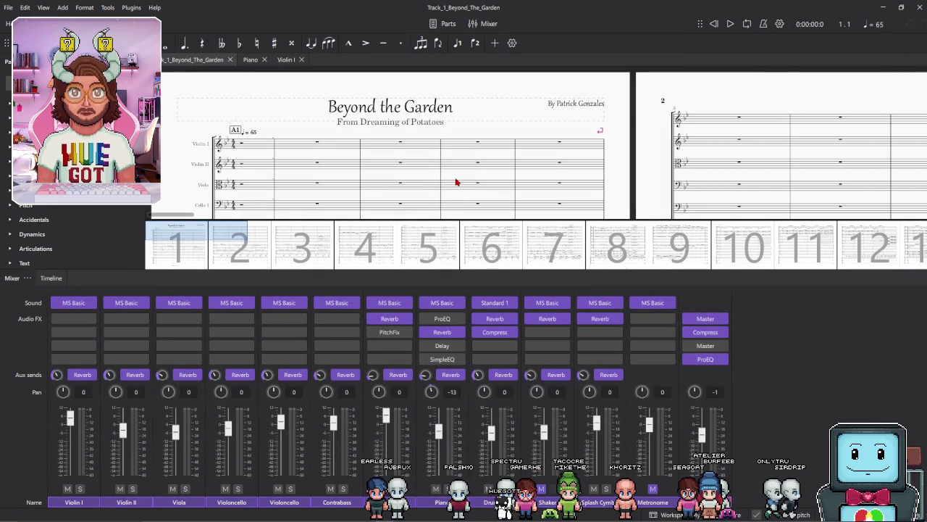
Step: Shrink the mixer panel to a short strip so more Beyond the Garden staves show
{"action": "mouse_move", "coordinate": [450, 276]}
{"action": "left_mouse_down"}
{"action": "mouse_move", "coordinate": [450, 454]}
{"action": "mouse_move", "coordinate": [453, 436]}
{"action": "left_mouse_up"}
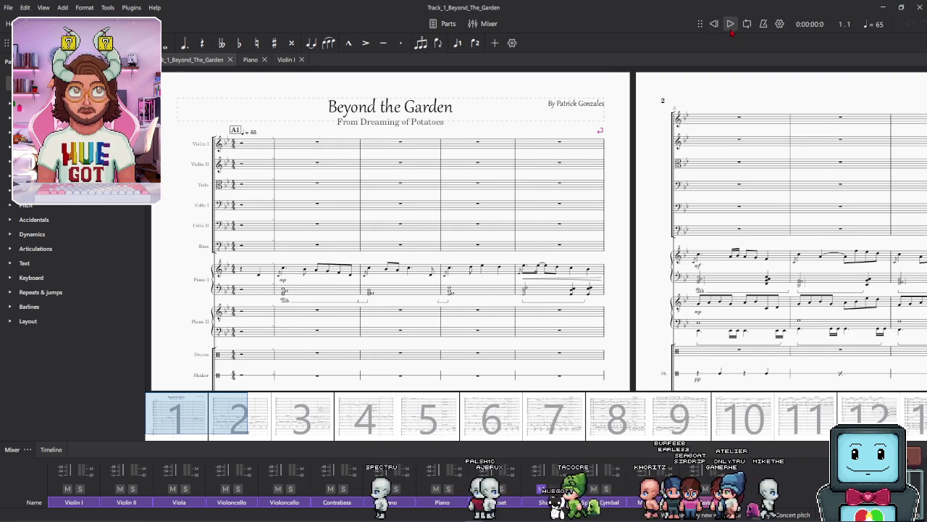
Step: Play Beyond the Garden, enlarge the mixer to reveal faders, and raise the Piano volume
{"action": "left_click", "coordinate": [730, 25]}
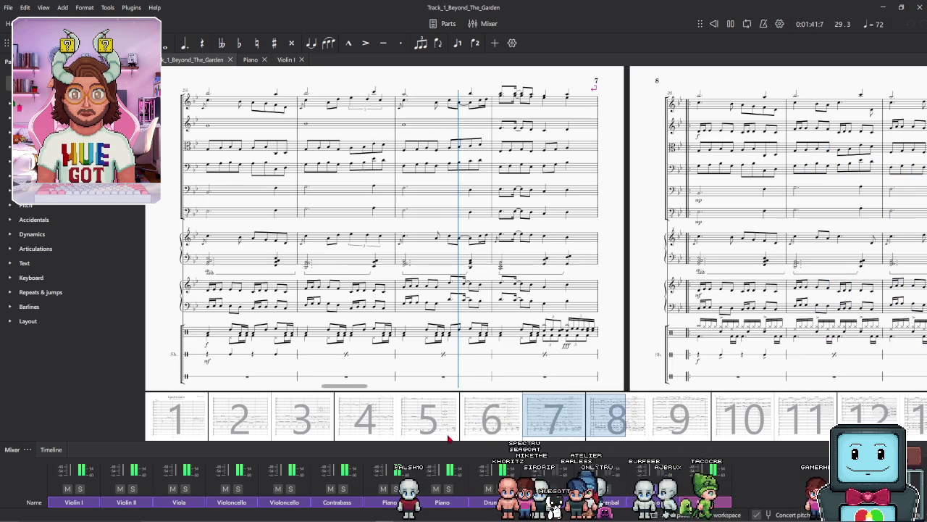
{"action": "left_click_drag", "start_coordinate": [440, 443], "coordinate": [441, 384]}
{"action": "left_click_drag", "start_coordinate": [440, 433], "coordinate": [438, 426]}
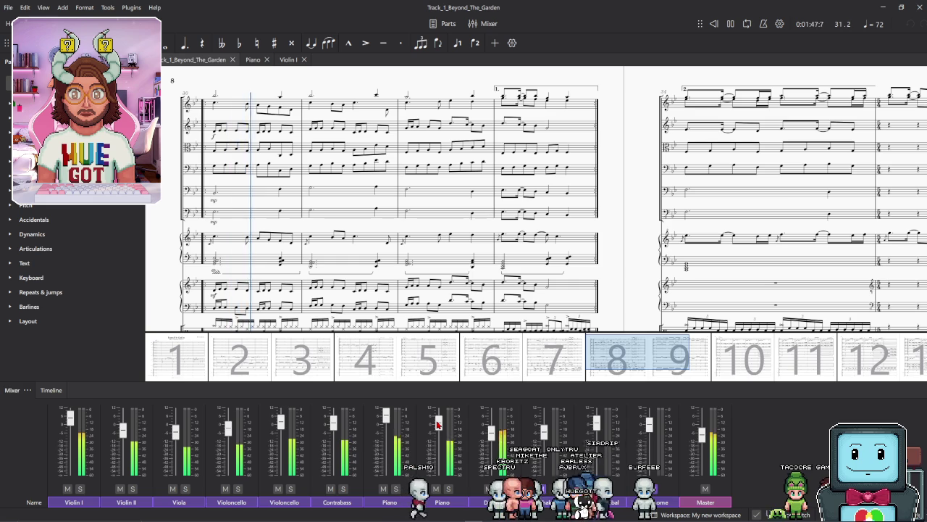
Step: Push the Piano fader higher, then pull the second Piano fader back down
{"action": "left_click_drag", "start_coordinate": [437, 424], "coordinate": [438, 414]}
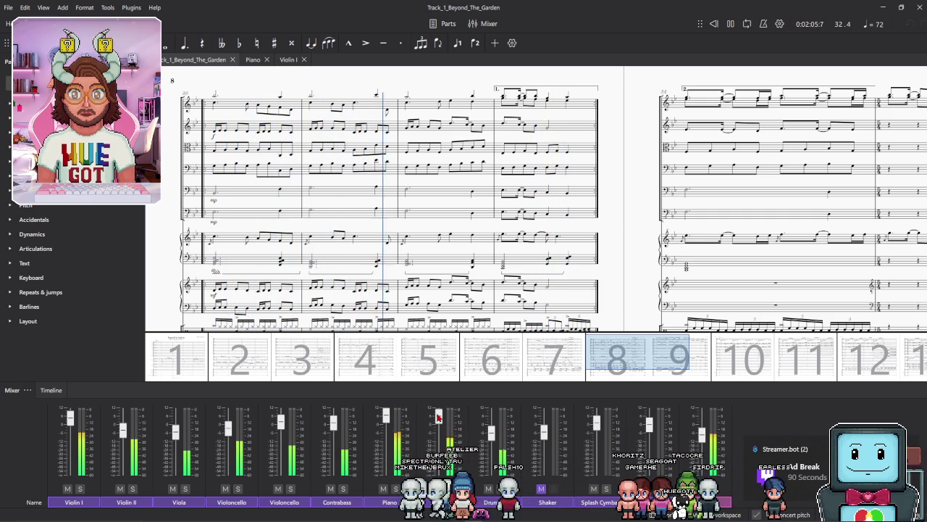
{"action": "left_click_drag", "start_coordinate": [438, 416], "coordinate": [440, 431]}
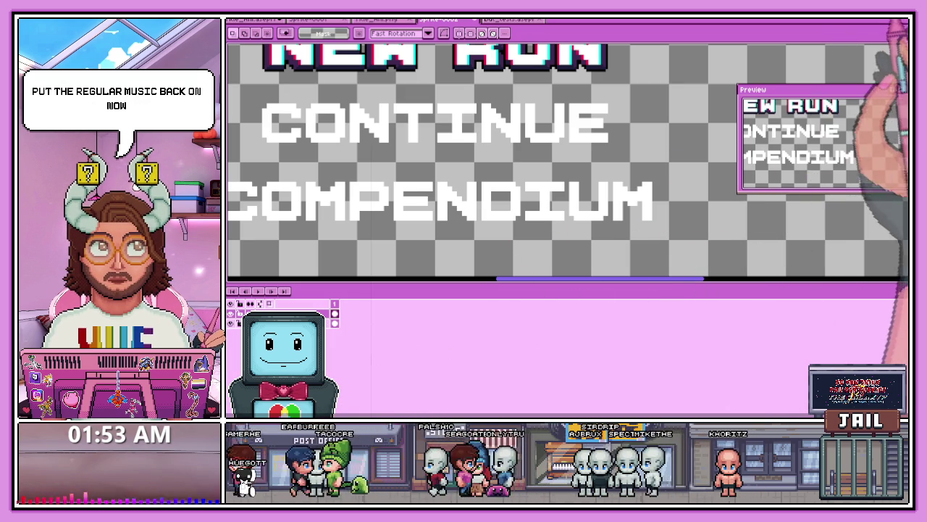
Step: Switch to the 32-frame title animation sprite and zoom in on its red title lettering
{"action": "scroll", "coordinate": [493, 159], "scroll_direction": "down", "scroll_amount": 3}
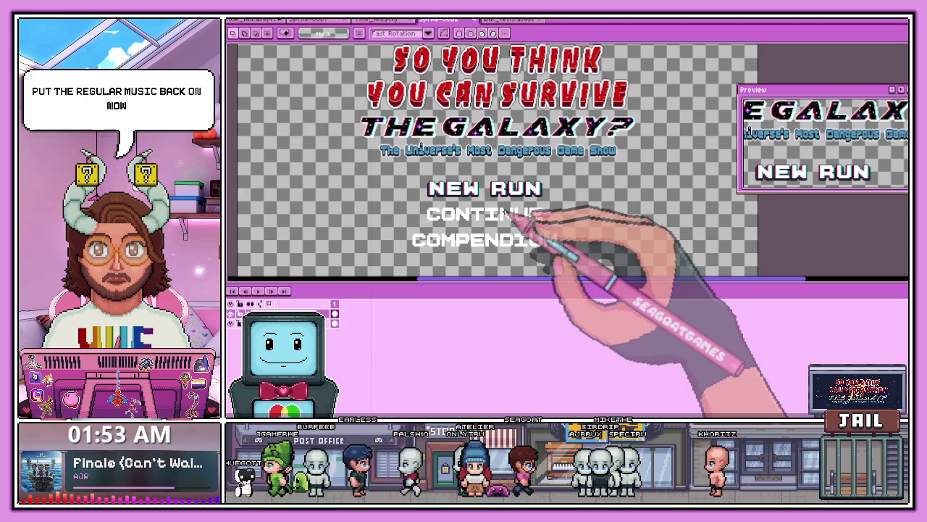
{"action": "key", "text": "ctrl+Tab"}
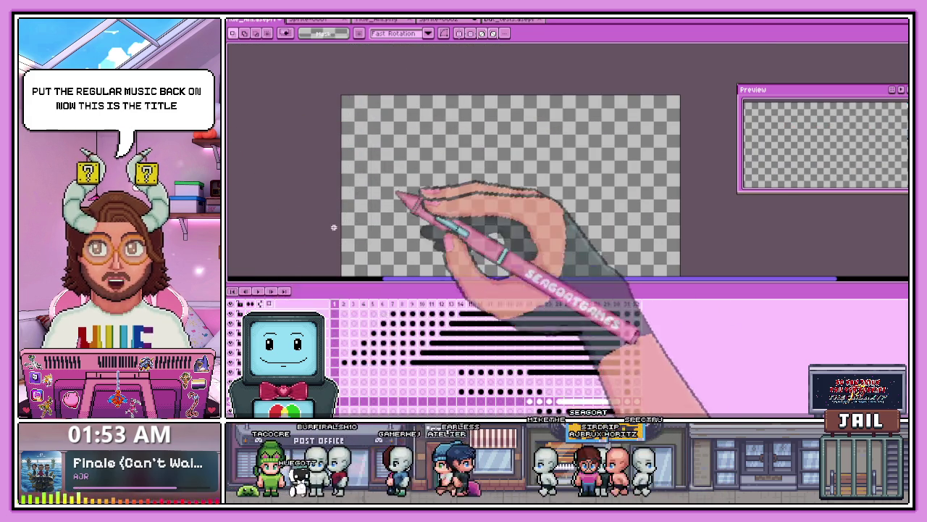
{"action": "scroll", "coordinate": [493, 181], "scroll_direction": "down", "scroll_amount": 4}
{"action": "scroll", "coordinate": [487, 180], "scroll_direction": "up", "scroll_amount": 2}
{"action": "scroll", "coordinate": [503, 207], "scroll_direction": "up", "scroll_amount": 2}
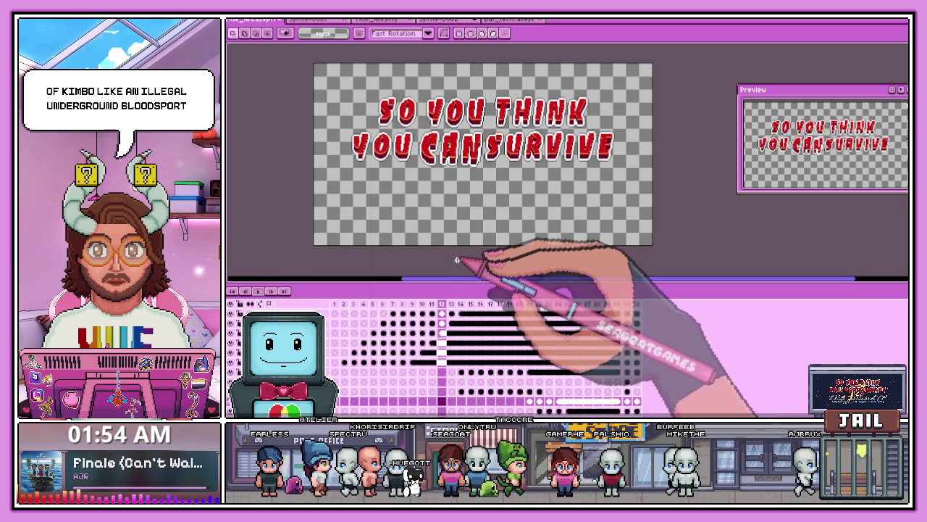
Step: Return to the title-screen sprite and zoom in on the NEW RUN, CONTINUE, COMPENDIUM menu
{"action": "left_click", "coordinate": [448, 20]}
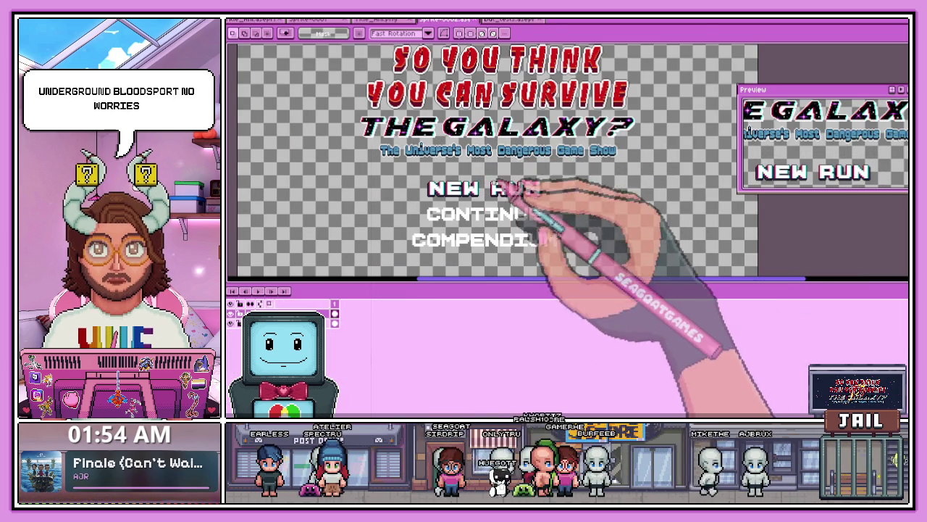
{"action": "scroll", "coordinate": [472, 190], "scroll_direction": "up", "scroll_amount": 1}
{"action": "scroll", "coordinate": [472, 190], "scroll_direction": "down", "scroll_amount": 2}
{"action": "scroll", "coordinate": [475, 191], "scroll_direction": "down", "scroll_amount": 2}
{"action": "scroll", "coordinate": [474, 190], "scroll_direction": "up", "scroll_amount": 2}
{"action": "scroll", "coordinate": [475, 191], "scroll_direction": "down", "scroll_amount": 2}
{"action": "scroll", "coordinate": [478, 174], "scroll_direction": "up", "scroll_amount": 2}
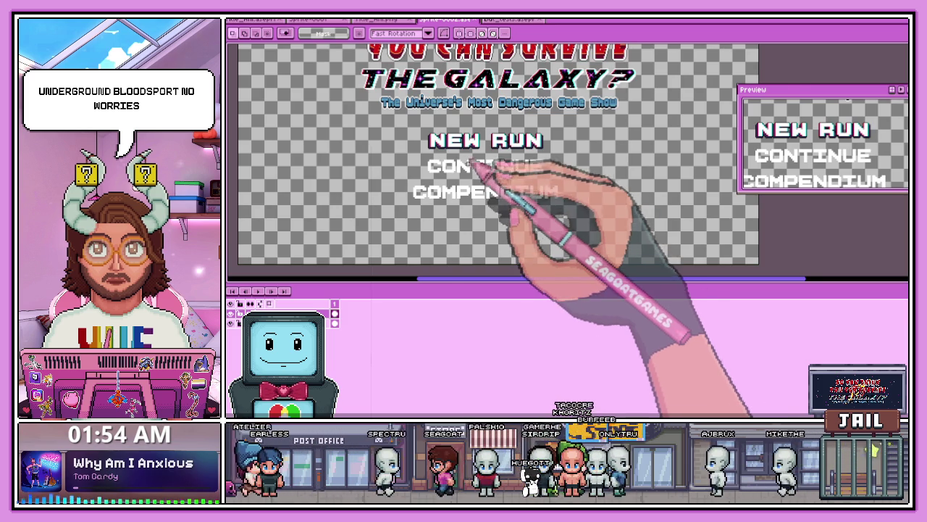
{"action": "scroll", "coordinate": [472, 170], "scroll_direction": "up", "scroll_amount": 1}
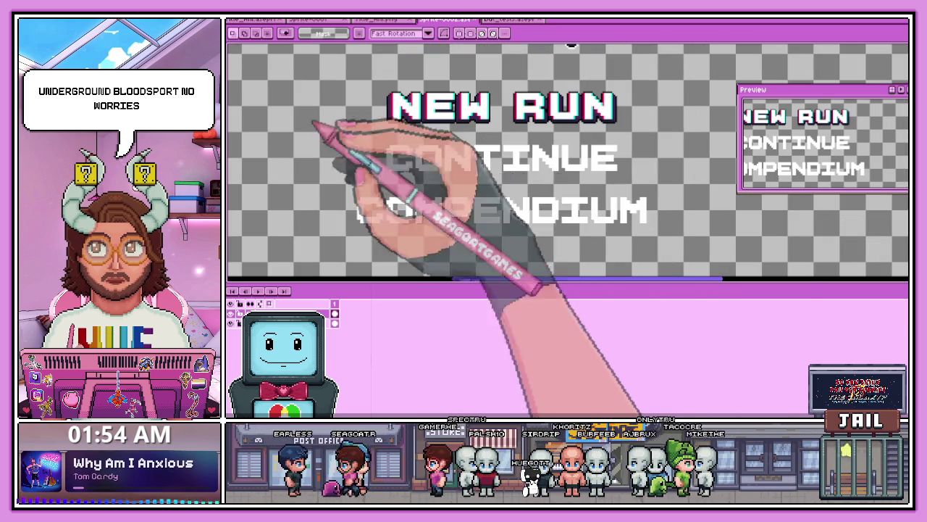
{"action": "scroll", "coordinate": [394, 130], "scroll_direction": "up", "scroll_amount": 2}
Step: With the red Pencil, draw a vertical glitch stroke along the left edge of CONTINUE's C
{"action": "key", "text": "b"}
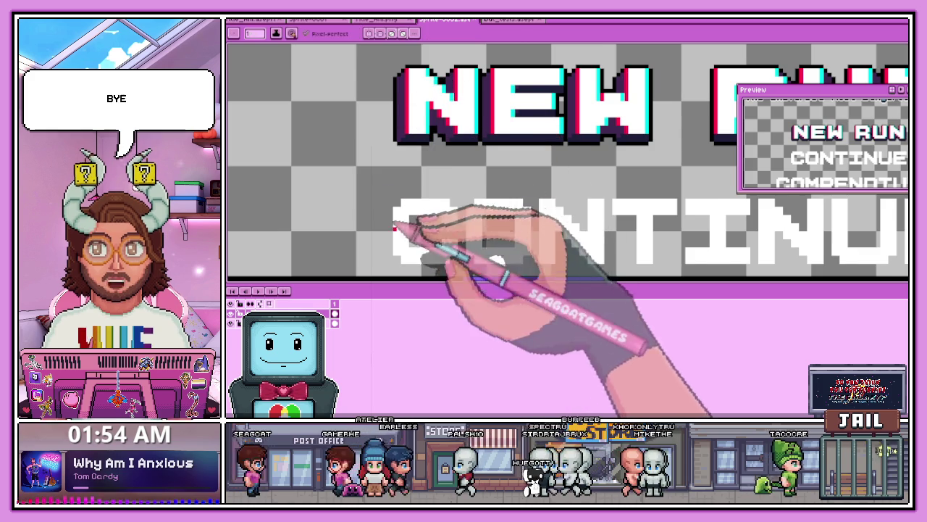
{"action": "scroll", "coordinate": [410, 207], "scroll_direction": "up", "scroll_amount": 1}
{"action": "scroll", "coordinate": [389, 259], "scroll_direction": "up", "scroll_amount": 1}
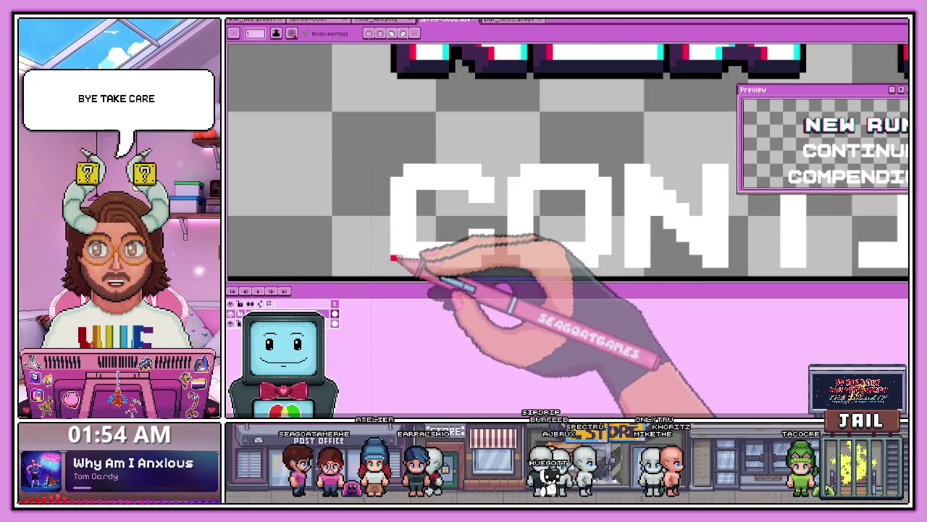
{"action": "scroll", "coordinate": [370, 178], "scroll_direction": "up", "scroll_amount": 1}
{"action": "scroll", "coordinate": [396, 179], "scroll_direction": "down", "scroll_amount": 2}
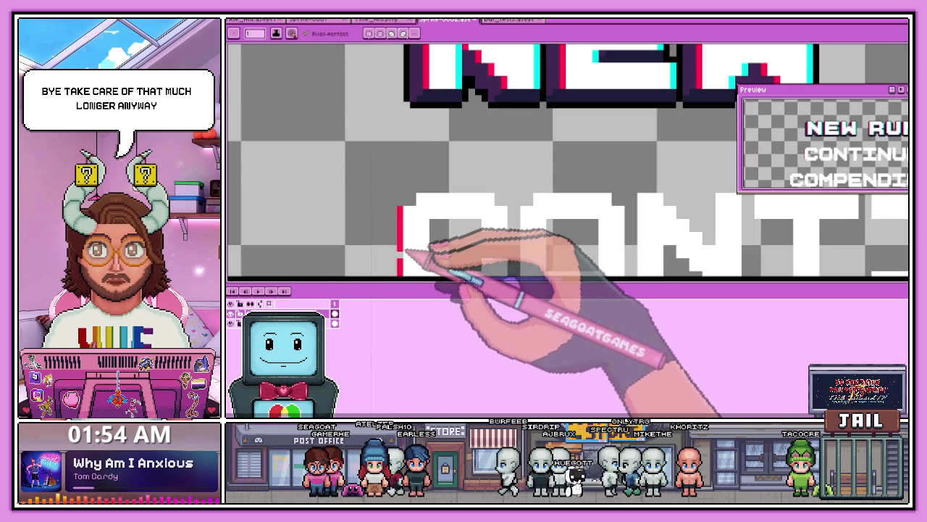
{"action": "left_click_drag", "start_coordinate": [394, 269], "coordinate": [393, 207]}
Step: Zoom across the remaining CONTINUE letters to add and check their red left-edge glitch strokes
{"action": "scroll", "coordinate": [407, 239], "scroll_direction": "up", "scroll_amount": 1}
{"action": "scroll", "coordinate": [414, 180], "scroll_direction": "up", "scroll_amount": 1}
{"action": "scroll", "coordinate": [413, 160], "scroll_direction": "down", "scroll_amount": 1}
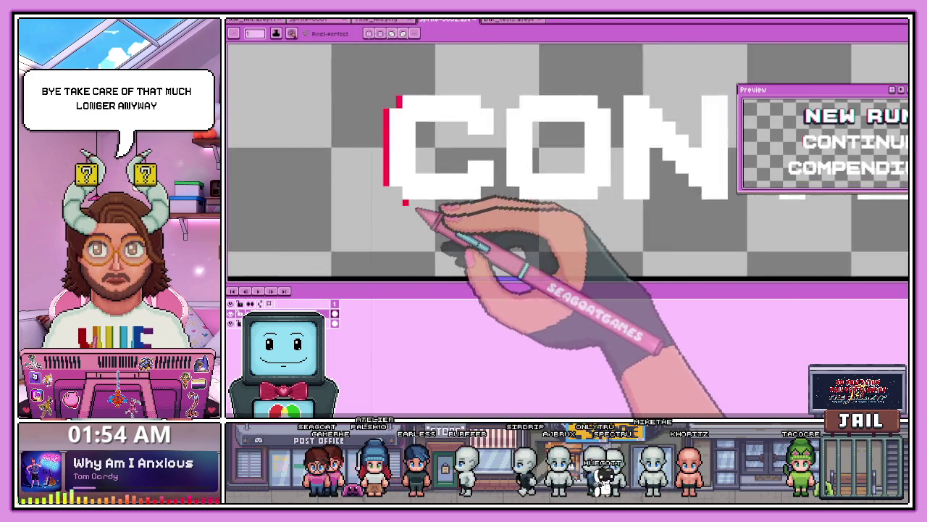
{"action": "scroll", "coordinate": [425, 207], "scroll_direction": "up", "scroll_amount": 1}
{"action": "scroll", "coordinate": [408, 181], "scroll_direction": "down", "scroll_amount": 1}
{"action": "scroll", "coordinate": [463, 166], "scroll_direction": "up", "scroll_amount": 1}
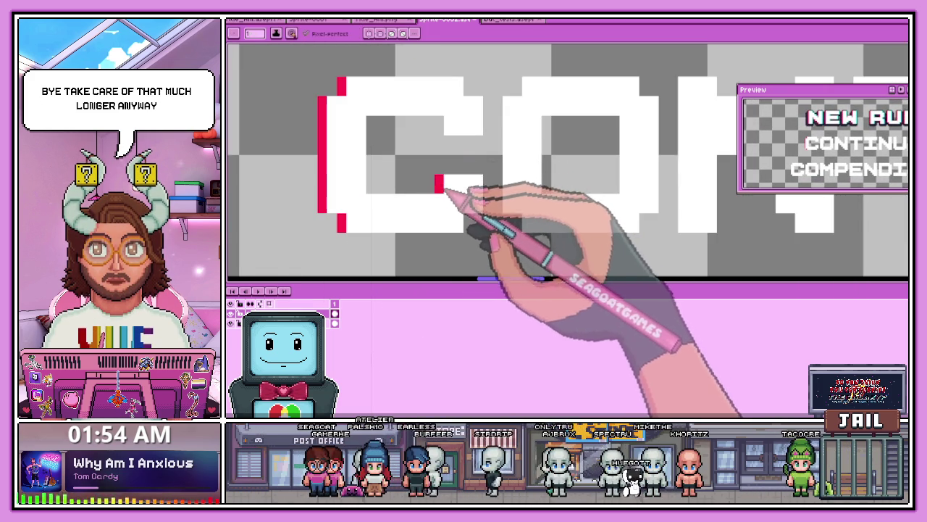
{"action": "scroll", "coordinate": [371, 207], "scroll_direction": "down", "scroll_amount": 1}
{"action": "scroll", "coordinate": [412, 181], "scroll_direction": "up", "scroll_amount": 1}
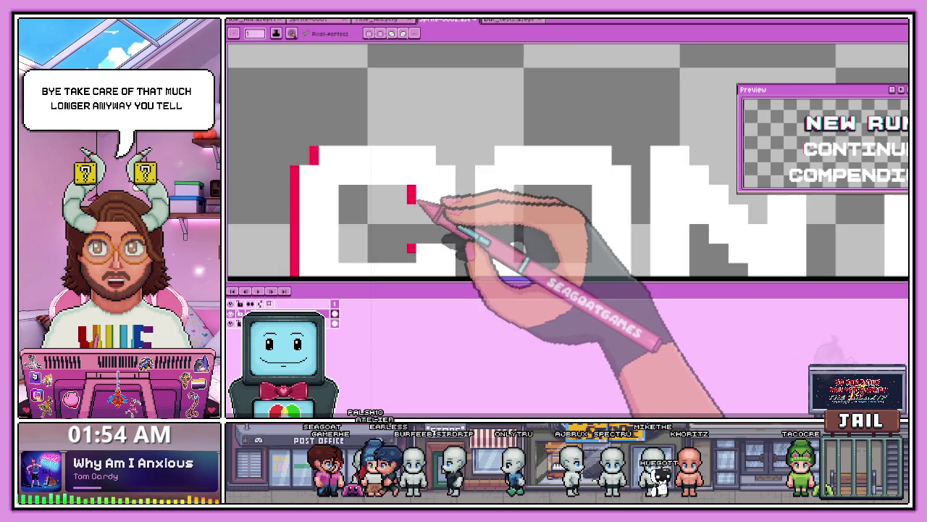
{"action": "scroll", "coordinate": [427, 217], "scroll_direction": "down", "scroll_amount": 1}
{"action": "scroll", "coordinate": [440, 210], "scroll_direction": "down", "scroll_amount": 1}
{"action": "scroll", "coordinate": [445, 217], "scroll_direction": "up", "scroll_amount": 2}
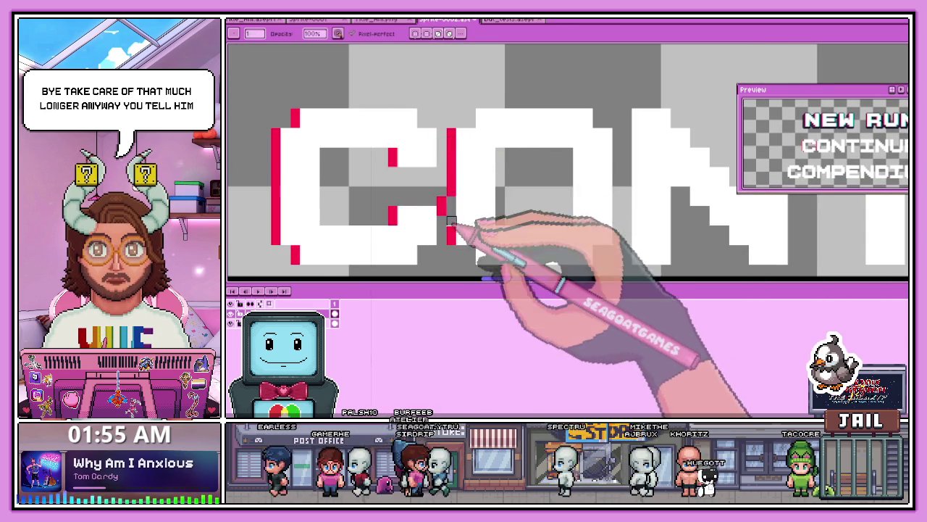
{"action": "scroll", "coordinate": [451, 221], "scroll_direction": "down", "scroll_amount": 1}
{"action": "scroll", "coordinate": [451, 221], "scroll_direction": "up", "scroll_amount": 1}
{"action": "scroll", "coordinate": [471, 210], "scroll_direction": "down", "scroll_amount": 1}
{"action": "scroll", "coordinate": [464, 203], "scroll_direction": "down", "scroll_amount": 1}
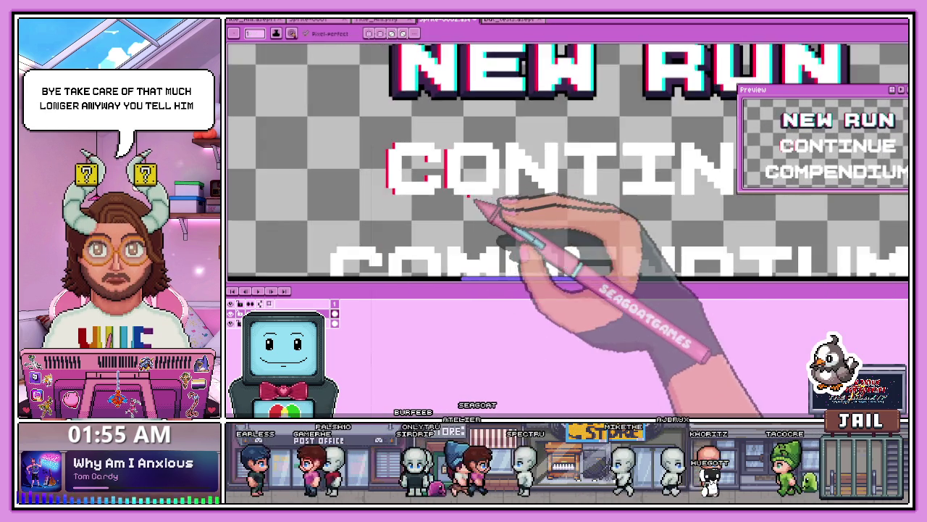
{"action": "scroll", "coordinate": [473, 200], "scroll_direction": "up", "scroll_amount": 1}
{"action": "scroll", "coordinate": [456, 194], "scroll_direction": "down", "scroll_amount": 1}
{"action": "scroll", "coordinate": [471, 185], "scroll_direction": "up", "scroll_amount": 1}
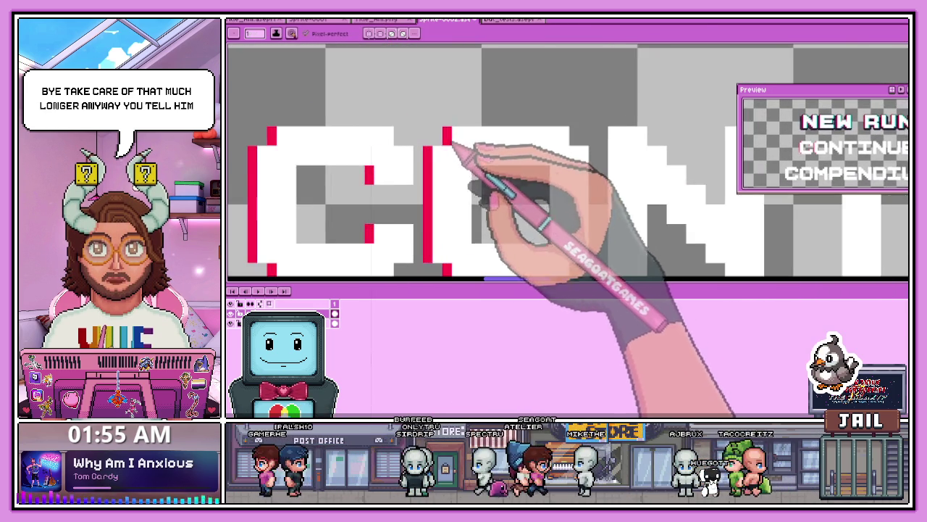
{"action": "scroll", "coordinate": [500, 165], "scroll_direction": "up", "scroll_amount": 1}
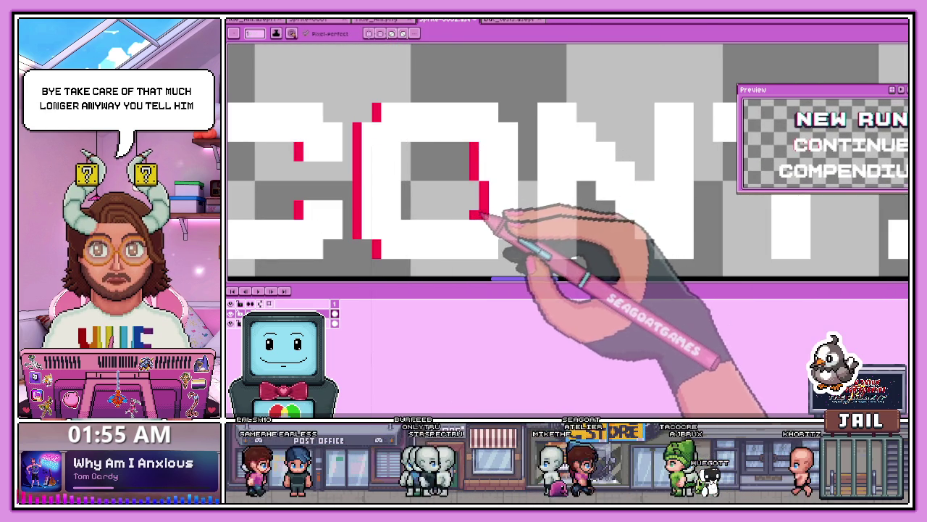
{"action": "scroll", "coordinate": [478, 204], "scroll_direction": "down", "scroll_amount": 1}
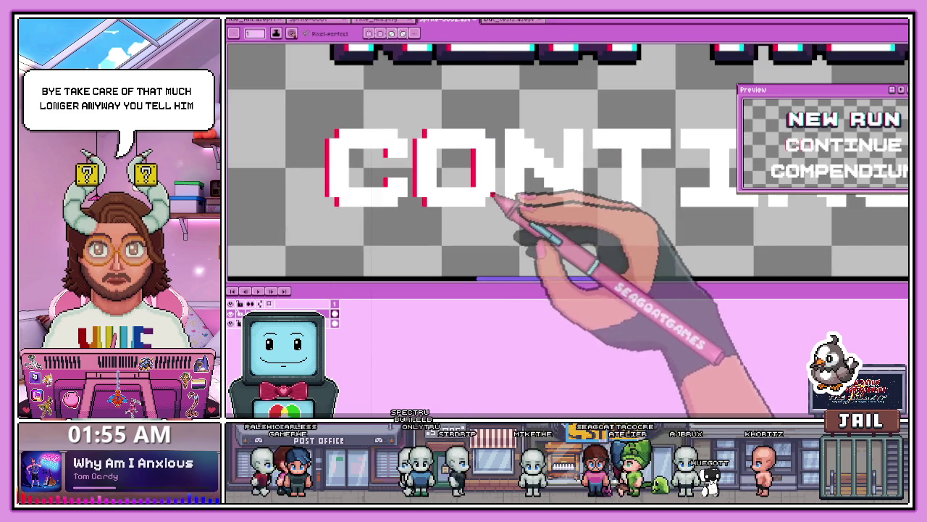
{"action": "scroll", "coordinate": [486, 201], "scroll_direction": "up", "scroll_amount": 1}
{"action": "scroll", "coordinate": [511, 170], "scroll_direction": "up", "scroll_amount": 1}
{"action": "scroll", "coordinate": [507, 241], "scroll_direction": "down", "scroll_amount": 1}
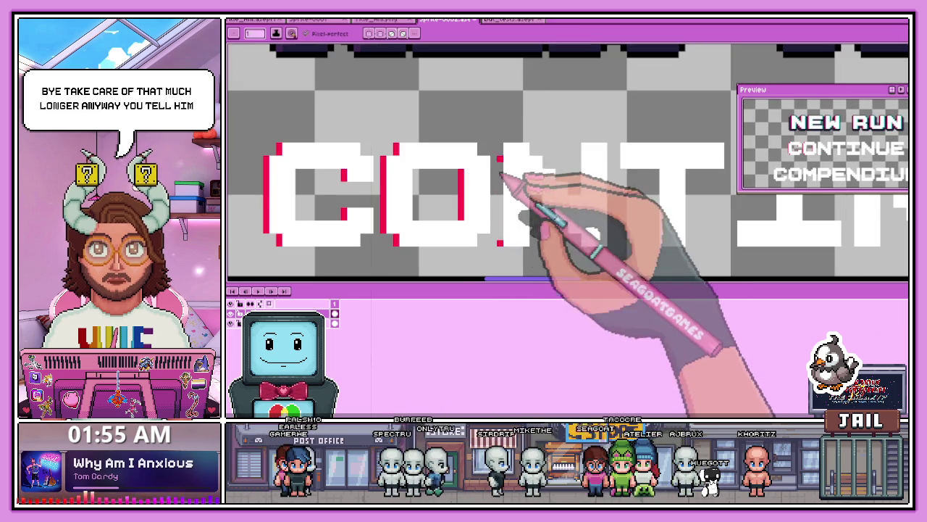
{"action": "scroll", "coordinate": [551, 170], "scroll_direction": "down", "scroll_amount": 1}
{"action": "scroll", "coordinate": [598, 192], "scroll_direction": "down", "scroll_amount": 1}
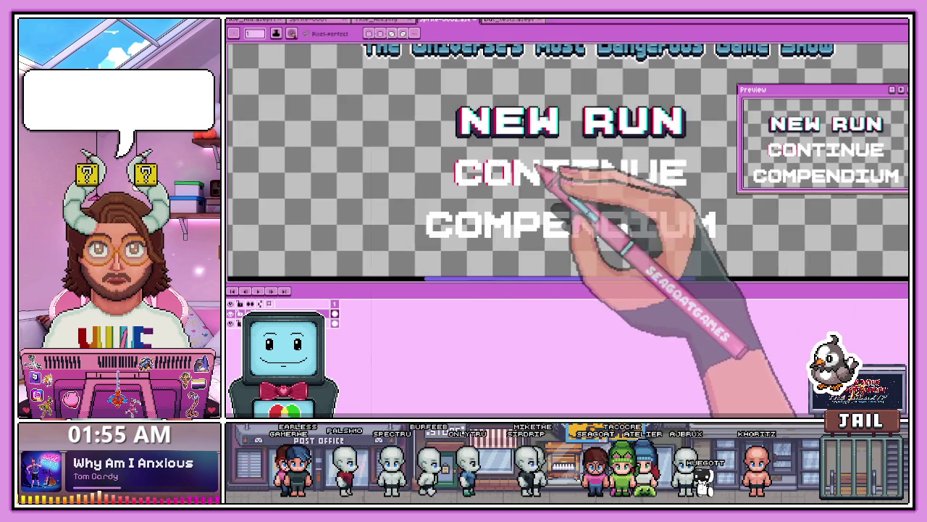
{"action": "scroll", "coordinate": [577, 191], "scroll_direction": "up", "scroll_amount": 1}
{"action": "scroll", "coordinate": [540, 181], "scroll_direction": "up", "scroll_amount": 1}
{"action": "scroll", "coordinate": [531, 144], "scroll_direction": "down", "scroll_amount": 1}
{"action": "scroll", "coordinate": [507, 158], "scroll_direction": "up", "scroll_amount": 2}
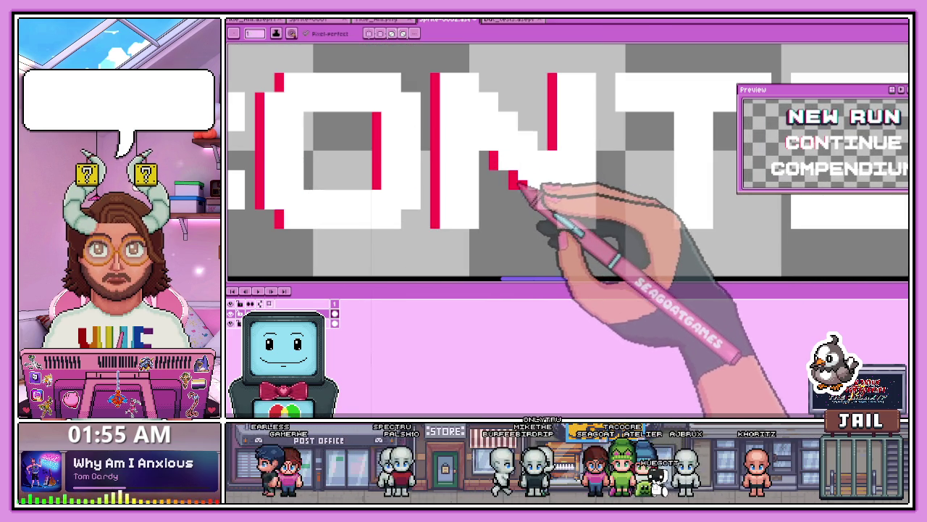
{"action": "scroll", "coordinate": [529, 188], "scroll_direction": "down", "scroll_amount": 2}
{"action": "scroll", "coordinate": [569, 182], "scroll_direction": "up", "scroll_amount": 1}
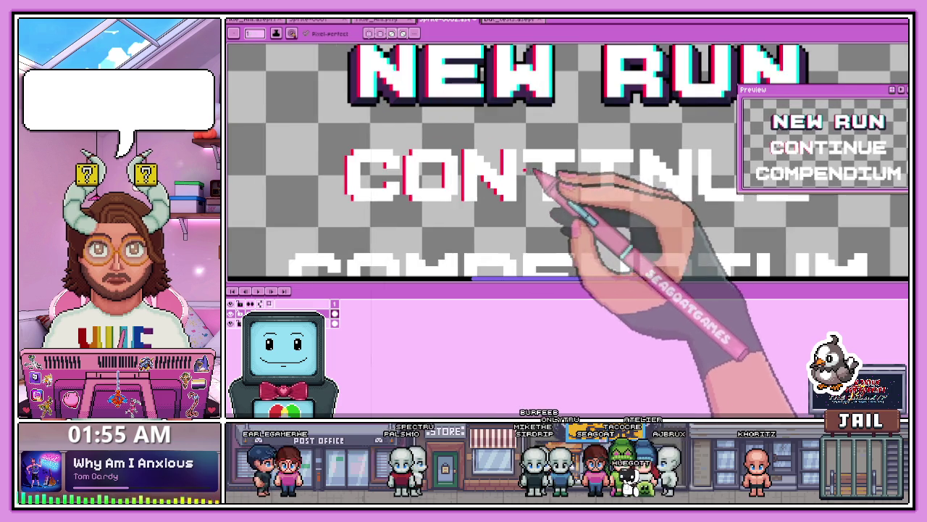
{"action": "scroll", "coordinate": [521, 151], "scroll_direction": "up", "scroll_amount": 1}
{"action": "scroll", "coordinate": [551, 178], "scroll_direction": "up", "scroll_amount": 2}
{"action": "scroll", "coordinate": [558, 217], "scroll_direction": "down", "scroll_amount": 1}
{"action": "scroll", "coordinate": [572, 204], "scroll_direction": "down", "scroll_amount": 2}
{"action": "scroll", "coordinate": [572, 201], "scroll_direction": "up", "scroll_amount": 2}
{"action": "scroll", "coordinate": [580, 192], "scroll_direction": "down", "scroll_amount": 2}
{"action": "scroll", "coordinate": [550, 185], "scroll_direction": "up", "scroll_amount": 2}
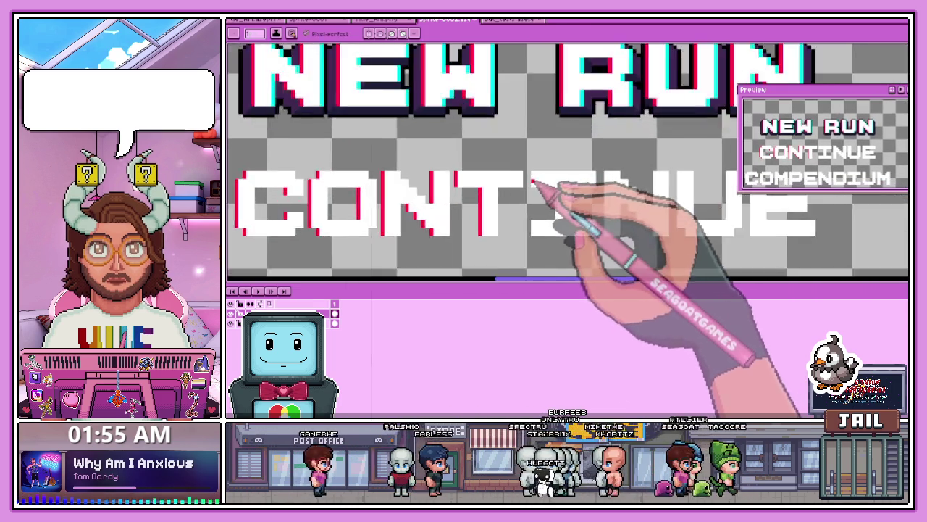
{"action": "scroll", "coordinate": [534, 182], "scroll_direction": "up", "scroll_amount": 1}
{"action": "scroll", "coordinate": [529, 188], "scroll_direction": "up", "scroll_amount": 1}
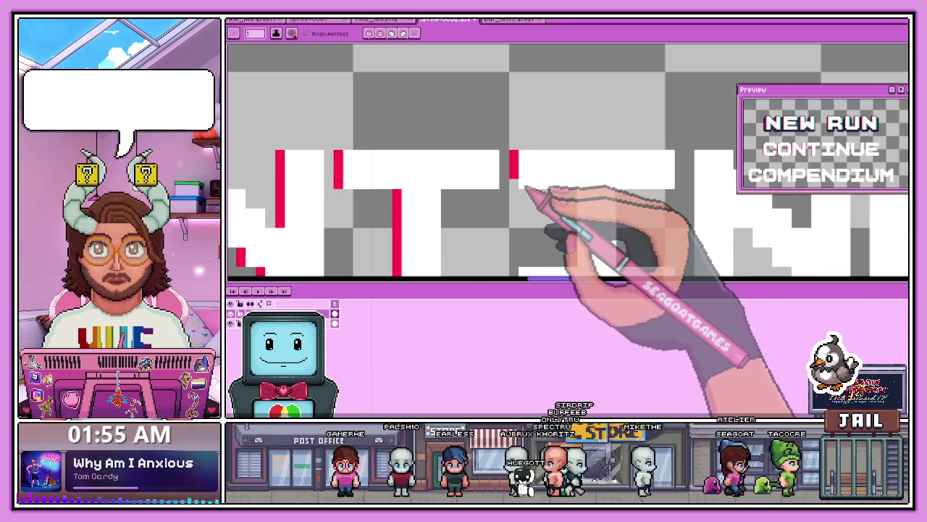
{"action": "scroll", "coordinate": [572, 194], "scroll_direction": "down", "scroll_amount": 3}
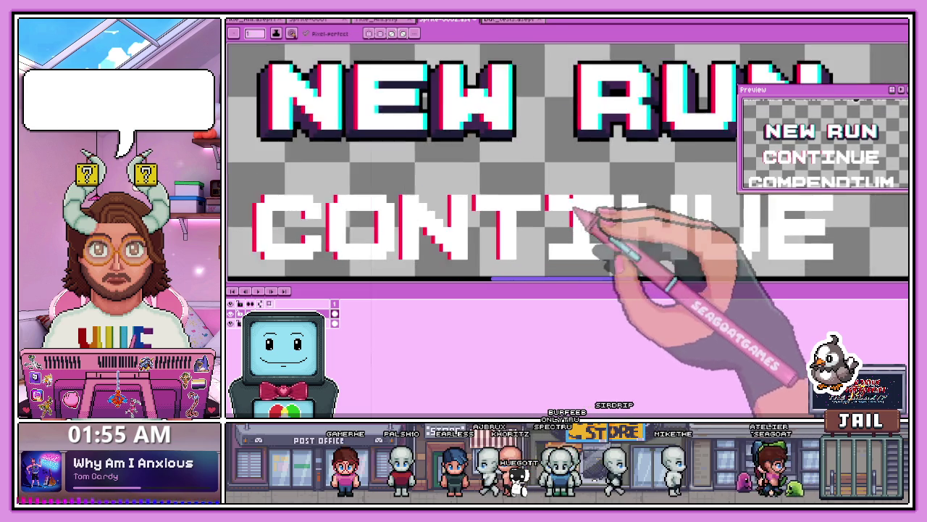
{"action": "scroll", "coordinate": [574, 250], "scroll_direction": "up", "scroll_amount": 2}
{"action": "scroll", "coordinate": [572, 236], "scroll_direction": "down", "scroll_amount": 2}
{"action": "scroll", "coordinate": [574, 233], "scroll_direction": "up", "scroll_amount": 2}
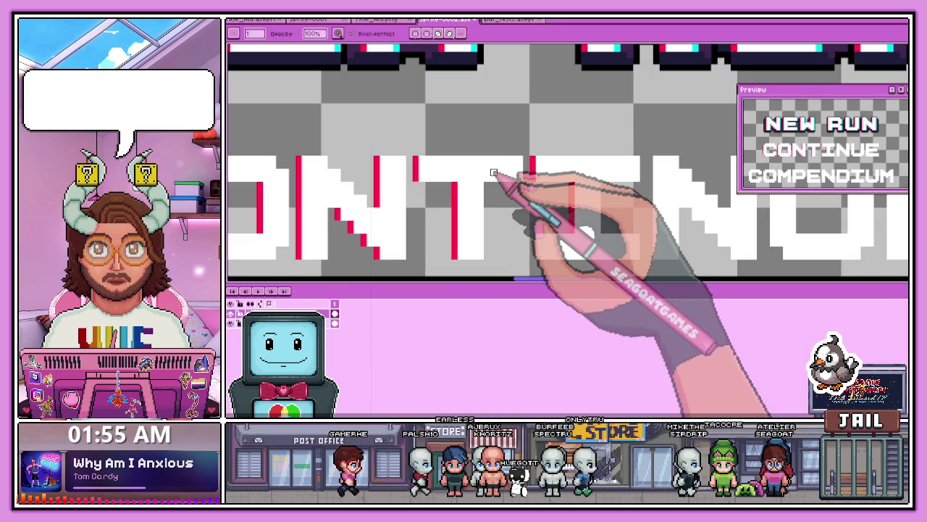
{"action": "scroll", "coordinate": [538, 210], "scroll_direction": "down", "scroll_amount": 2}
{"action": "scroll", "coordinate": [534, 187], "scroll_direction": "up", "scroll_amount": 1}
{"action": "scroll", "coordinate": [529, 212], "scroll_direction": "up", "scroll_amount": 1}
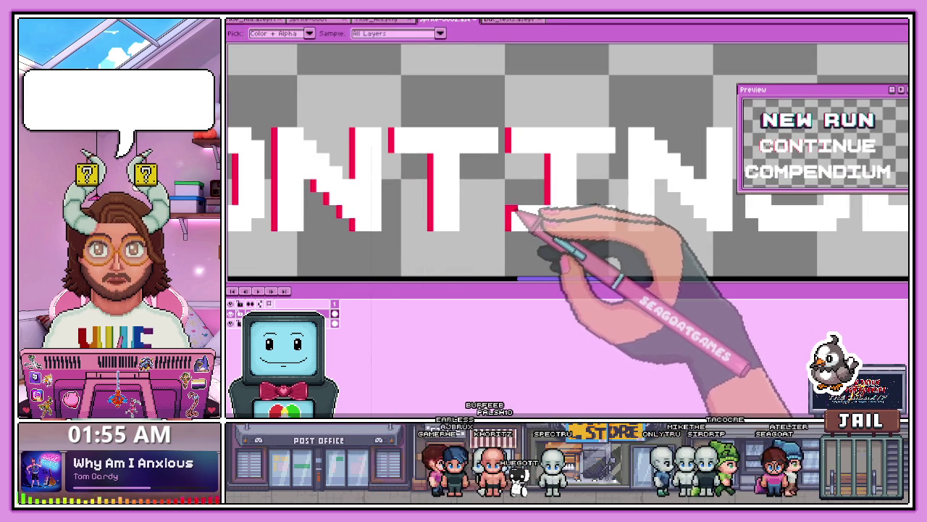
{"action": "scroll", "coordinate": [515, 212], "scroll_direction": "down", "scroll_amount": 2}
{"action": "scroll", "coordinate": [572, 174], "scroll_direction": "up", "scroll_amount": 2}
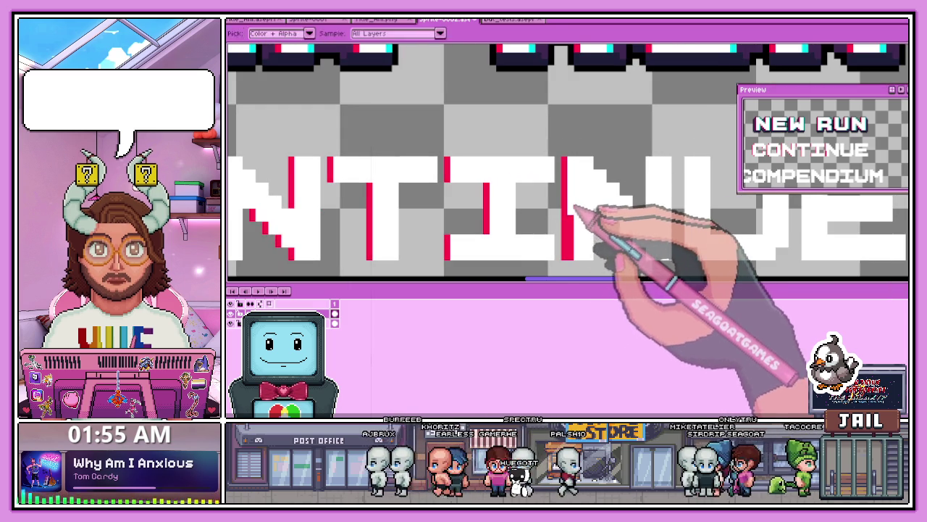
{"action": "scroll", "coordinate": [580, 217], "scroll_direction": "down", "scroll_amount": 1}
{"action": "scroll", "coordinate": [621, 186], "scroll_direction": "up", "scroll_amount": 2}
{"action": "scroll", "coordinate": [621, 187], "scroll_direction": "up", "scroll_amount": 1}
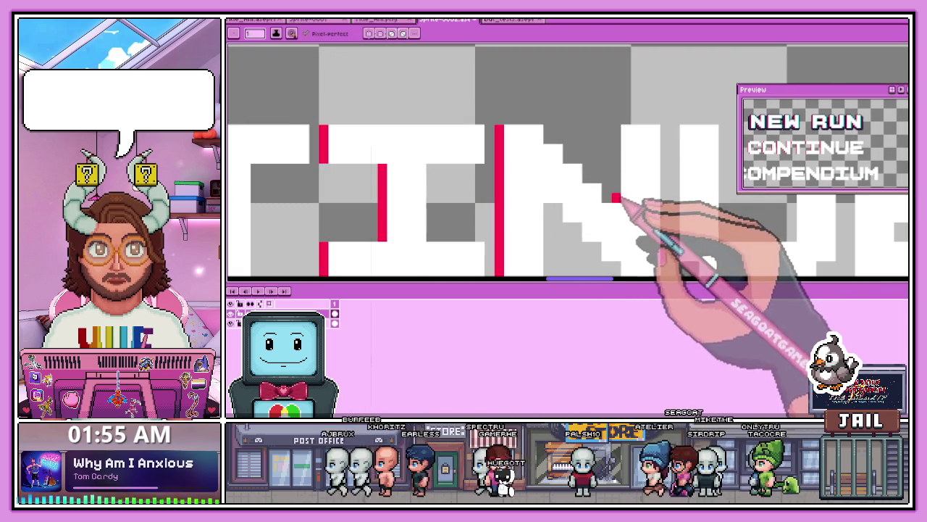
{"action": "scroll", "coordinate": [551, 159], "scroll_direction": "down", "scroll_amount": 2}
{"action": "scroll", "coordinate": [611, 128], "scroll_direction": "down", "scroll_amount": 1}
{"action": "scroll", "coordinate": [544, 145], "scroll_direction": "up", "scroll_amount": 2}
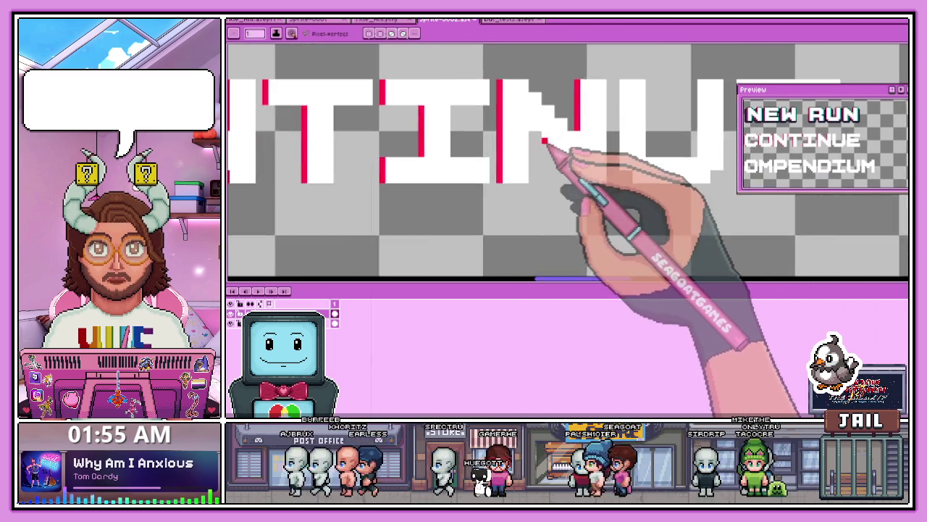
{"action": "scroll", "coordinate": [540, 134], "scroll_direction": "up", "scroll_amount": 1}
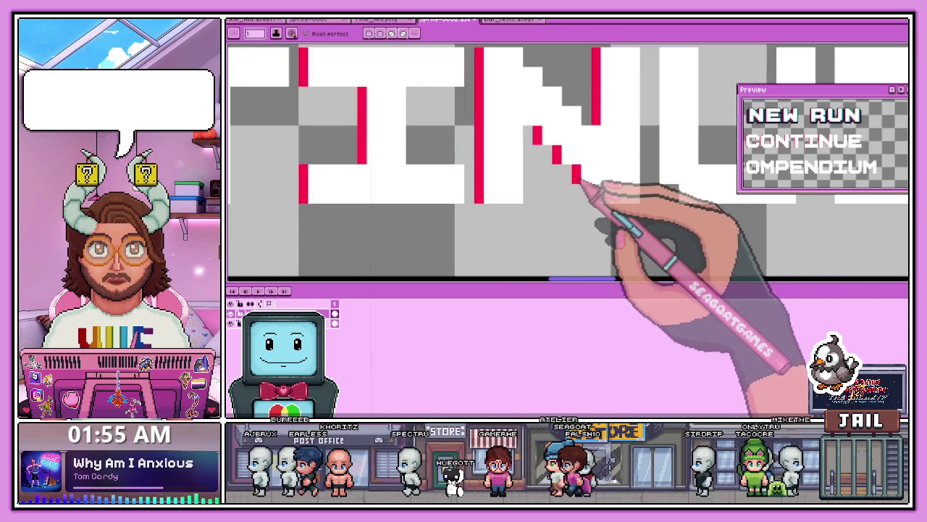
{"action": "scroll", "coordinate": [601, 204], "scroll_direction": "down", "scroll_amount": 2}
{"action": "scroll", "coordinate": [570, 188], "scroll_direction": "up", "scroll_amount": 1}
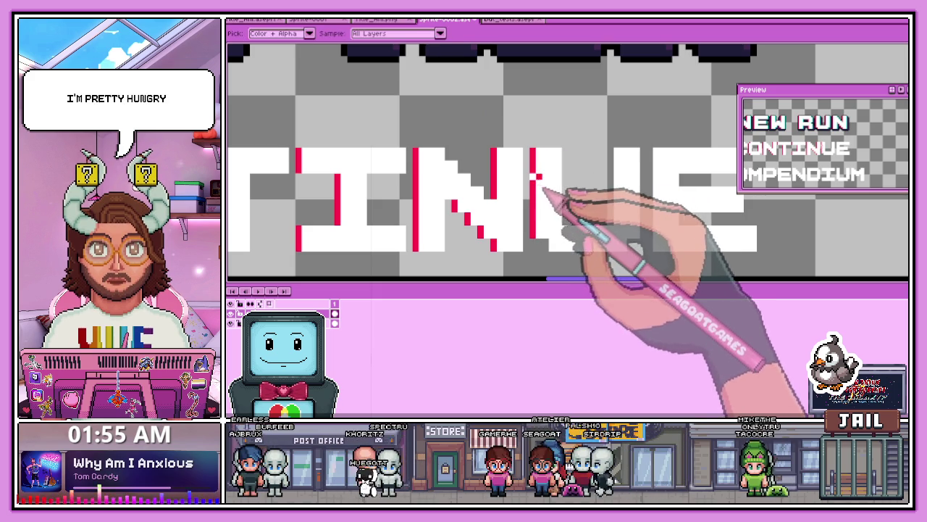
{"action": "scroll", "coordinate": [540, 156], "scroll_direction": "down", "scroll_amount": 1}
{"action": "scroll", "coordinate": [549, 212], "scroll_direction": "up", "scroll_amount": 1}
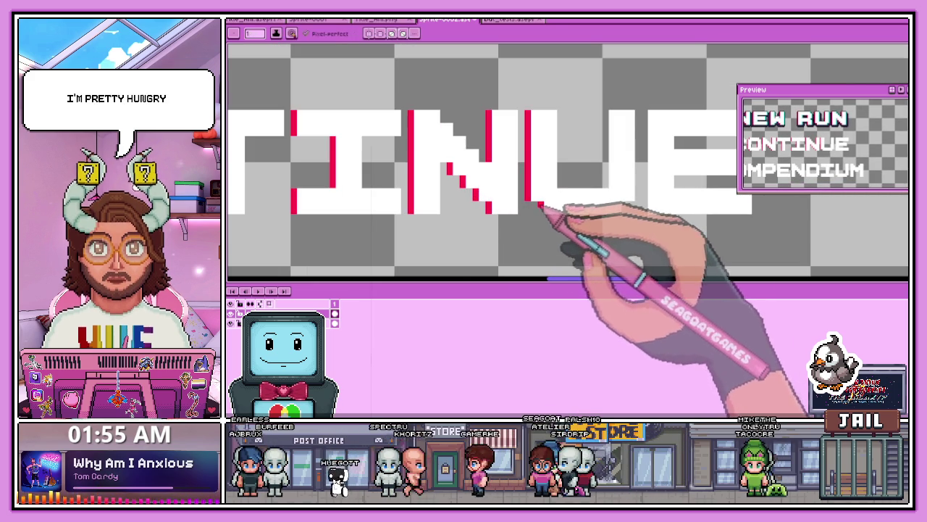
{"action": "scroll", "coordinate": [464, 192], "scroll_direction": "down", "scroll_amount": 1}
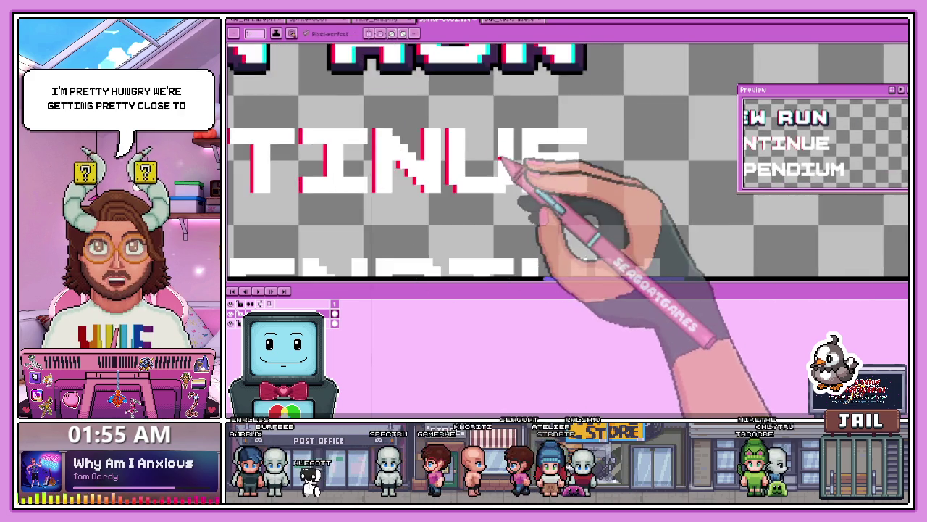
{"action": "scroll", "coordinate": [534, 128], "scroll_direction": "up", "scroll_amount": 1}
{"action": "scroll", "coordinate": [534, 120], "scroll_direction": "up", "scroll_amount": 1}
{"action": "scroll", "coordinate": [540, 141], "scroll_direction": "down", "scroll_amount": 1}
{"action": "scroll", "coordinate": [534, 141], "scroll_direction": "up", "scroll_amount": 1}
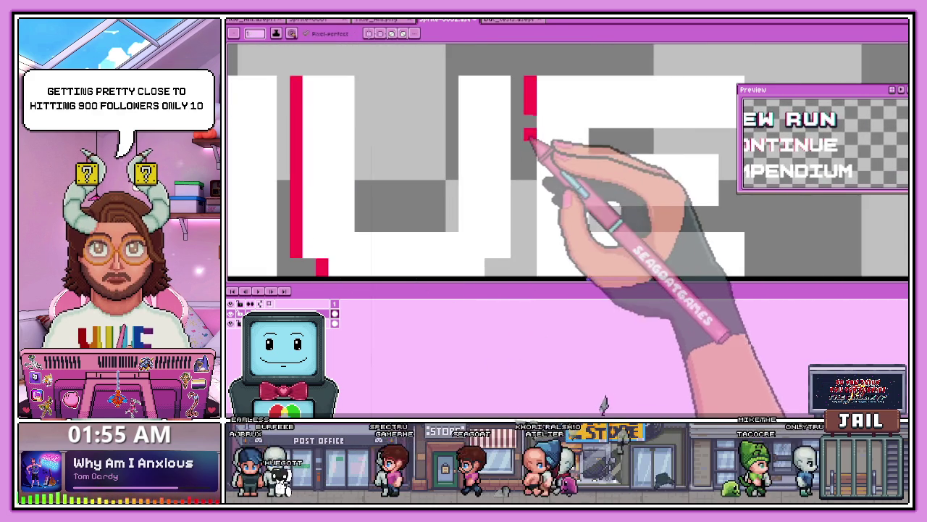
{"action": "scroll", "coordinate": [529, 123], "scroll_direction": "down", "scroll_amount": 1}
{"action": "scroll", "coordinate": [536, 159], "scroll_direction": "up", "scroll_amount": 1}
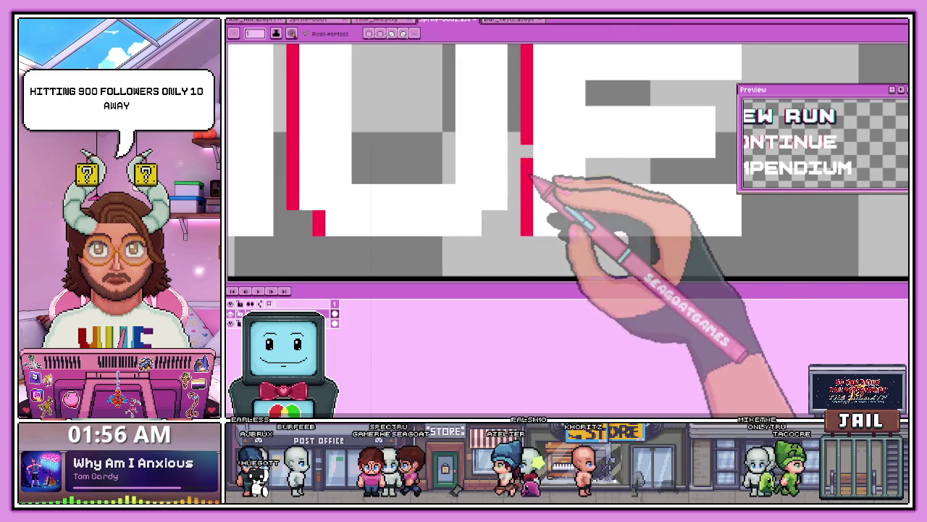
{"action": "scroll", "coordinate": [533, 195], "scroll_direction": "down", "scroll_amount": 1}
{"action": "scroll", "coordinate": [507, 222], "scroll_direction": "down", "scroll_amount": 1}
{"action": "scroll", "coordinate": [466, 128], "scroll_direction": "down", "scroll_amount": 2}
{"action": "scroll", "coordinate": [490, 200], "scroll_direction": "up", "scroll_amount": 1}
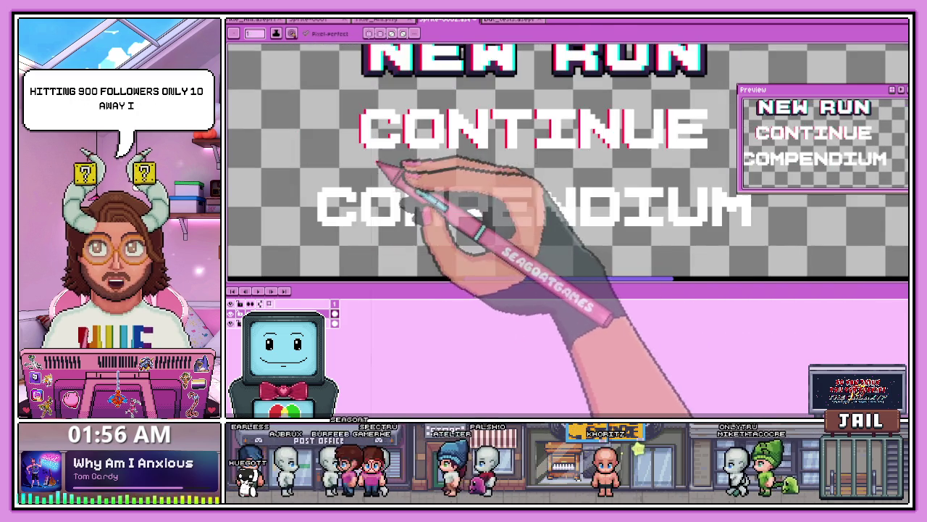
{"action": "scroll", "coordinate": [330, 212], "scroll_direction": "up", "scroll_amount": 1}
{"action": "scroll", "coordinate": [326, 209], "scroll_direction": "up", "scroll_amount": 2}
{"action": "scroll", "coordinate": [326, 218], "scroll_direction": "up", "scroll_amount": 1}
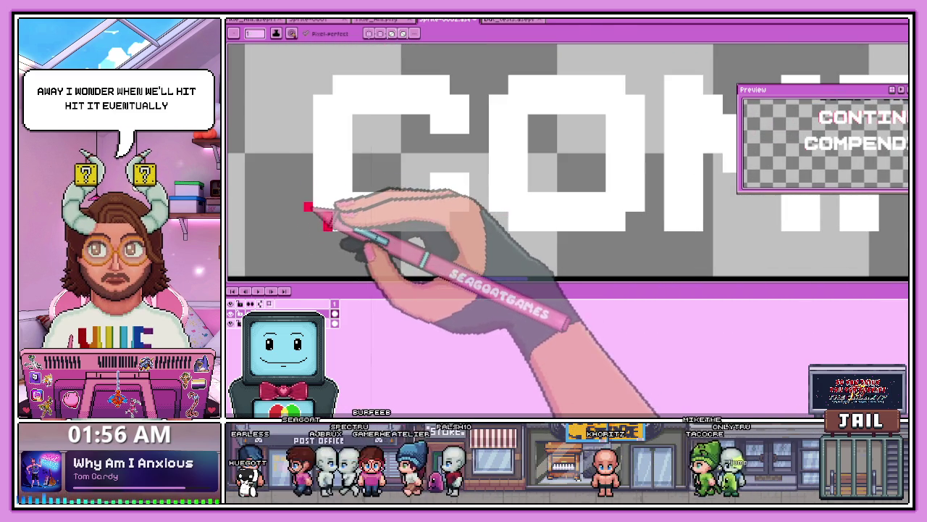
Step: Draw red glitch pixels along the edge, inside and at the corner of COMPENDIUM's C
{"action": "left_click_drag", "start_coordinate": [308, 207], "coordinate": [306, 105]}
{"action": "scroll", "coordinate": [307, 197], "scroll_direction": "down", "scroll_amount": 1}
{"action": "scroll", "coordinate": [312, 197], "scroll_direction": "up", "scroll_amount": 1}
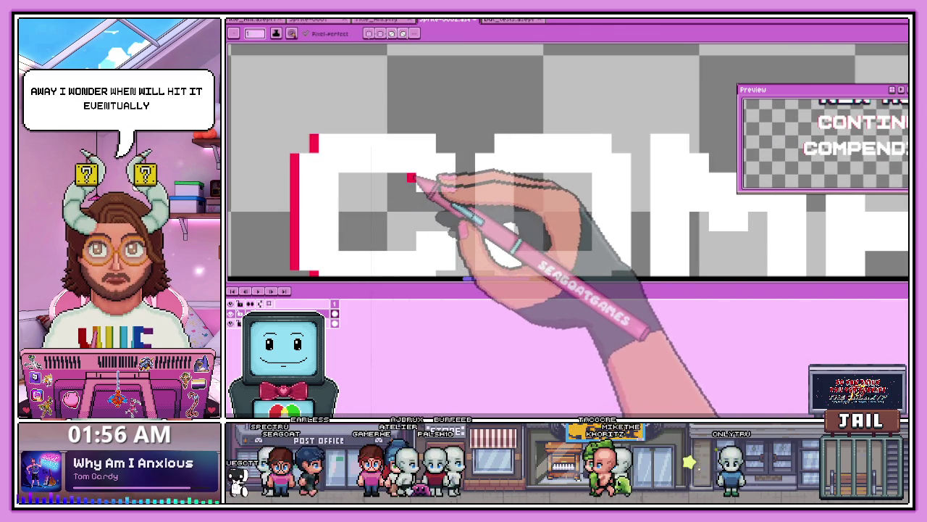
{"action": "left_click", "coordinate": [412, 176]}
{"action": "scroll", "coordinate": [412, 176], "scroll_direction": "down", "scroll_amount": 1}
{"action": "scroll", "coordinate": [427, 203], "scroll_direction": "up", "scroll_amount": 1}
{"action": "left_click", "coordinate": [406, 199]}
{"action": "scroll", "coordinate": [472, 204], "scroll_direction": "down", "scroll_amount": 1}
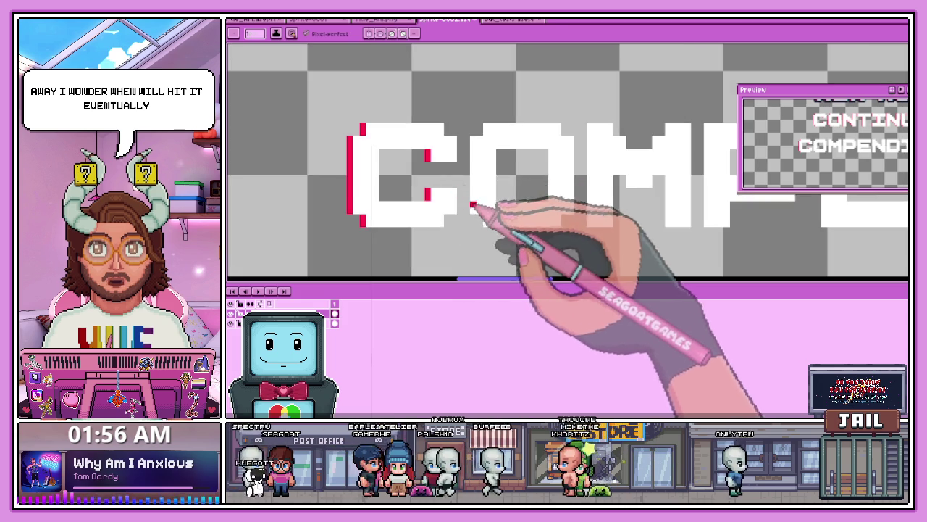
{"action": "scroll", "coordinate": [472, 206], "scroll_direction": "up", "scroll_amount": 2}
{"action": "scroll", "coordinate": [474, 217], "scroll_direction": "down", "scroll_amount": 2}
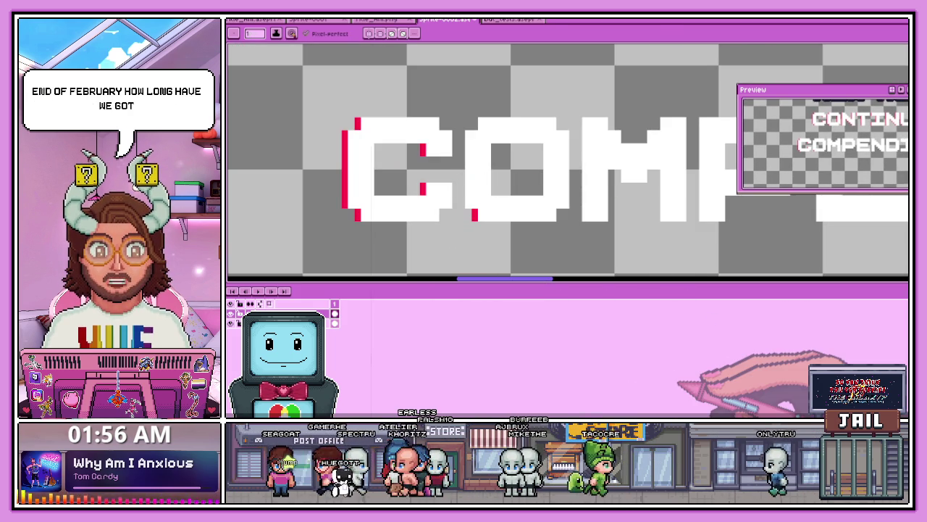
{"action": "scroll", "coordinate": [472, 142], "scroll_direction": "up", "scroll_amount": 1}
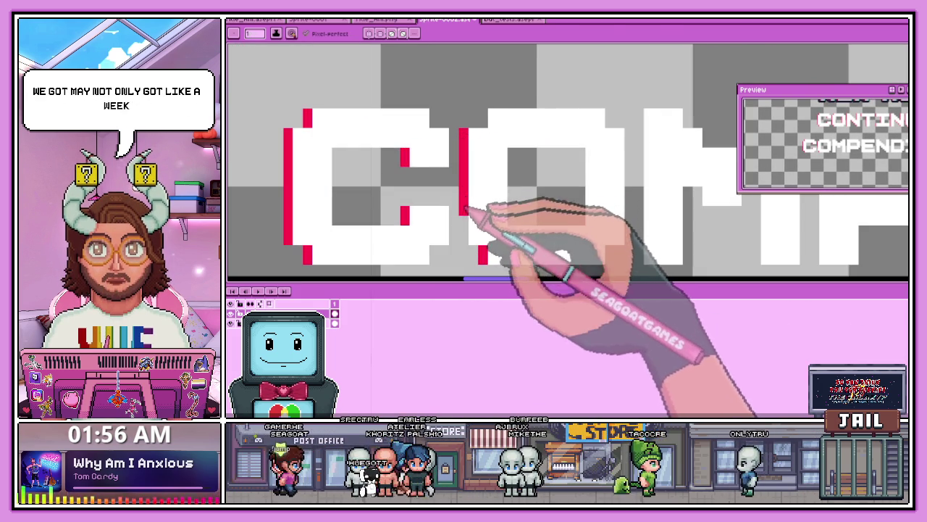
{"action": "scroll", "coordinate": [502, 130], "scroll_direction": "down", "scroll_amount": 1}
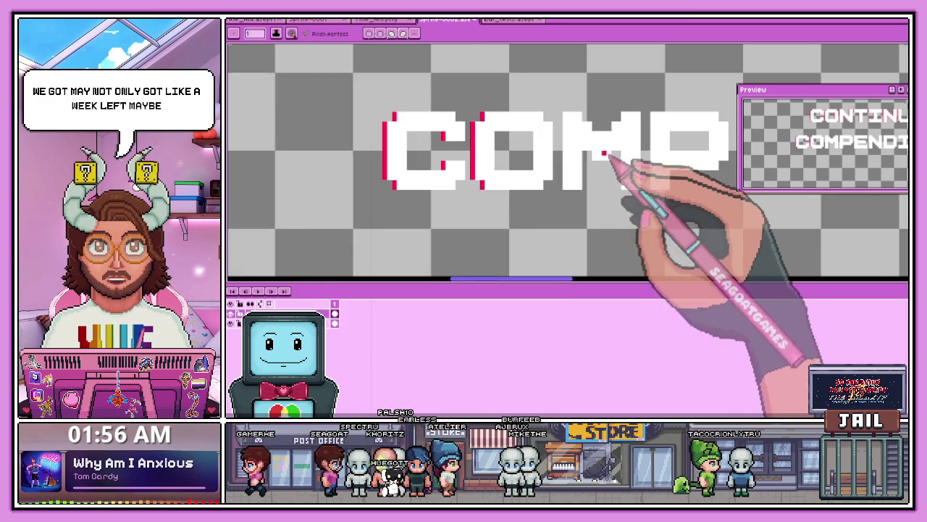
{"action": "scroll", "coordinate": [607, 154], "scroll_direction": "up", "scroll_amount": 1}
{"action": "scroll", "coordinate": [517, 94], "scroll_direction": "up", "scroll_amount": 1}
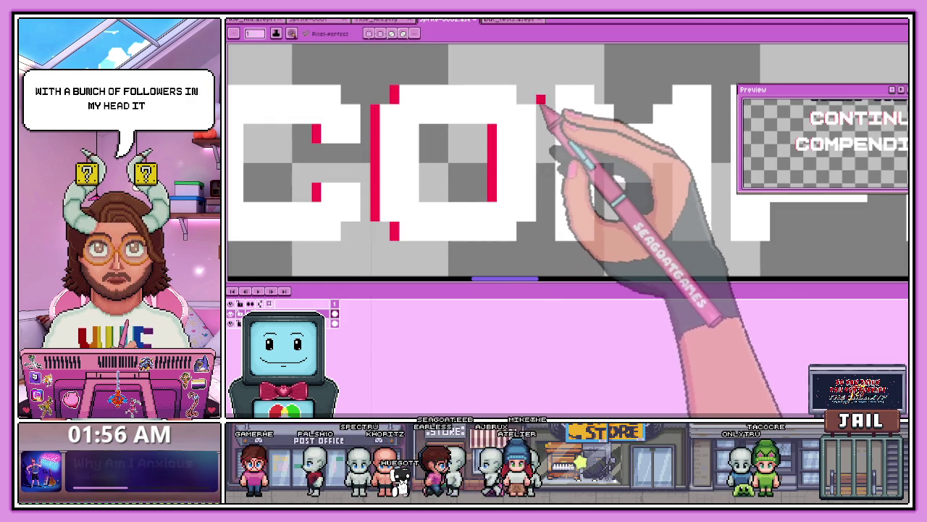
Step: Add red glitch edges down the remaining COMPENDIUM letters, including pixels beside the M
{"action": "left_click_drag", "start_coordinate": [550, 88], "coordinate": [549, 132]}
{"action": "scroll", "coordinate": [552, 167], "scroll_direction": "down", "scroll_amount": 2}
{"action": "scroll", "coordinate": [572, 138], "scroll_direction": "up", "scroll_amount": 1}
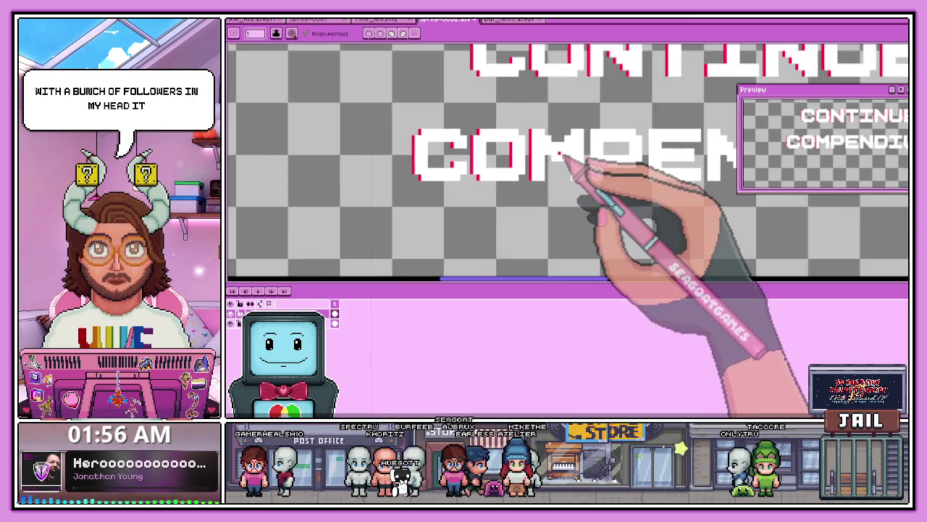
{"action": "scroll", "coordinate": [573, 156], "scroll_direction": "up", "scroll_amount": 1}
{"action": "left_click", "coordinate": [553, 152]}
{"action": "scroll", "coordinate": [548, 165], "scroll_direction": "up", "scroll_amount": 1}
{"action": "scroll", "coordinate": [558, 130], "scroll_direction": "up", "scroll_amount": 1}
{"action": "left_click", "coordinate": [562, 109]}
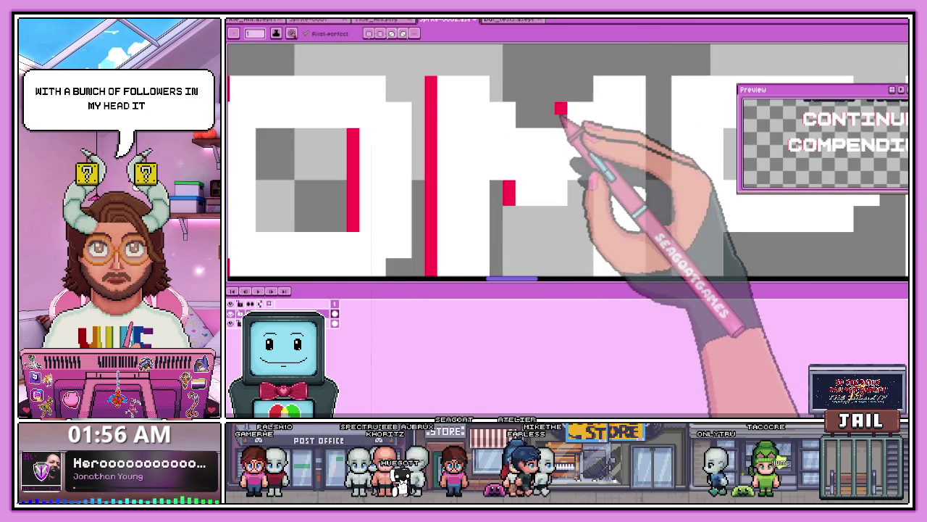
{"action": "scroll", "coordinate": [554, 110], "scroll_direction": "down", "scroll_amount": 1}
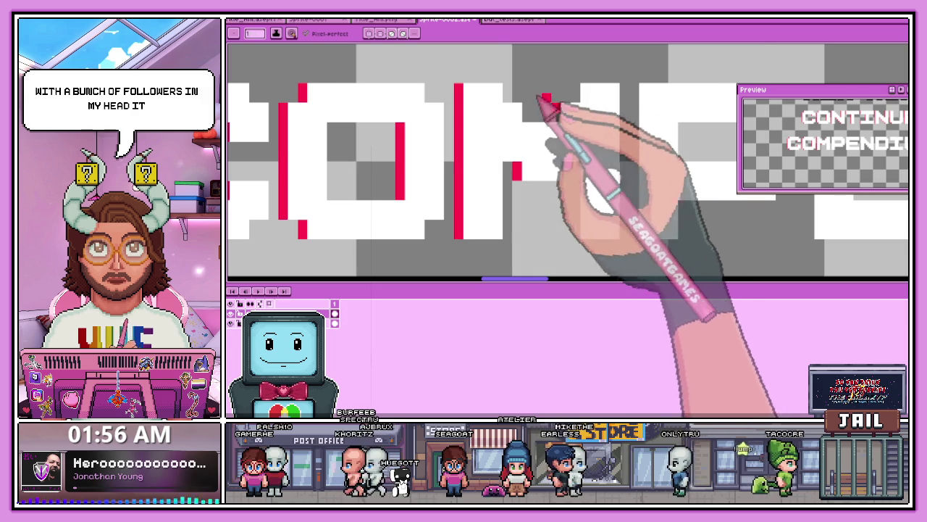
{"action": "scroll", "coordinate": [534, 85], "scroll_direction": "up", "scroll_amount": 1}
{"action": "scroll", "coordinate": [572, 116], "scroll_direction": "down", "scroll_amount": 2}
{"action": "scroll", "coordinate": [587, 131], "scroll_direction": "up", "scroll_amount": 1}
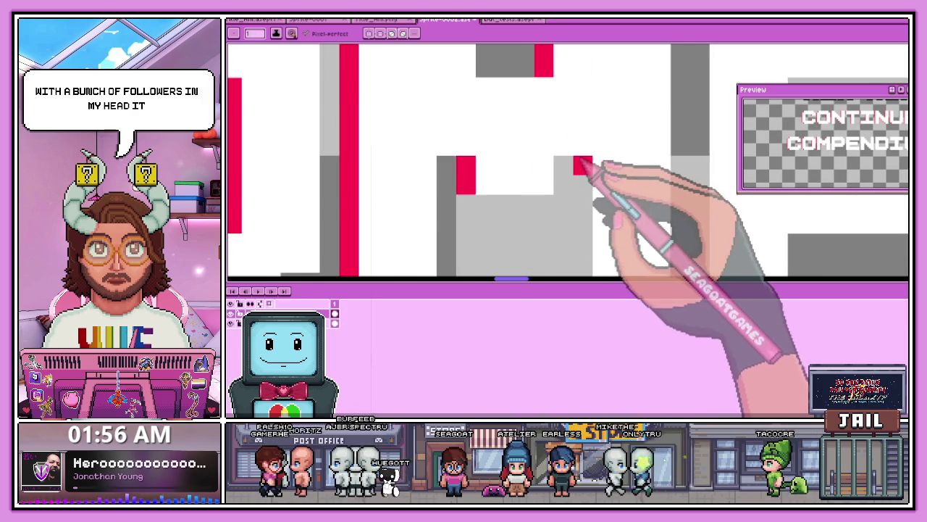
{"action": "scroll", "coordinate": [583, 160], "scroll_direction": "down", "scroll_amount": 1}
{"action": "scroll", "coordinate": [580, 230], "scroll_direction": "down", "scroll_amount": 2}
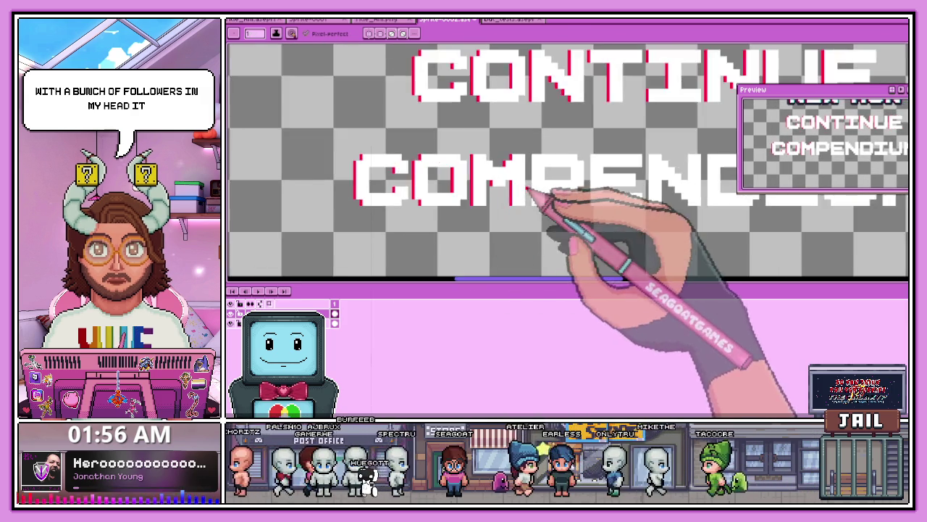
{"action": "scroll", "coordinate": [533, 208], "scroll_direction": "up", "scroll_amount": 1}
{"action": "scroll", "coordinate": [580, 137], "scroll_direction": "up", "scroll_amount": 1}
{"action": "scroll", "coordinate": [608, 141], "scroll_direction": "up", "scroll_amount": 1}
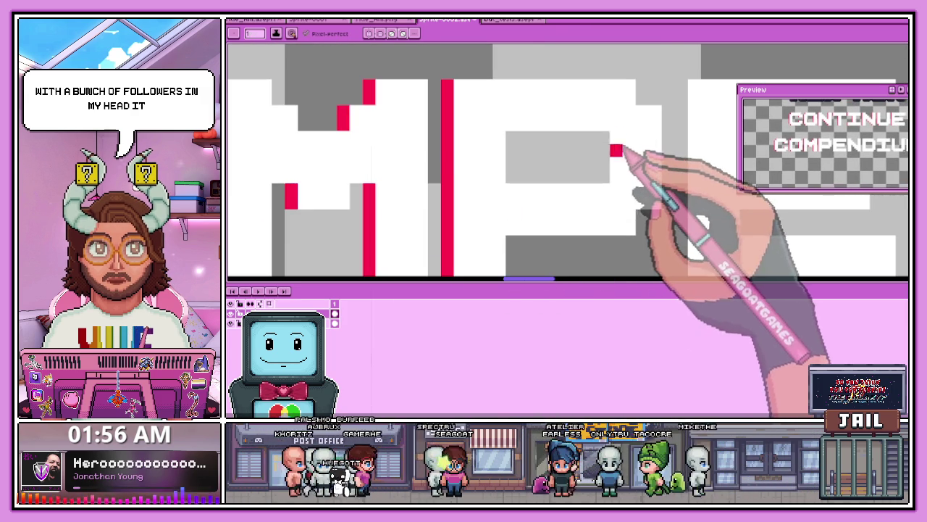
{"action": "scroll", "coordinate": [507, 145], "scroll_direction": "down", "scroll_amount": 2}
{"action": "scroll", "coordinate": [508, 159], "scroll_direction": "down", "scroll_amount": 1}
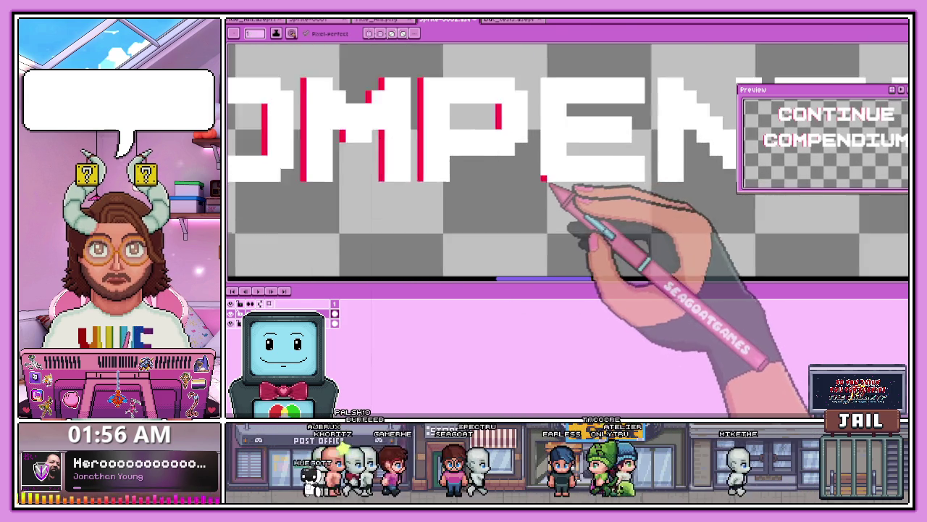
{"action": "scroll", "coordinate": [555, 191], "scroll_direction": "up", "scroll_amount": 1}
{"action": "scroll", "coordinate": [536, 145], "scroll_direction": "down", "scroll_amount": 1}
{"action": "scroll", "coordinate": [538, 118], "scroll_direction": "up", "scroll_amount": 1}
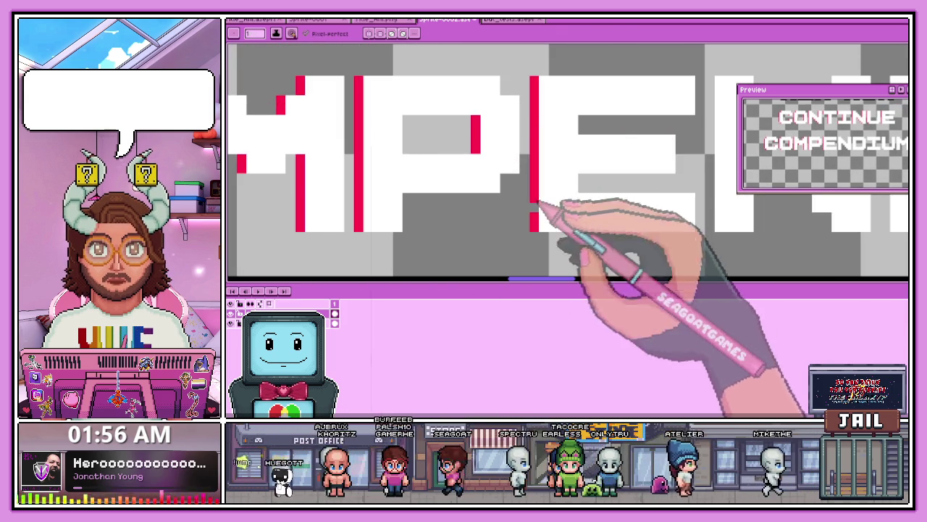
{"action": "scroll", "coordinate": [540, 207], "scroll_direction": "down", "scroll_amount": 1}
{"action": "scroll", "coordinate": [601, 210], "scroll_direction": "up", "scroll_amount": 1}
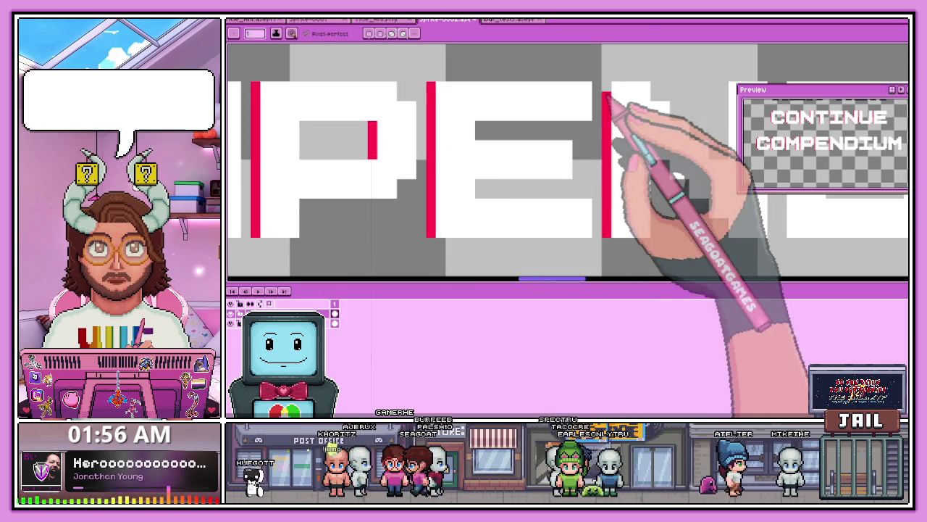
{"action": "scroll", "coordinate": [497, 102], "scroll_direction": "down", "scroll_amount": 1}
{"action": "scroll", "coordinate": [550, 116], "scroll_direction": "down", "scroll_amount": 1}
{"action": "scroll", "coordinate": [575, 128], "scroll_direction": "up", "scroll_amount": 1}
{"action": "scroll", "coordinate": [519, 122], "scroll_direction": "up", "scroll_amount": 1}
{"action": "scroll", "coordinate": [519, 122], "scroll_direction": "up", "scroll_amount": 1}
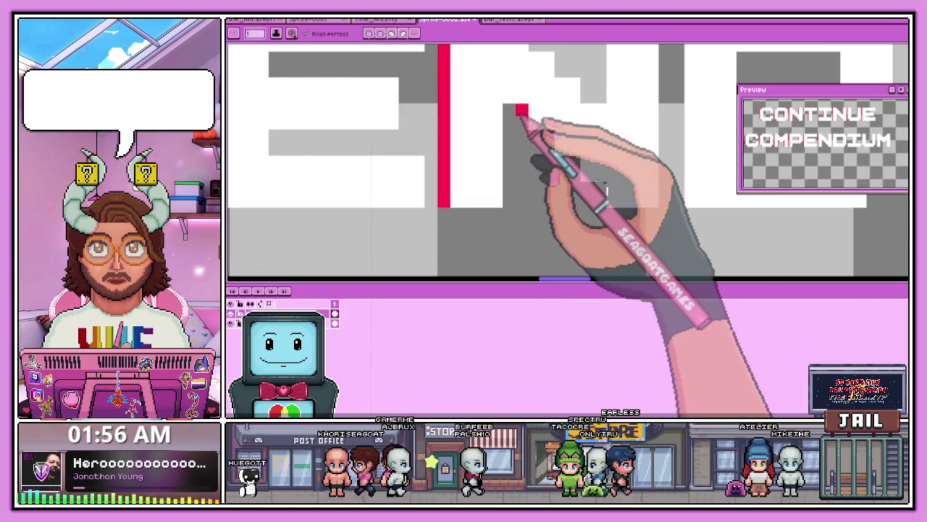
{"action": "scroll", "coordinate": [579, 177], "scroll_direction": "down", "scroll_amount": 1}
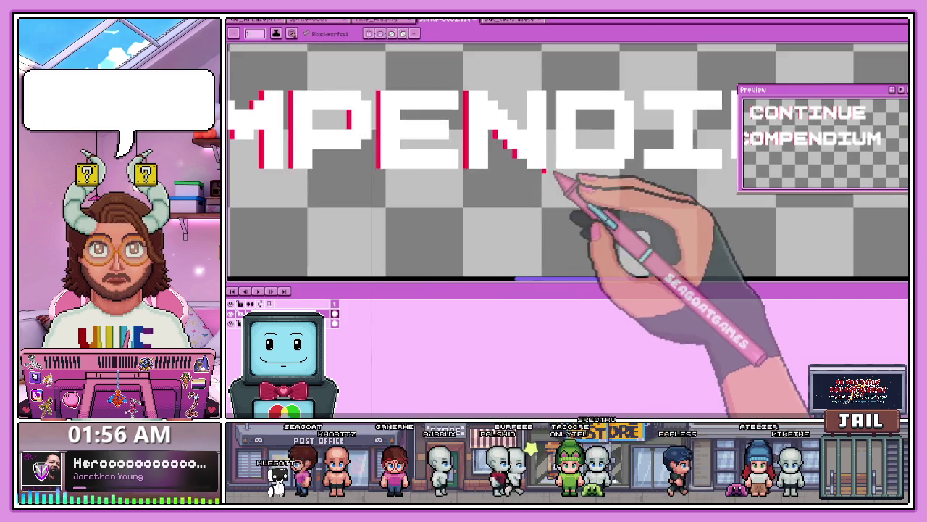
{"action": "scroll", "coordinate": [601, 165], "scroll_direction": "up", "scroll_amount": 1}
{"action": "scroll", "coordinate": [533, 166], "scroll_direction": "down", "scroll_amount": 1}
{"action": "scroll", "coordinate": [511, 162], "scroll_direction": "down", "scroll_amount": 1}
{"action": "scroll", "coordinate": [515, 166], "scroll_direction": "up", "scroll_amount": 2}
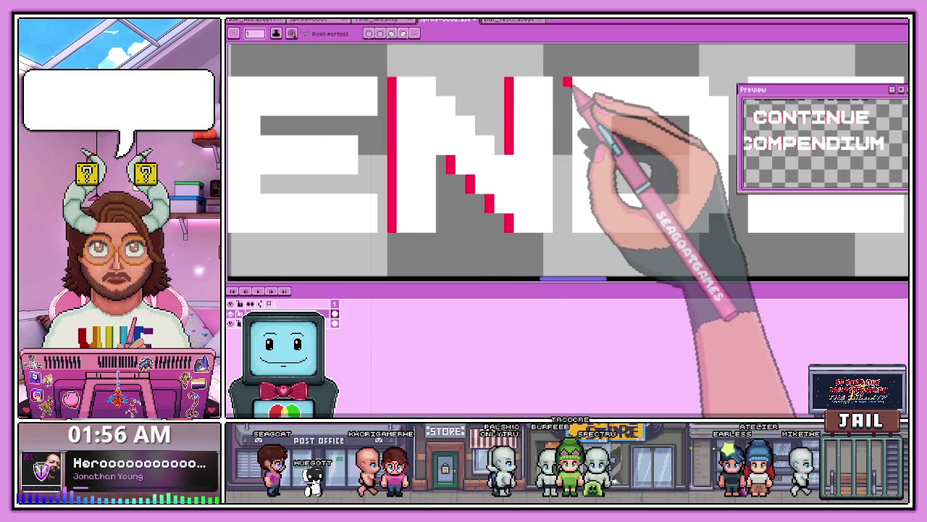
{"action": "scroll", "coordinate": [601, 244], "scroll_direction": "down", "scroll_amount": 2}
{"action": "scroll", "coordinate": [616, 217], "scroll_direction": "up", "scroll_amount": 2}
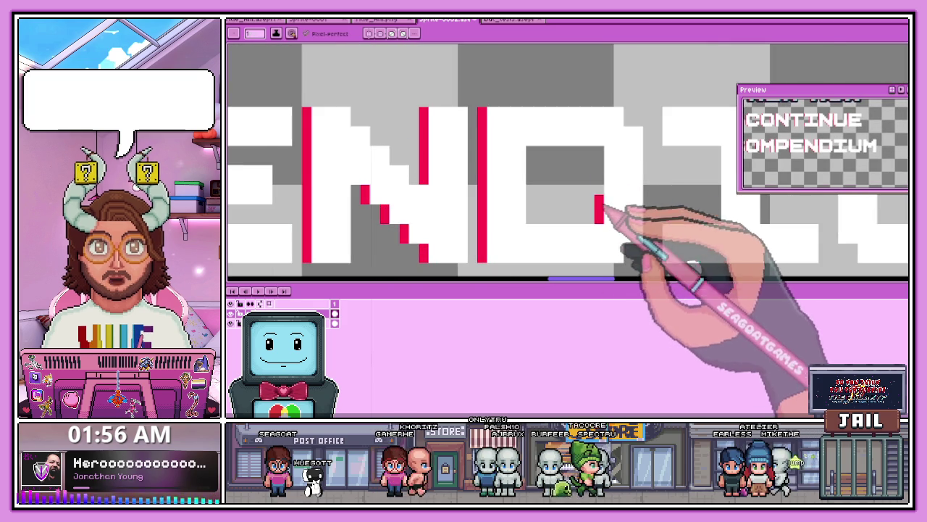
{"action": "scroll", "coordinate": [478, 171], "scroll_direction": "down", "scroll_amount": 2}
{"action": "scroll", "coordinate": [528, 201], "scroll_direction": "up", "scroll_amount": 1}
{"action": "scroll", "coordinate": [512, 198], "scroll_direction": "up", "scroll_amount": 1}
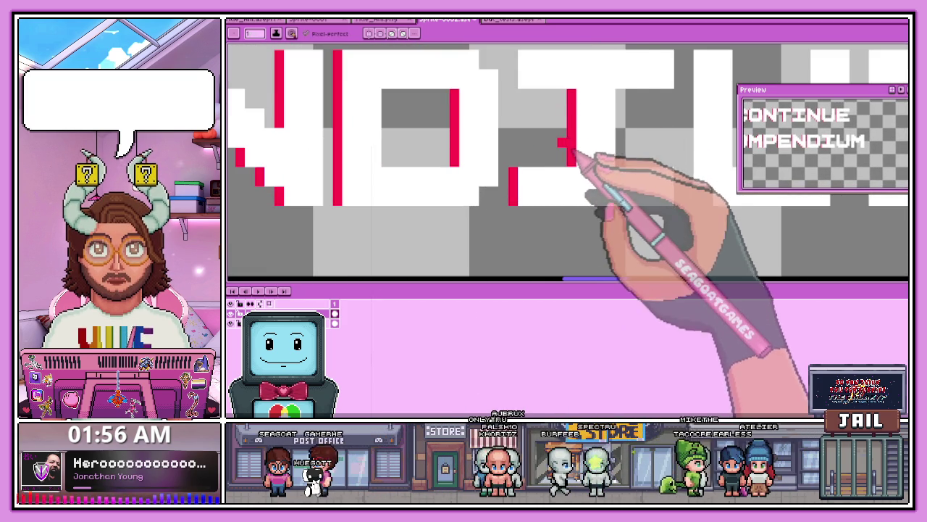
{"action": "scroll", "coordinate": [517, 99], "scroll_direction": "down", "scroll_amount": 1}
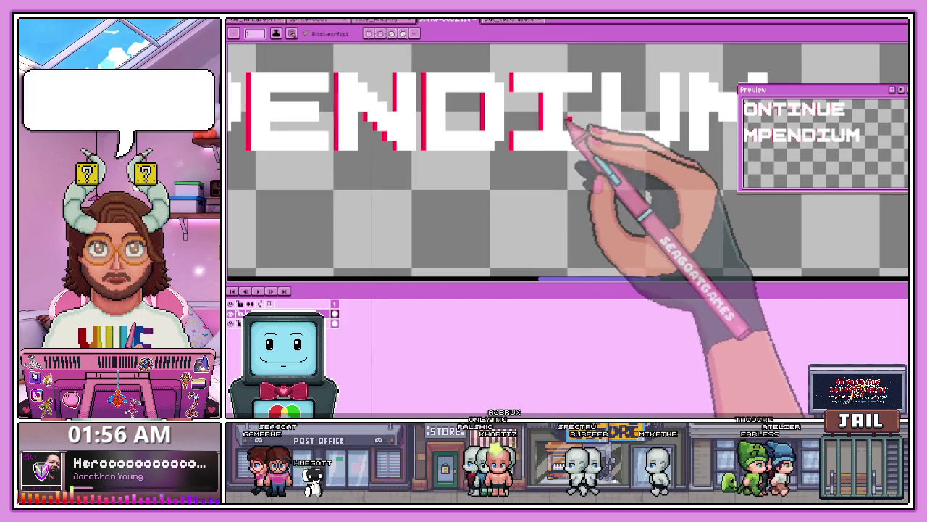
{"action": "scroll", "coordinate": [569, 124], "scroll_direction": "up", "scroll_amount": 1}
{"action": "scroll", "coordinate": [591, 138], "scroll_direction": "down", "scroll_amount": 1}
{"action": "scroll", "coordinate": [594, 80], "scroll_direction": "up", "scroll_amount": 1}
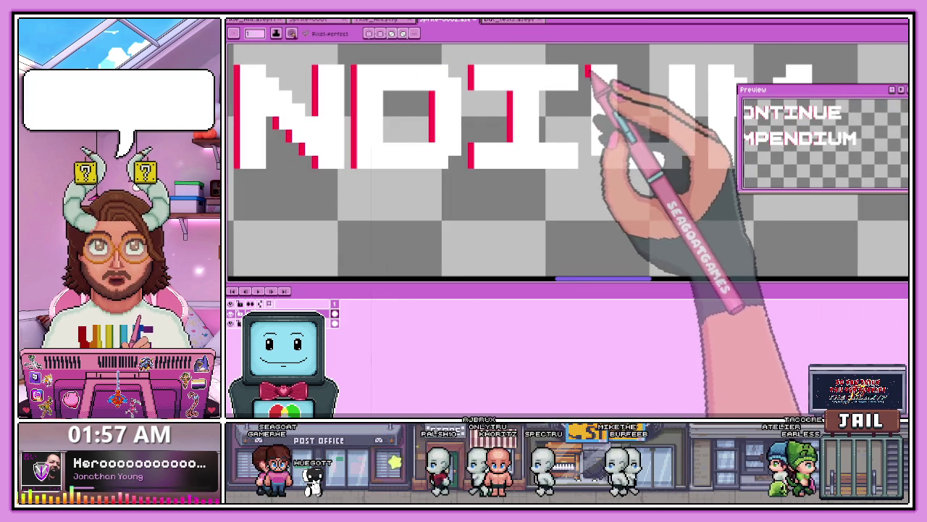
{"action": "scroll", "coordinate": [580, 168], "scroll_direction": "down", "scroll_amount": 1}
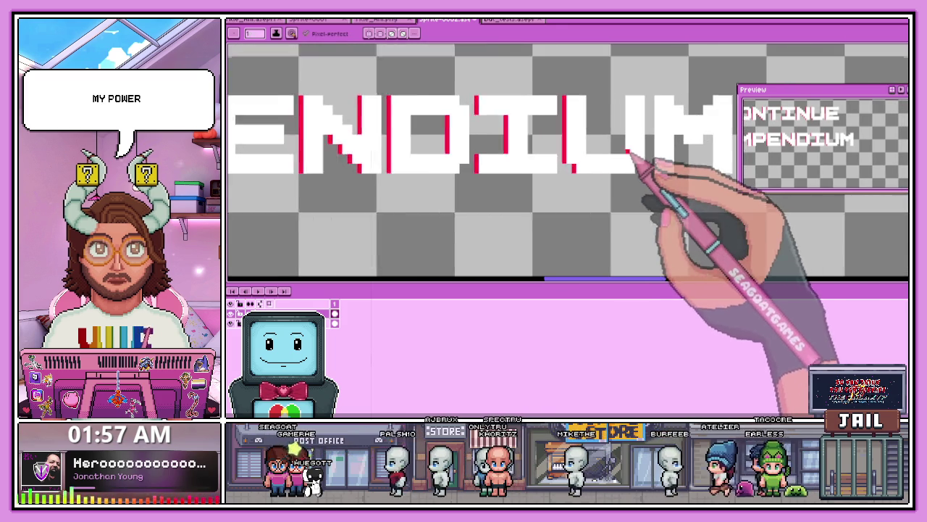
{"action": "scroll", "coordinate": [631, 155], "scroll_direction": "up", "scroll_amount": 1}
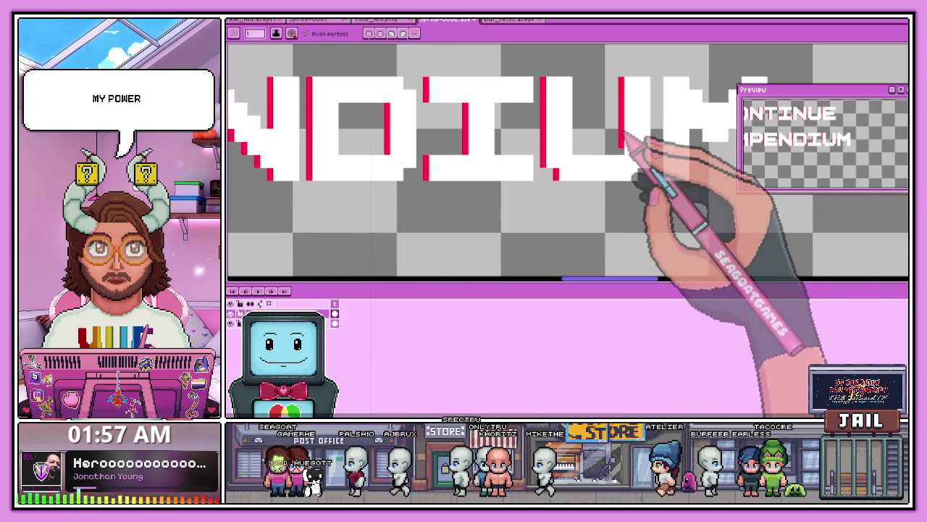
{"action": "scroll", "coordinate": [626, 145], "scroll_direction": "down", "scroll_amount": 1}
{"action": "scroll", "coordinate": [579, 160], "scroll_direction": "down", "scroll_amount": 2}
{"action": "scroll", "coordinate": [580, 180], "scroll_direction": "up", "scroll_amount": 1}
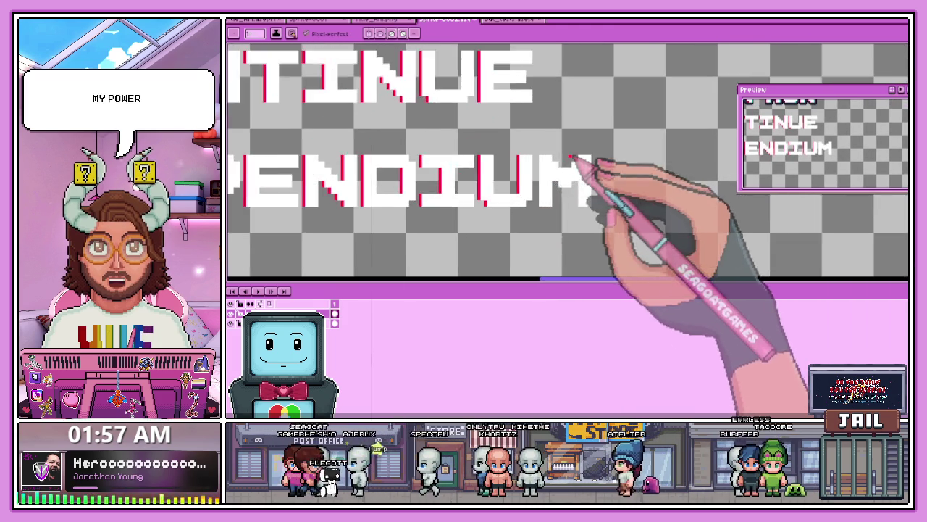
{"action": "scroll", "coordinate": [565, 195], "scroll_direction": "up", "scroll_amount": 2}
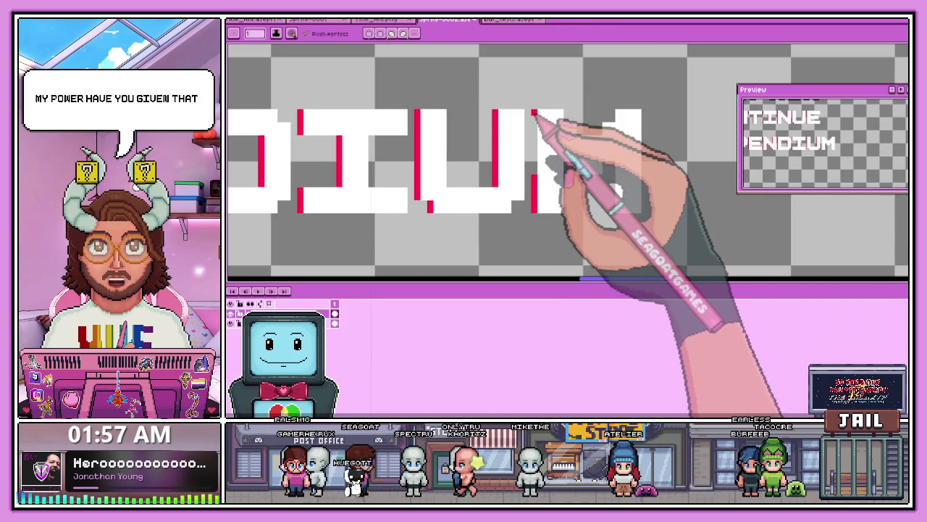
{"action": "scroll", "coordinate": [565, 181], "scroll_direction": "up", "scroll_amount": 1}
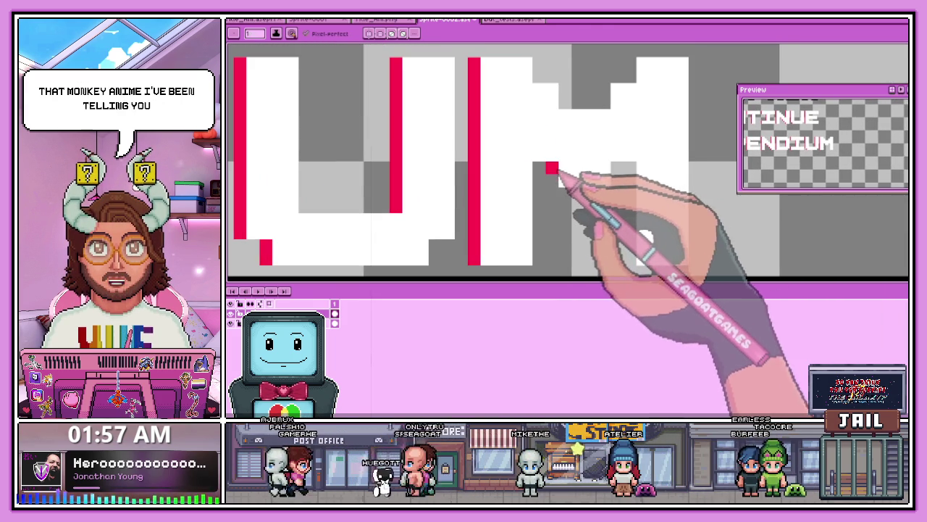
{"action": "scroll", "coordinate": [628, 155], "scroll_direction": "down", "scroll_amount": 2}
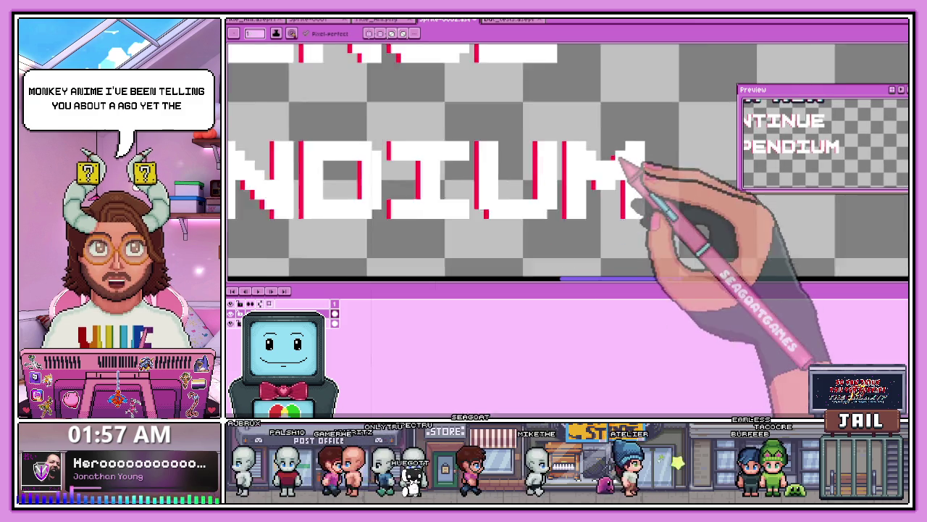
{"action": "scroll", "coordinate": [616, 167], "scroll_direction": "up", "scroll_amount": 1}
{"action": "scroll", "coordinate": [638, 160], "scroll_direction": "down", "scroll_amount": 1}
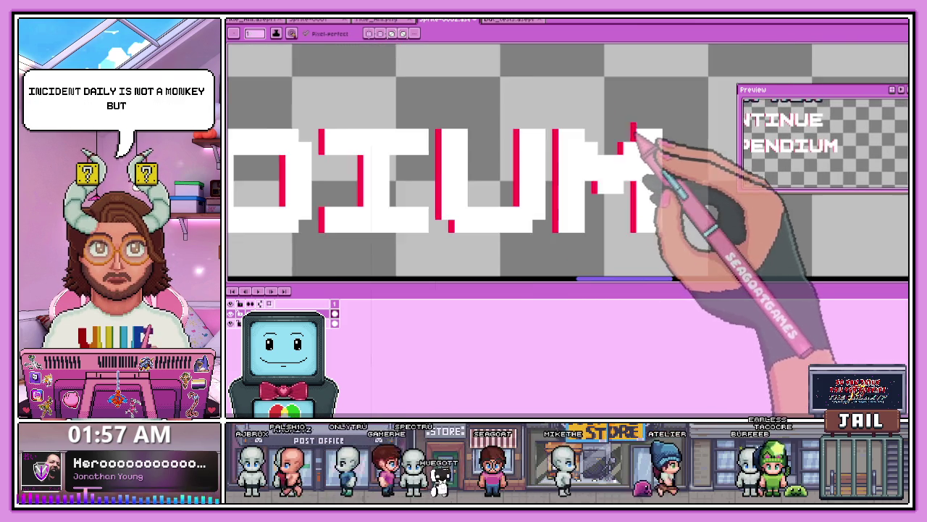
{"action": "scroll", "coordinate": [565, 145], "scroll_direction": "down", "scroll_amount": 2}
{"action": "scroll", "coordinate": [434, 138], "scroll_direction": "down", "scroll_amount": 1}
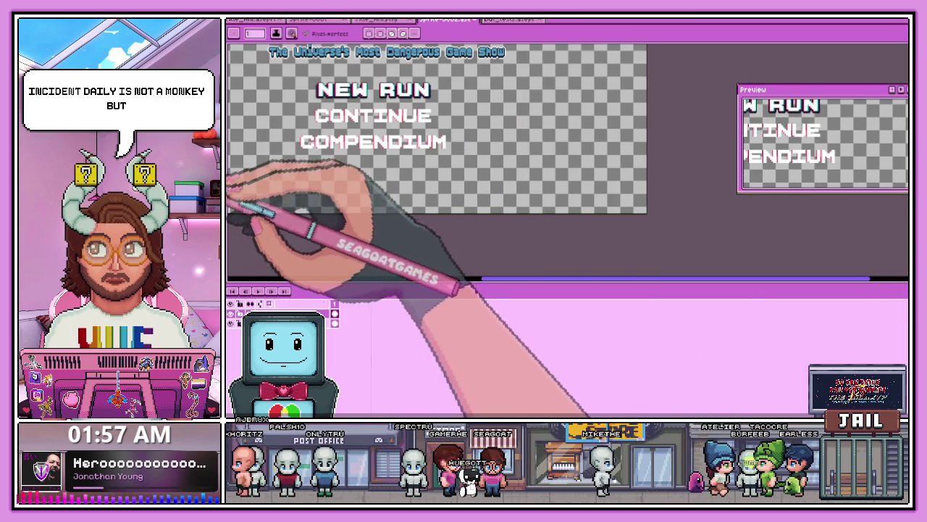
Step: Zoom in on CONTINUE's C and O, then switch to the Rectangular Marquee with M
{"action": "scroll", "coordinate": [275, 138], "scroll_direction": "up", "scroll_amount": 1}
{"action": "scroll", "coordinate": [384, 155], "scroll_direction": "down", "scroll_amount": 1}
{"action": "scroll", "coordinate": [393, 149], "scroll_direction": "up", "scroll_amount": 1}
{"action": "scroll", "coordinate": [388, 150], "scroll_direction": "up", "scroll_amount": 2}
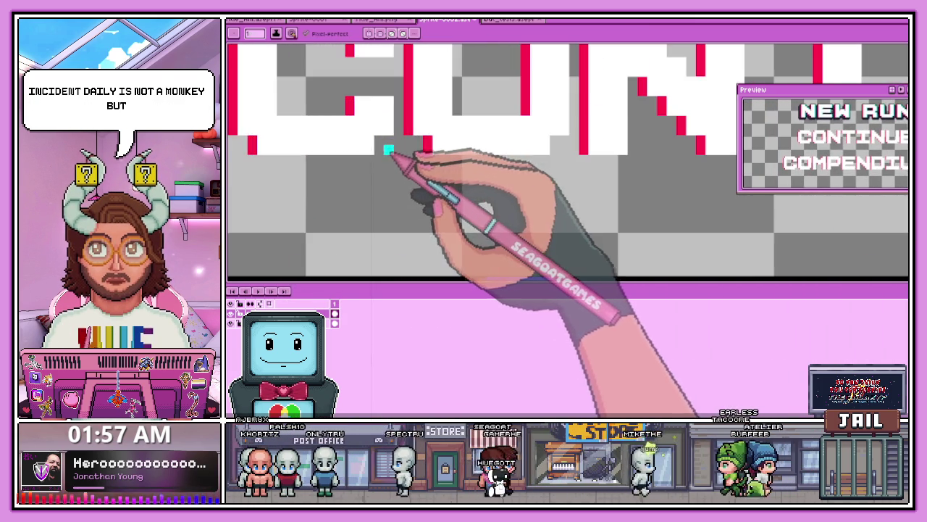
{"action": "scroll", "coordinate": [378, 149], "scroll_direction": "down", "scroll_amount": 1}
{"action": "scroll", "coordinate": [414, 79], "scroll_direction": "up", "scroll_amount": 1}
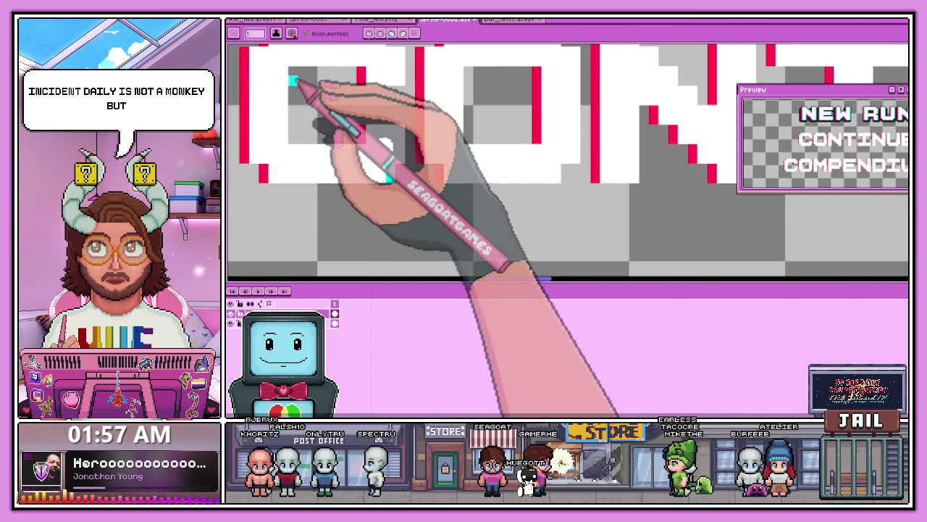
{"action": "scroll", "coordinate": [312, 127], "scroll_direction": "down", "scroll_amount": 1}
{"action": "scroll", "coordinate": [339, 103], "scroll_direction": "up", "scroll_amount": 1}
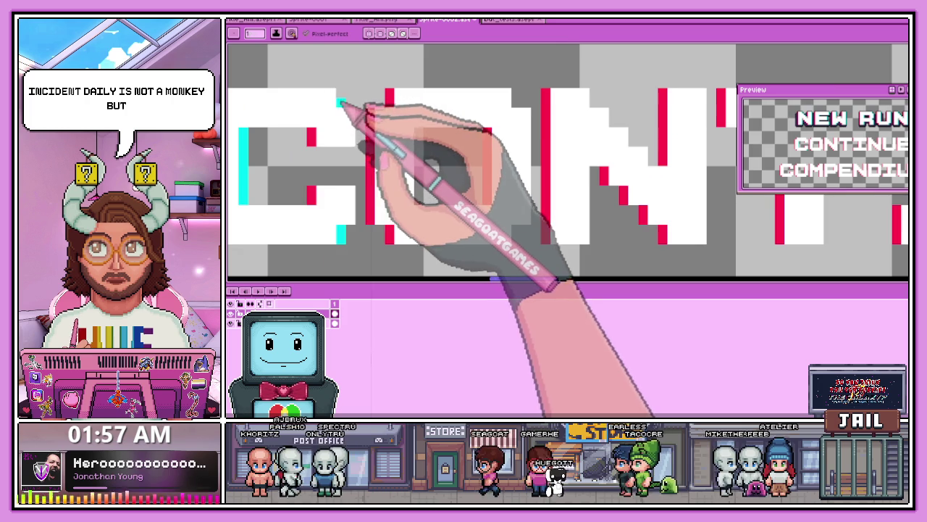
{"action": "scroll", "coordinate": [349, 109], "scroll_direction": "down", "scroll_amount": 1}
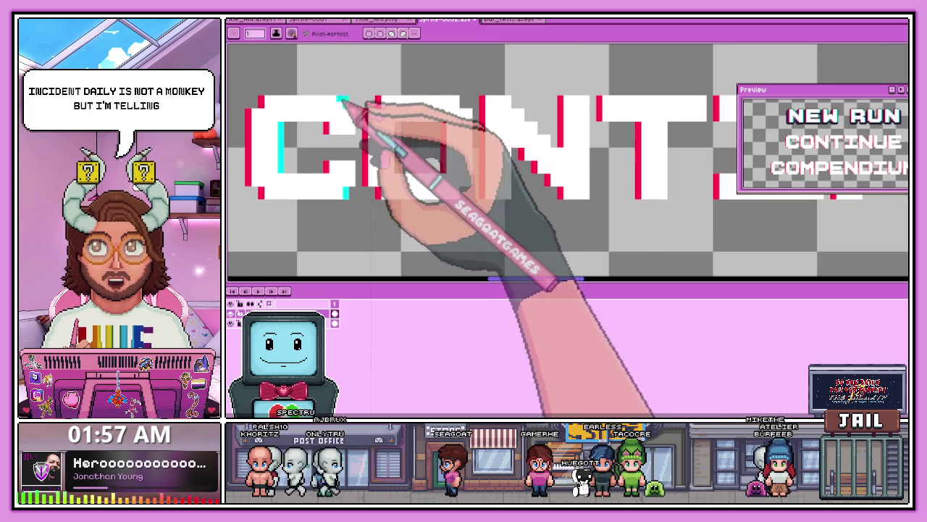
{"action": "scroll", "coordinate": [362, 116], "scroll_direction": "up", "scroll_amount": 1}
{"action": "scroll", "coordinate": [383, 123], "scroll_direction": "up", "scroll_amount": 1}
{"action": "scroll", "coordinate": [391, 137], "scroll_direction": "down", "scroll_amount": 2}
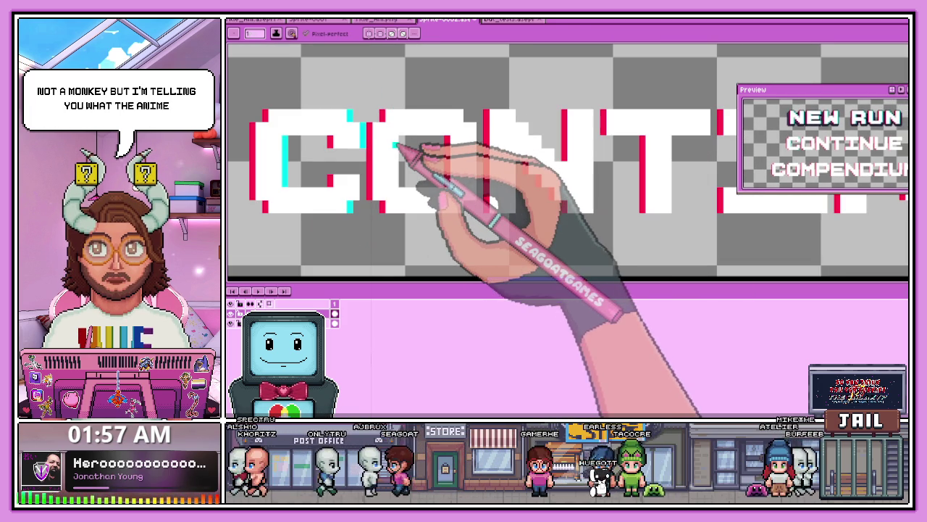
{"action": "scroll", "coordinate": [396, 145], "scroll_direction": "down", "scroll_amount": 1}
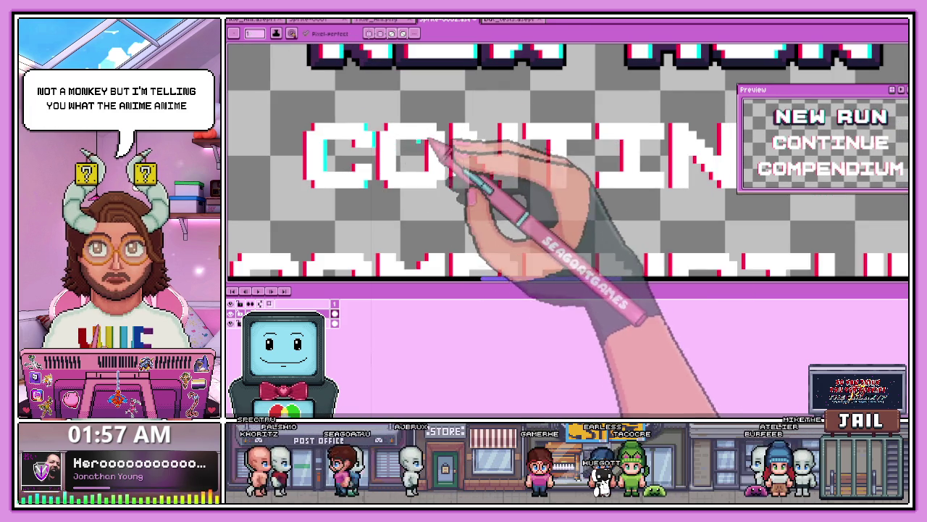
{"action": "key", "text": "m"}
{"action": "scroll", "coordinate": [294, 114], "scroll_direction": "up", "scroll_amount": 1}
Step: Select CONTINUE's C and nudge it left, then switch back to the pencil
{"action": "left_click_drag", "start_coordinate": [282, 110], "coordinate": [390, 201]}
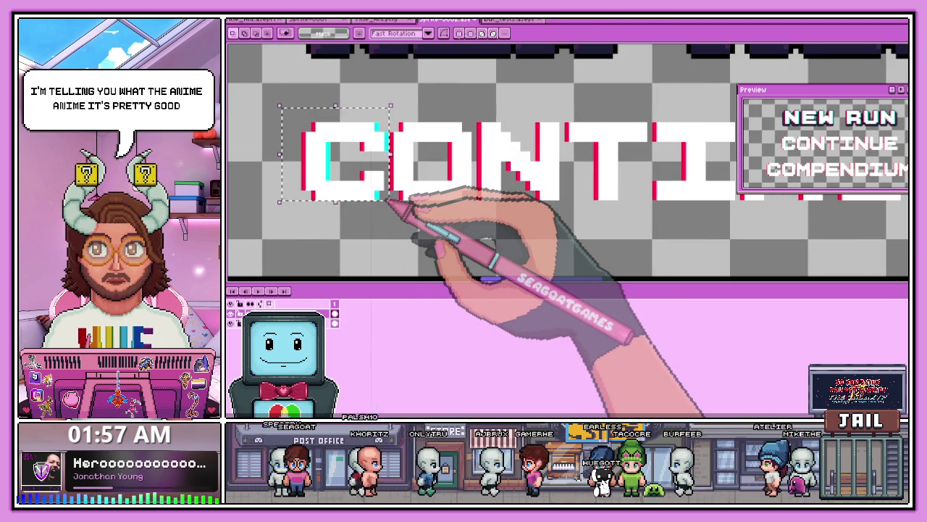
{"action": "key", "text": "Left"}
{"action": "key", "text": "Left"}
{"action": "mouse_move", "coordinate": [278, 110]}
{"action": "left_mouse_down"}
{"action": "mouse_move", "coordinate": [332, 162]}
{"action": "mouse_move", "coordinate": [472, 205]}
{"action": "left_mouse_up"}
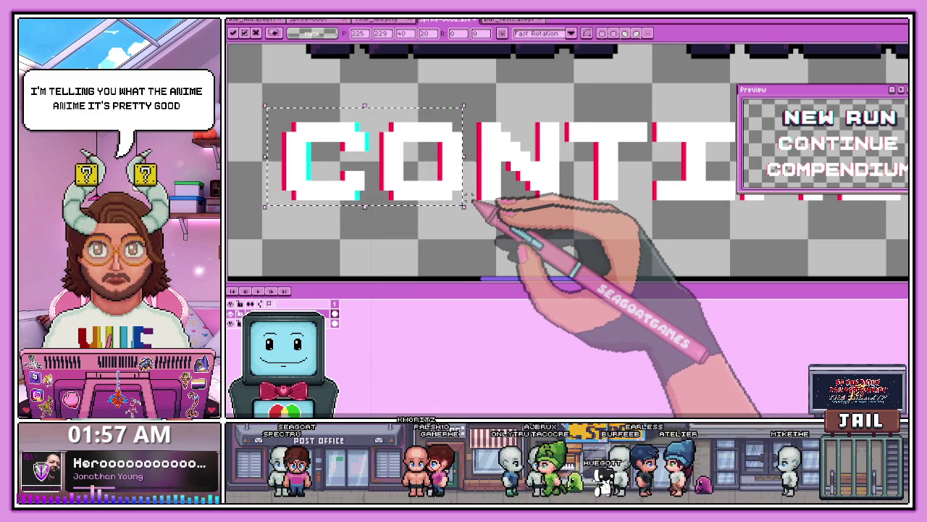
{"action": "scroll", "coordinate": [474, 206], "scroll_direction": "down", "scroll_amount": 1}
{"action": "left_click_drag", "start_coordinate": [317, 139], "coordinate": [537, 202]}
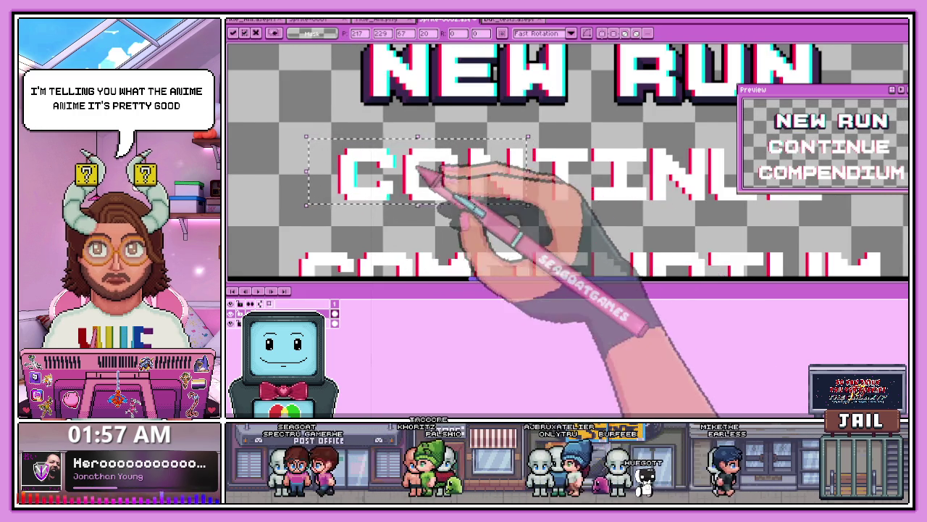
{"action": "scroll", "coordinate": [435, 210], "scroll_direction": "down", "scroll_amount": 1}
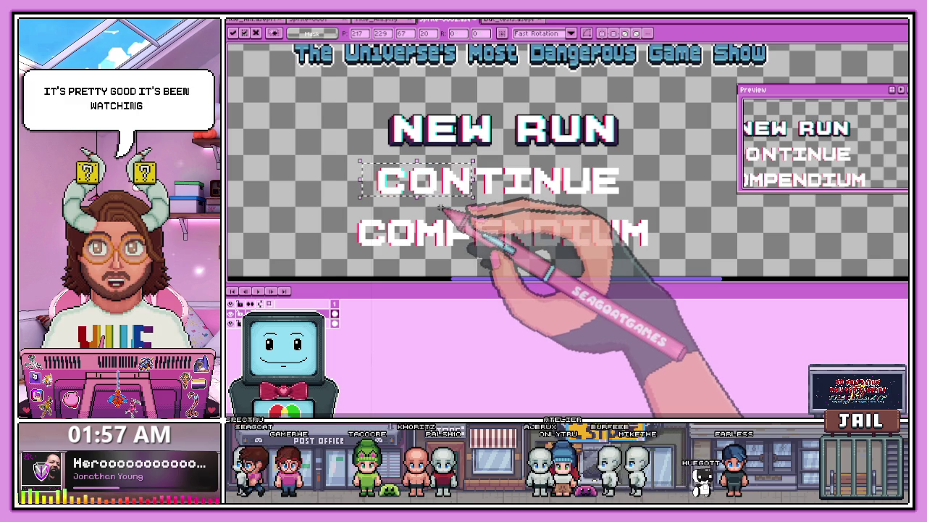
{"action": "scroll", "coordinate": [399, 177], "scroll_direction": "up", "scroll_amount": 1}
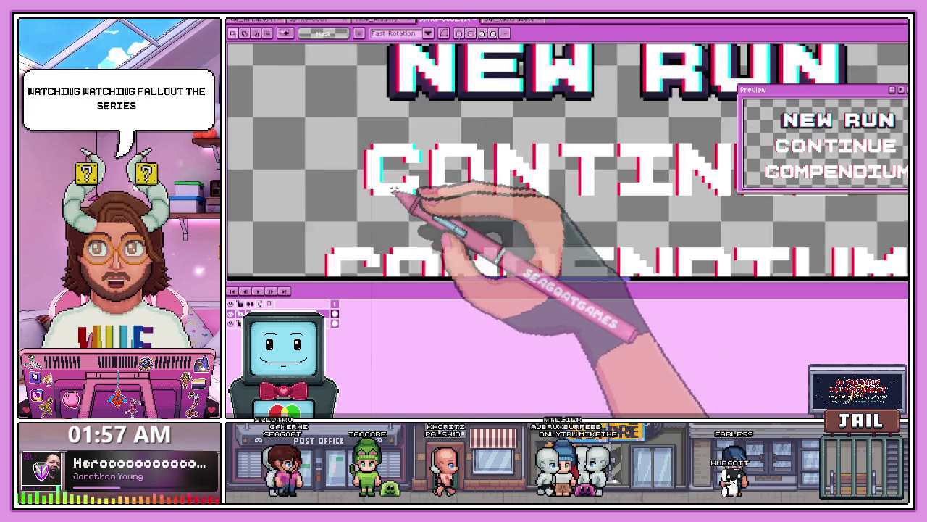
{"action": "scroll", "coordinate": [425, 199], "scroll_direction": "up", "scroll_amount": 1}
{"action": "key", "text": "b"}
{"action": "scroll", "coordinate": [434, 181], "scroll_direction": "up", "scroll_amount": 1}
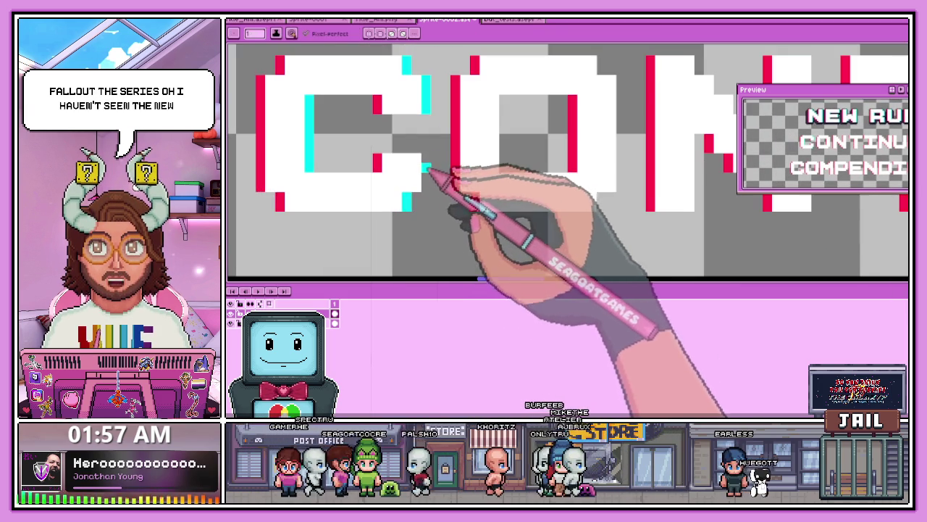
Step: Draw cyan glitch pixels along the N's diagonal and the T and I edges of CONTINUE
{"action": "scroll", "coordinate": [406, 159], "scroll_direction": "down", "scroll_amount": 2}
{"action": "scroll", "coordinate": [391, 142], "scroll_direction": "up", "scroll_amount": 1}
{"action": "scroll", "coordinate": [432, 134], "scroll_direction": "up", "scroll_amount": 1}
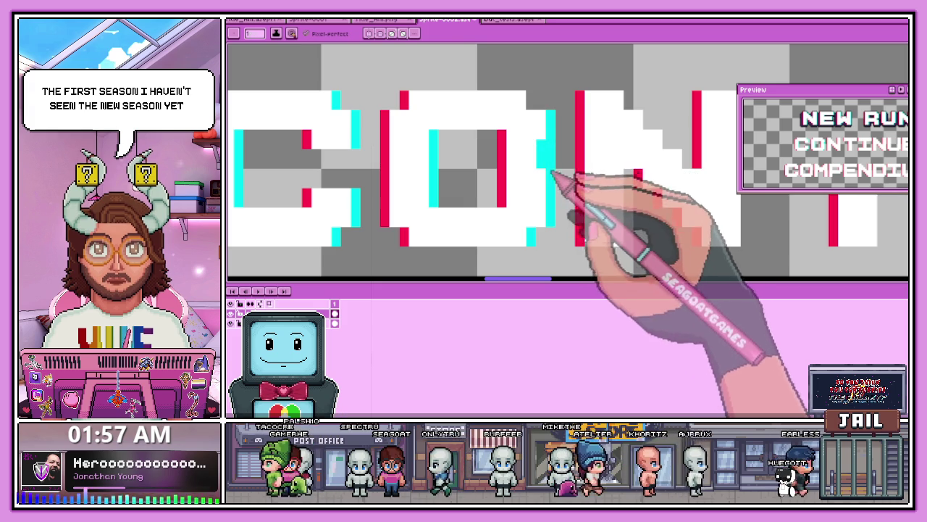
{"action": "scroll", "coordinate": [547, 116], "scroll_direction": "down", "scroll_amount": 2}
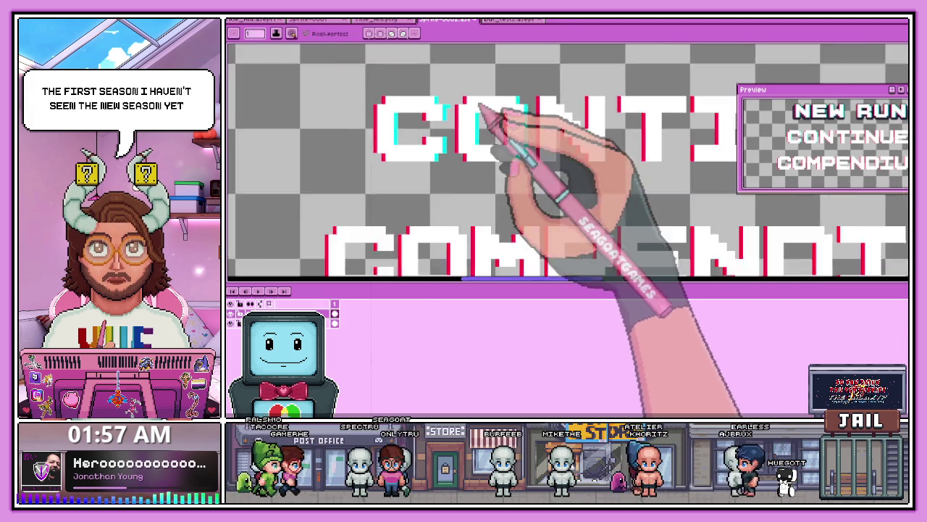
{"action": "scroll", "coordinate": [532, 110], "scroll_direction": "up", "scroll_amount": 2}
{"action": "left_click_drag", "start_coordinate": [526, 111], "coordinate": [565, 141]}
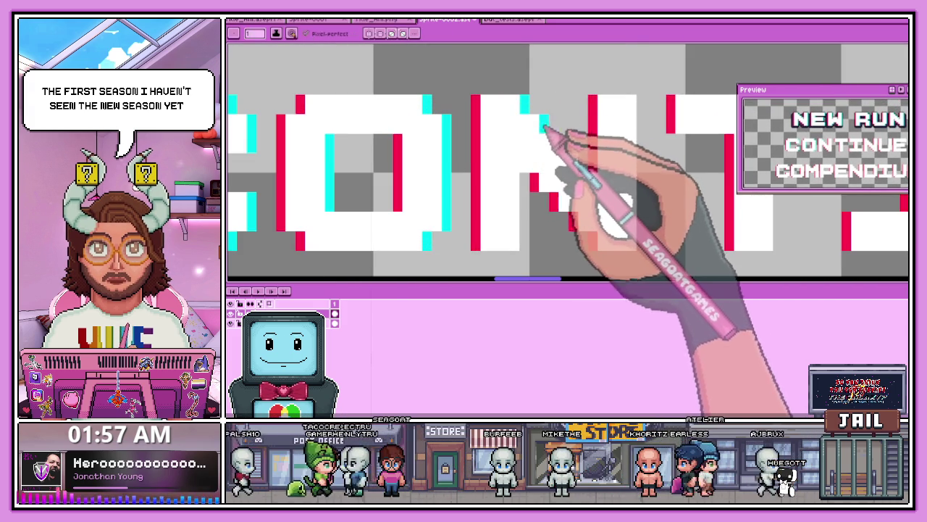
{"action": "scroll", "coordinate": [594, 161], "scroll_direction": "down", "scroll_amount": 1}
{"action": "scroll", "coordinate": [612, 177], "scroll_direction": "up", "scroll_amount": 1}
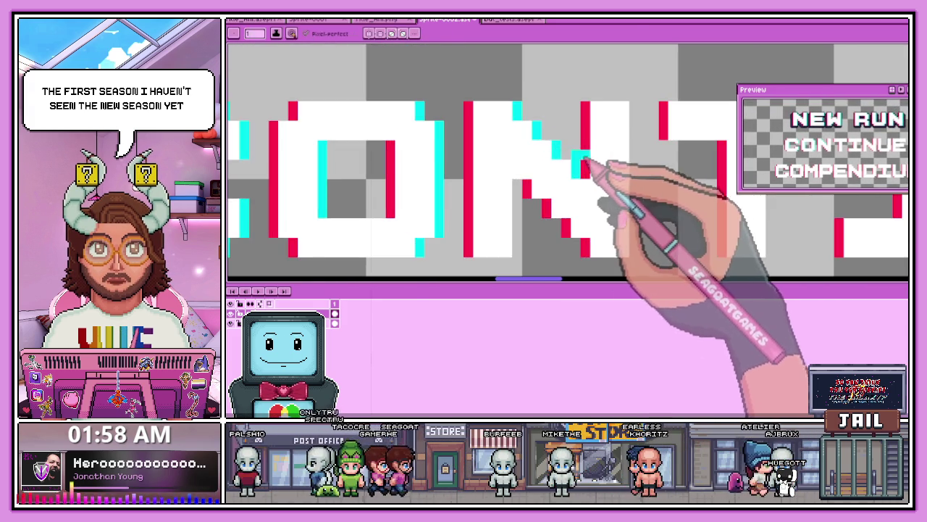
{"action": "scroll", "coordinate": [580, 156], "scroll_direction": "down", "scroll_amount": 2}
{"action": "scroll", "coordinate": [551, 156], "scroll_direction": "up", "scroll_amount": 1}
{"action": "scroll", "coordinate": [554, 174], "scroll_direction": "up", "scroll_amount": 1}
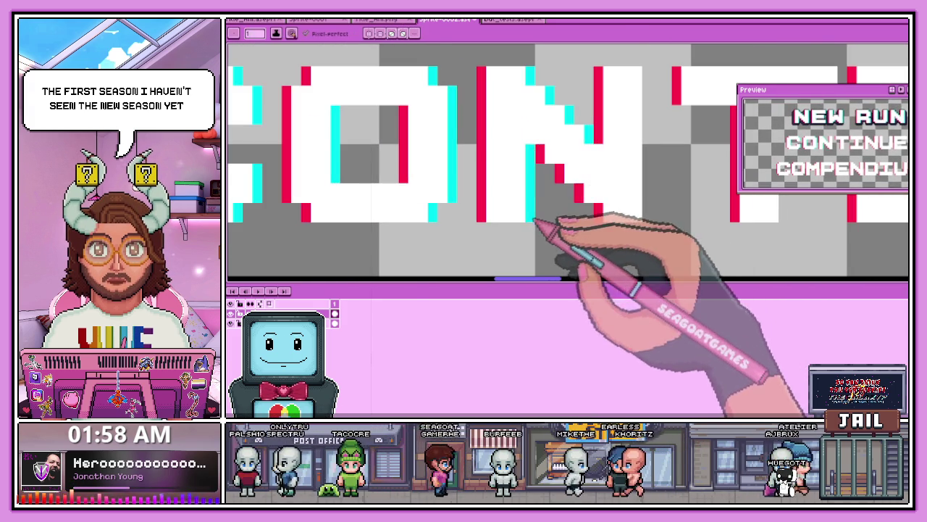
{"action": "scroll", "coordinate": [534, 217], "scroll_direction": "down", "scroll_amount": 2}
{"action": "scroll", "coordinate": [522, 190], "scroll_direction": "up", "scroll_amount": 1}
{"action": "scroll", "coordinate": [500, 168], "scroll_direction": "up", "scroll_amount": 1}
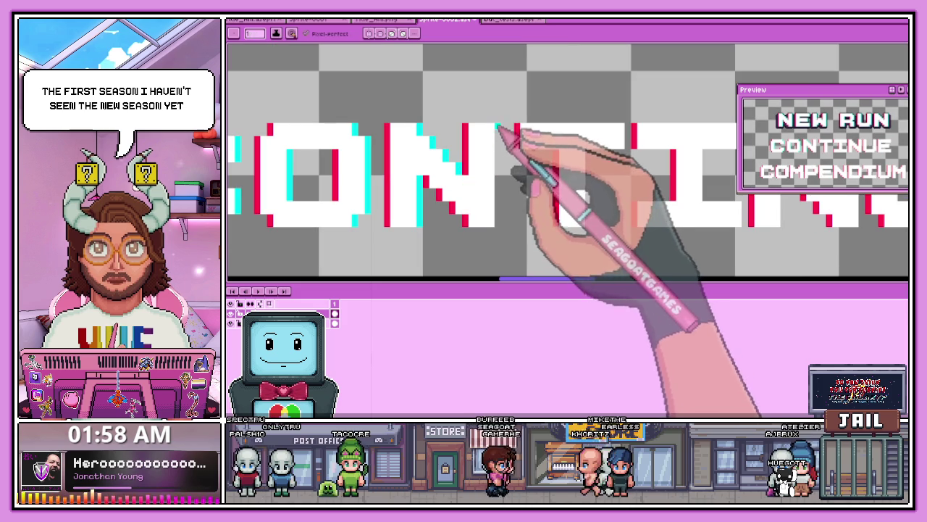
{"action": "scroll", "coordinate": [406, 149], "scroll_direction": "down", "scroll_amount": 2}
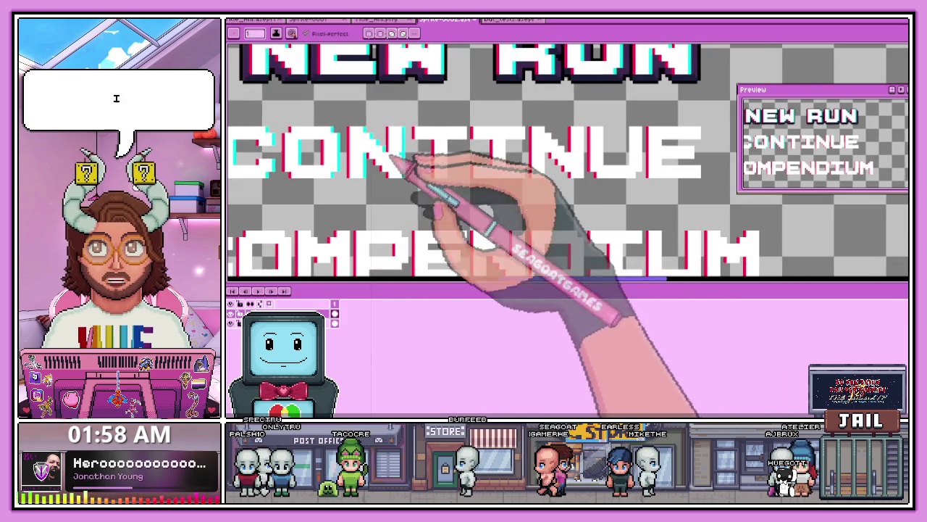
{"action": "scroll", "coordinate": [459, 176], "scroll_direction": "up", "scroll_amount": 1}
{"action": "scroll", "coordinate": [455, 122], "scroll_direction": "up", "scroll_amount": 1}
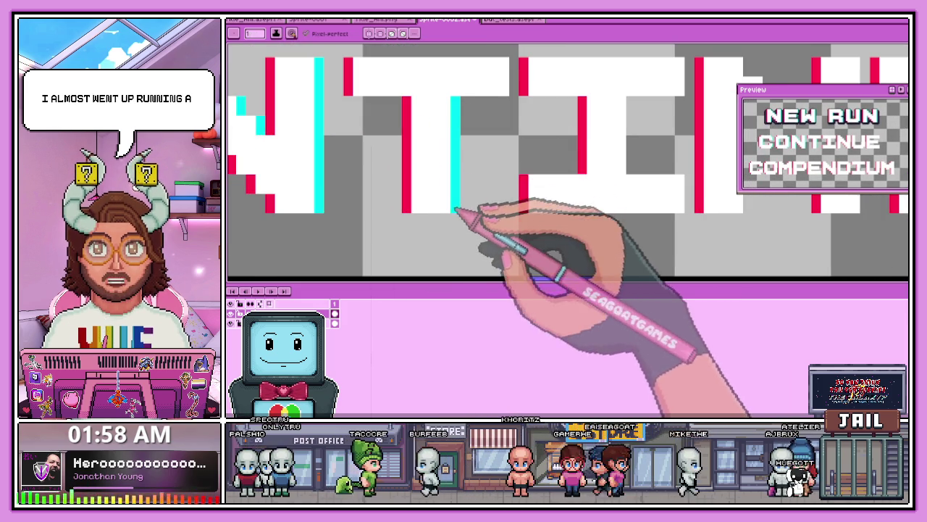
{"action": "scroll", "coordinate": [455, 209], "scroll_direction": "down", "scroll_amount": 1}
{"action": "scroll", "coordinate": [485, 184], "scroll_direction": "up", "scroll_amount": 1}
{"action": "scroll", "coordinate": [487, 165], "scroll_direction": "down", "scroll_amount": 3}
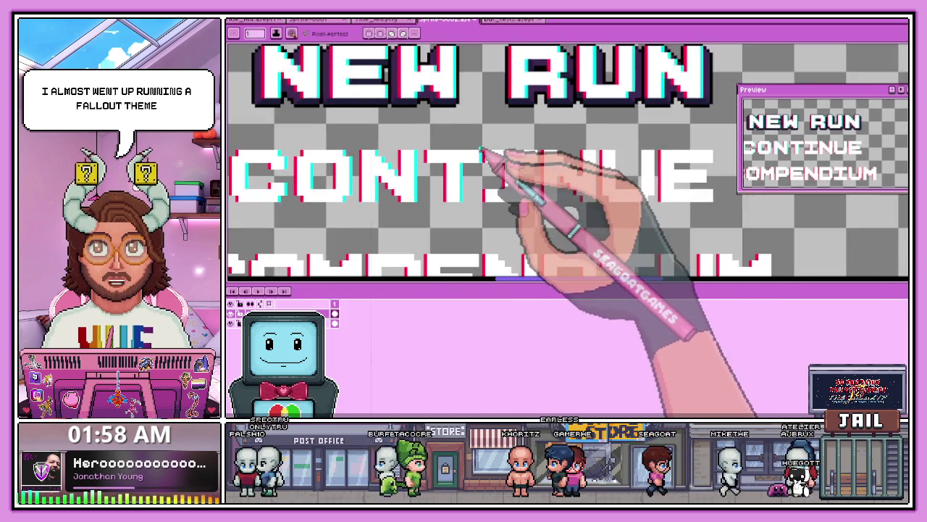
{"action": "scroll", "coordinate": [493, 152], "scroll_direction": "up", "scroll_amount": 1}
{"action": "scroll", "coordinate": [507, 167], "scroll_direction": "down", "scroll_amount": 2}
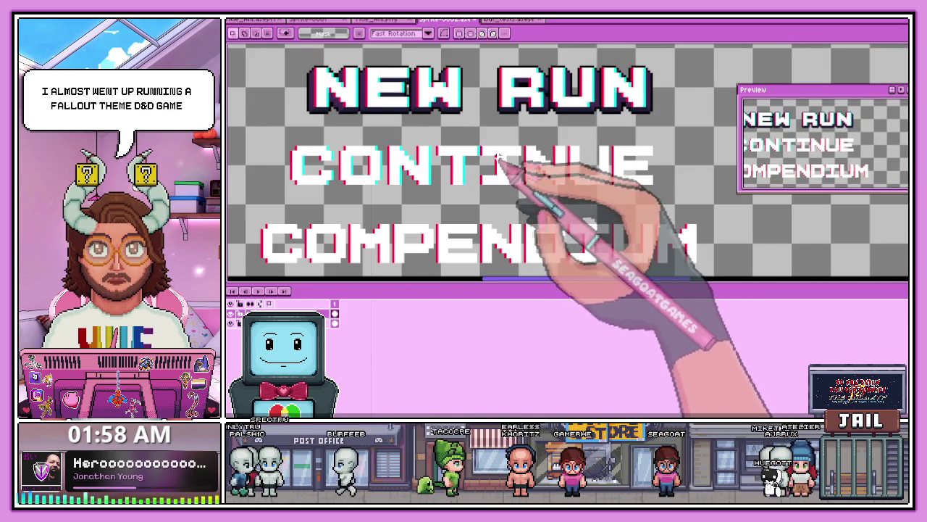
Step: Select the INUE letters of CONTINUE and zoom in on them
{"action": "scroll", "coordinate": [496, 160], "scroll_direction": "up", "scroll_amount": 1}
{"action": "scroll", "coordinate": [497, 185], "scroll_direction": "down", "scroll_amount": 1}
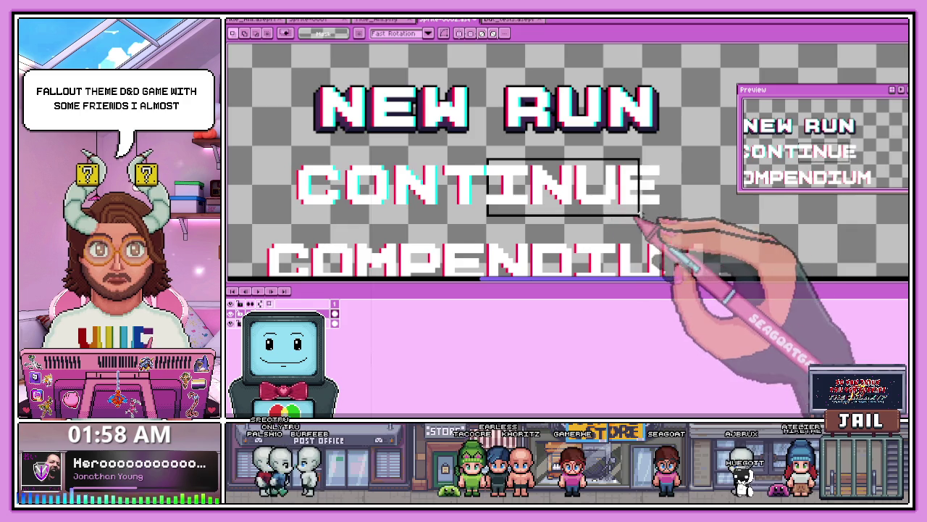
{"action": "left_click_drag", "start_coordinate": [497, 185], "coordinate": [671, 210]}
{"action": "scroll", "coordinate": [673, 210], "scroll_direction": "down", "scroll_amount": 2}
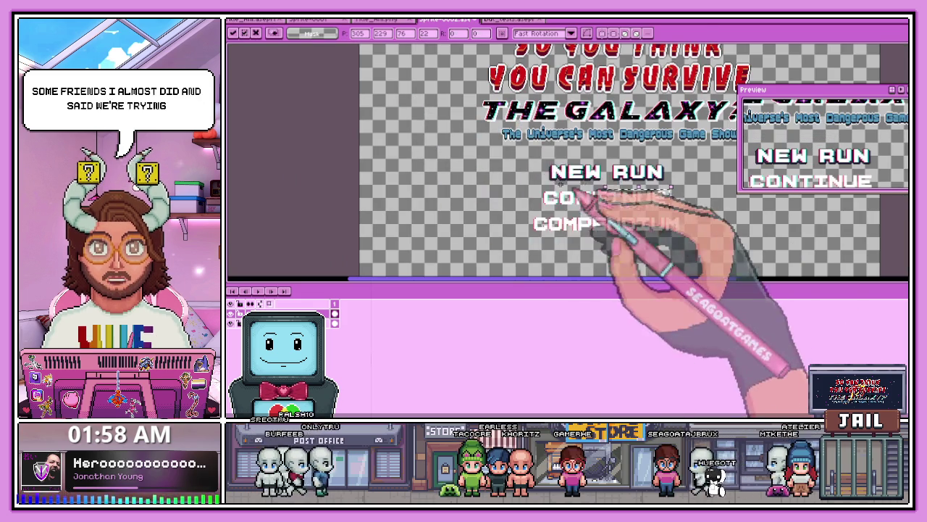
{"action": "scroll", "coordinate": [517, 176], "scroll_direction": "down", "scroll_amount": 1}
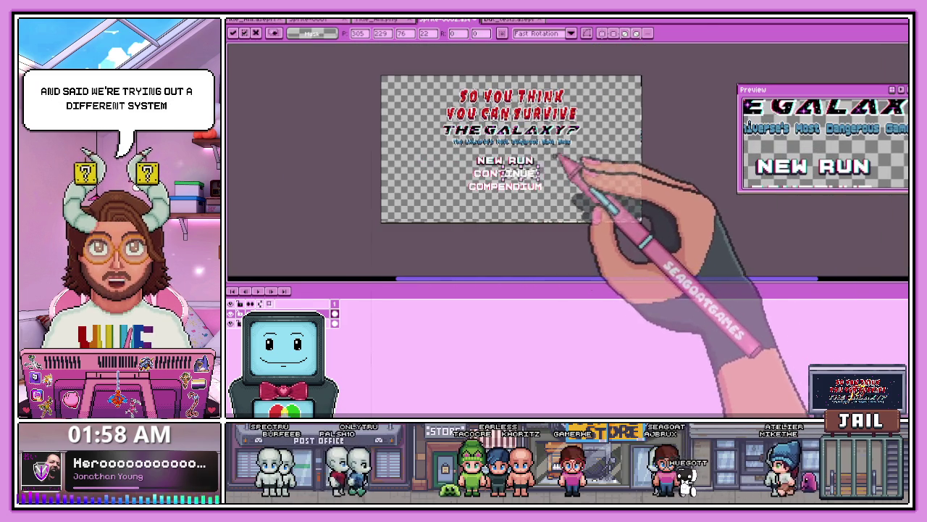
{"action": "scroll", "coordinate": [534, 162], "scroll_direction": "up", "scroll_amount": 2}
{"action": "scroll", "coordinate": [371, 210], "scroll_direction": "up", "scroll_amount": 1}
{"action": "scroll", "coordinate": [371, 210], "scroll_direction": "up", "scroll_amount": 1}
{"action": "scroll", "coordinate": [435, 174], "scroll_direction": "up", "scroll_amount": 1}
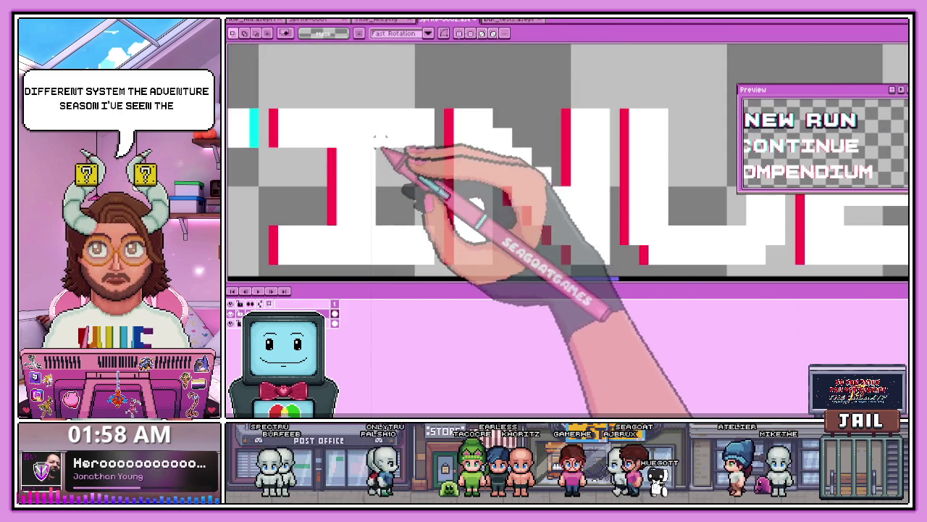
Step: With the pencil, draw cyan glitch lines and pixels along the letter edges, including a diagonal along the N
{"action": "key", "text": "b"}
{"action": "left_click_drag", "start_coordinate": [380, 152], "coordinate": [380, 223]}
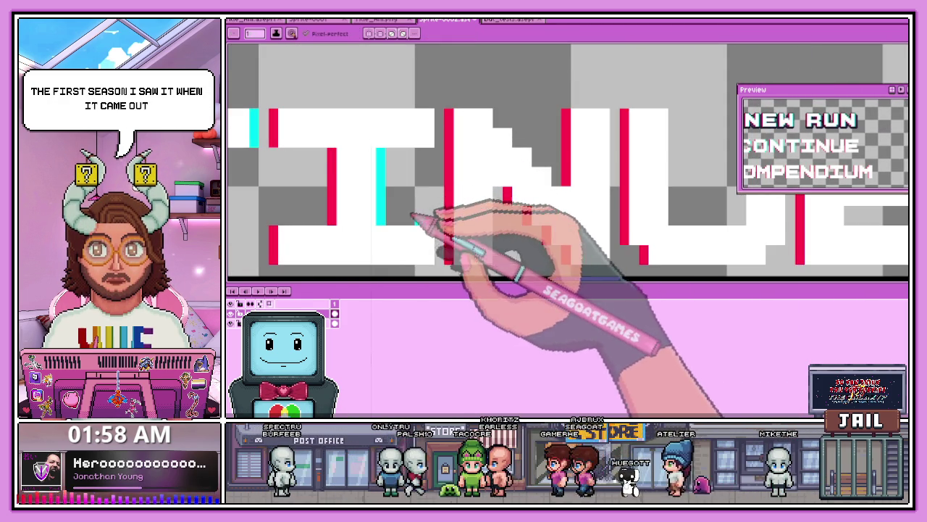
{"action": "left_click_drag", "start_coordinate": [439, 228], "coordinate": [441, 261]}
{"action": "left_click", "coordinate": [429, 113]}
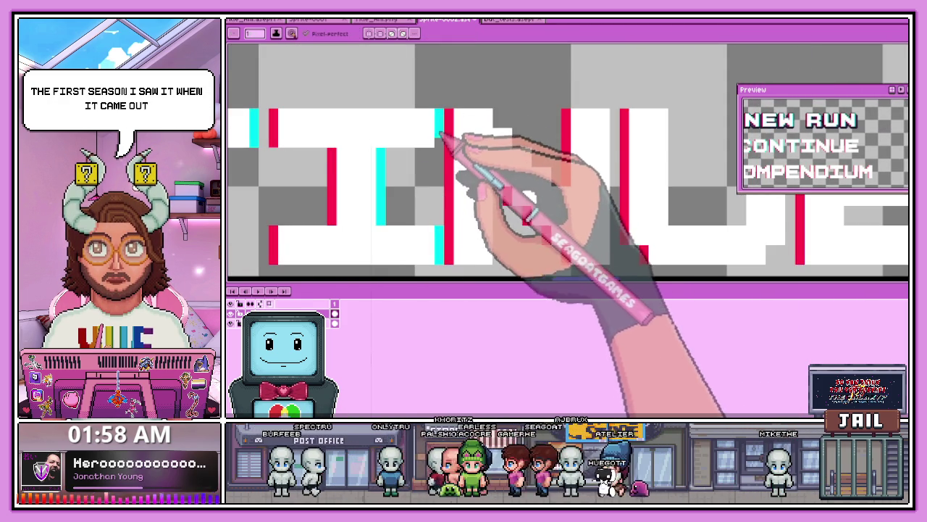
{"action": "left_click", "coordinate": [505, 93]}
{"action": "left_click_drag", "start_coordinate": [499, 115], "coordinate": [517, 133]}
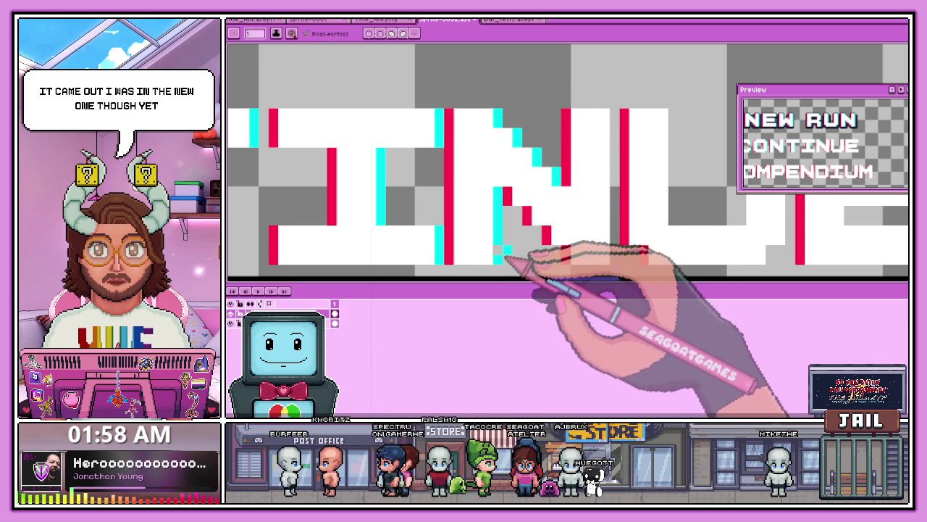
Step: Draw a cyan glitch line down the left edge of the E
{"action": "scroll", "coordinate": [543, 250], "scroll_direction": "down", "scroll_amount": 1}
{"action": "scroll", "coordinate": [568, 240], "scroll_direction": "up", "scroll_amount": 1}
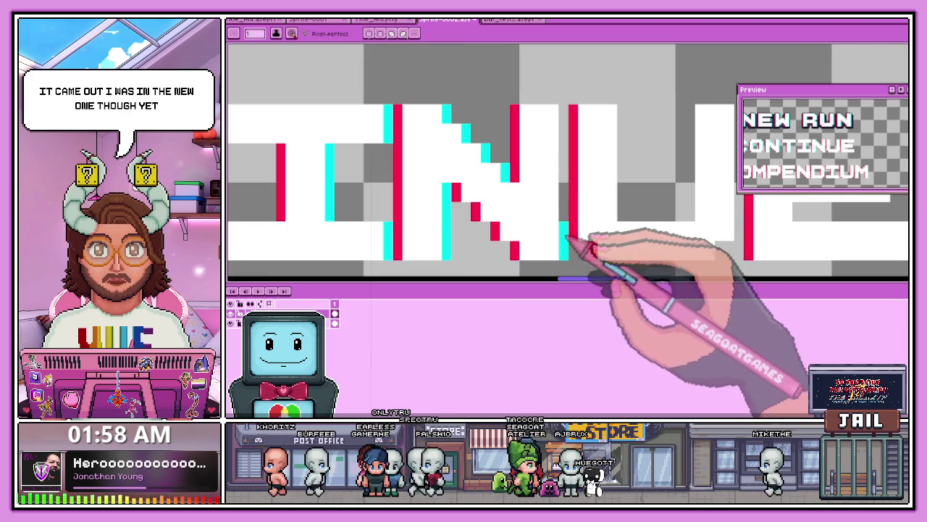
{"action": "scroll", "coordinate": [568, 130], "scroll_direction": "down", "scroll_amount": 2}
{"action": "scroll", "coordinate": [517, 141], "scroll_direction": "up", "scroll_amount": 1}
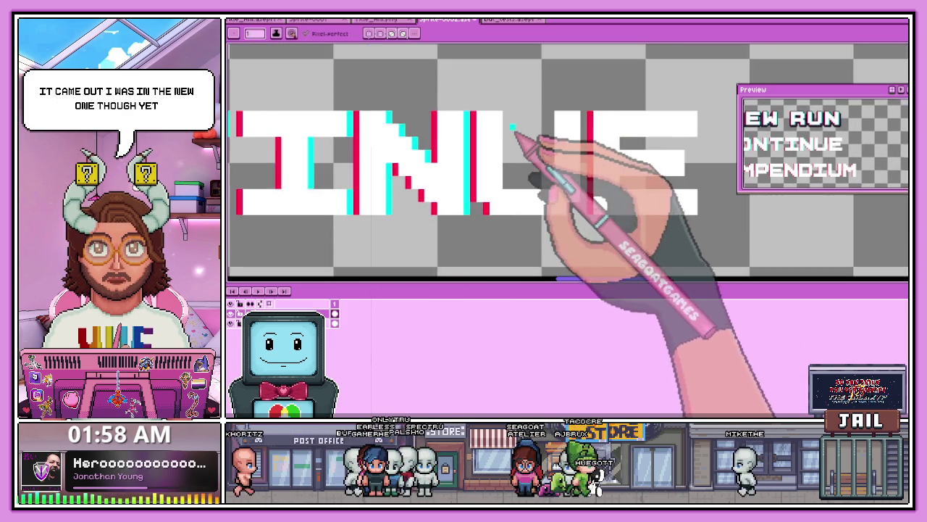
{"action": "scroll", "coordinate": [510, 124], "scroll_direction": "up", "scroll_amount": 1}
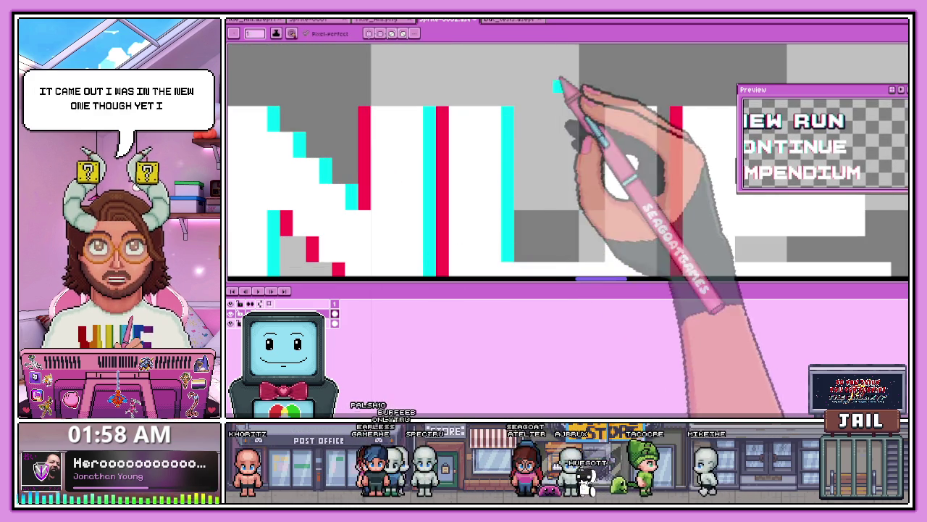
{"action": "scroll", "coordinate": [558, 145], "scroll_direction": "down", "scroll_amount": 1}
{"action": "scroll", "coordinate": [559, 166], "scroll_direction": "down", "scroll_amount": 1}
{"action": "scroll", "coordinate": [600, 197], "scroll_direction": "up", "scroll_amount": 1}
{"action": "scroll", "coordinate": [574, 227], "scroll_direction": "up", "scroll_amount": 2}
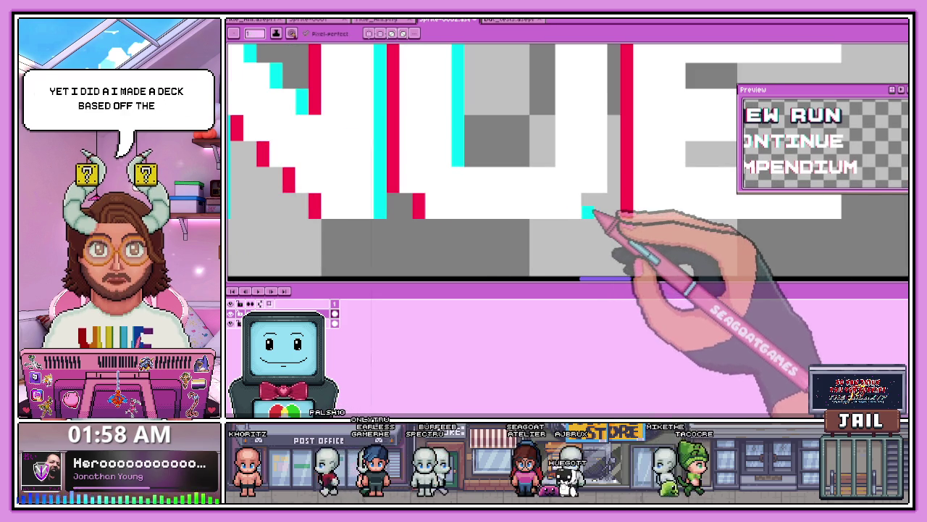
{"action": "scroll", "coordinate": [607, 197], "scroll_direction": "down", "scroll_amount": 1}
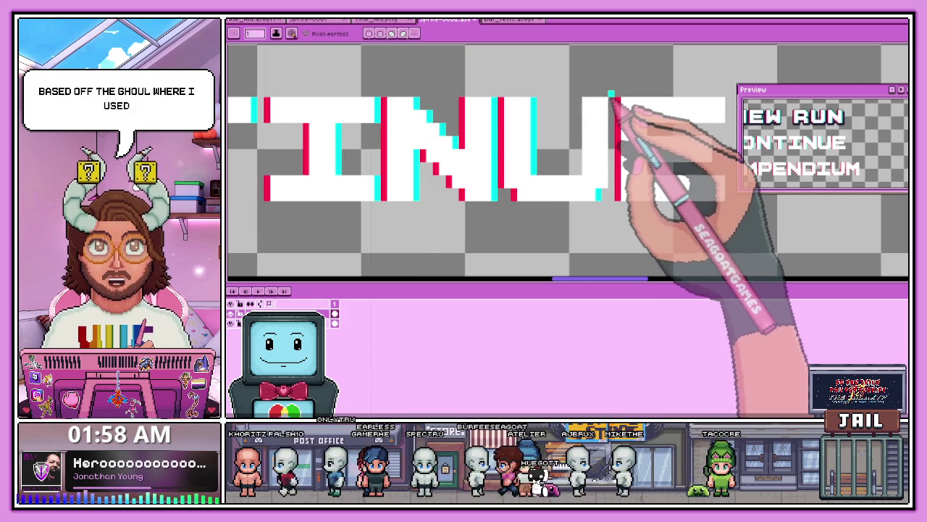
{"action": "scroll", "coordinate": [616, 104], "scroll_direction": "up", "scroll_amount": 1}
{"action": "left_click_drag", "start_coordinate": [612, 102], "coordinate": [612, 190]}
{"action": "scroll", "coordinate": [612, 226], "scroll_direction": "down", "scroll_amount": 2}
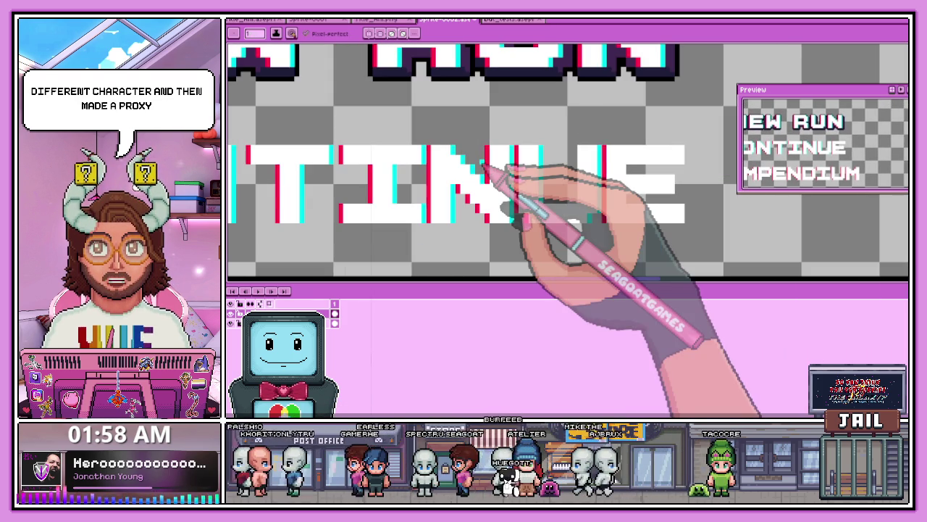
{"action": "scroll", "coordinate": [484, 168], "scroll_direction": "down", "scroll_amount": 1}
{"action": "scroll", "coordinate": [569, 165], "scroll_direction": "up", "scroll_amount": 1}
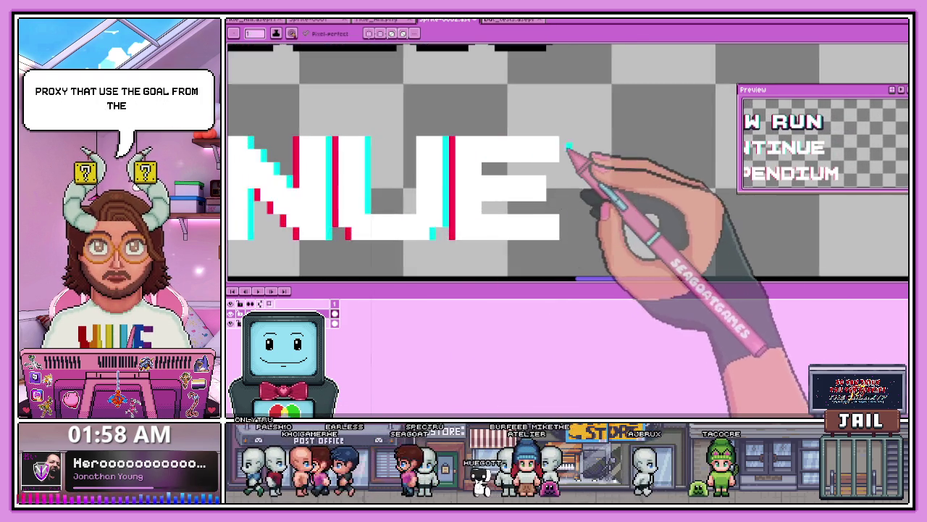
{"action": "scroll", "coordinate": [565, 144], "scroll_direction": "up", "scroll_amount": 2}
{"action": "scroll", "coordinate": [481, 145], "scroll_direction": "down", "scroll_amount": 2}
{"action": "scroll", "coordinate": [488, 182], "scroll_direction": "up", "scroll_amount": 1}
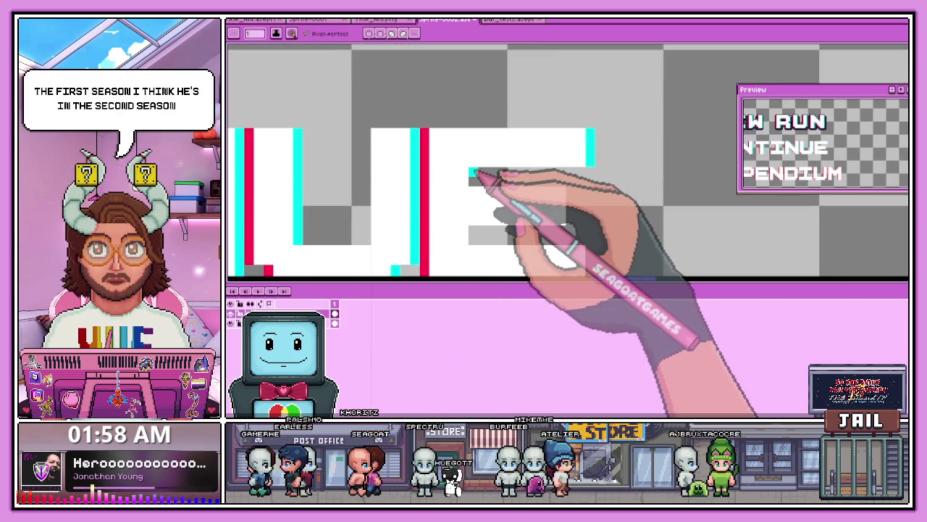
{"action": "scroll", "coordinate": [503, 178], "scroll_direction": "down", "scroll_amount": 1}
{"action": "scroll", "coordinate": [516, 184], "scroll_direction": "up", "scroll_amount": 1}
{"action": "scroll", "coordinate": [516, 184], "scroll_direction": "up", "scroll_amount": 1}
{"action": "scroll", "coordinate": [528, 208], "scroll_direction": "down", "scroll_amount": 1}
{"action": "scroll", "coordinate": [472, 224], "scroll_direction": "up", "scroll_amount": 1}
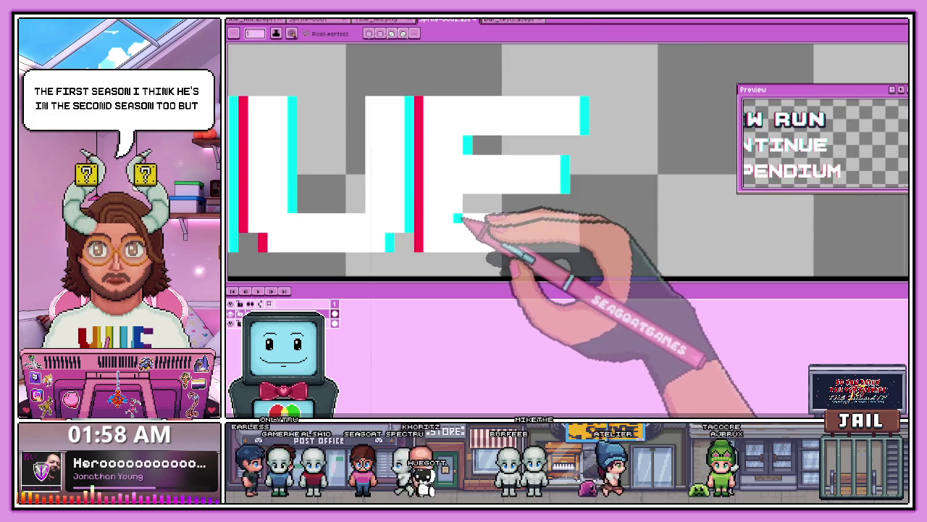
{"action": "scroll", "coordinate": [463, 156], "scroll_direction": "up", "scroll_amount": 1}
{"action": "scroll", "coordinate": [480, 201], "scroll_direction": "down", "scroll_amount": 1}
{"action": "scroll", "coordinate": [472, 213], "scroll_direction": "down", "scroll_amount": 1}
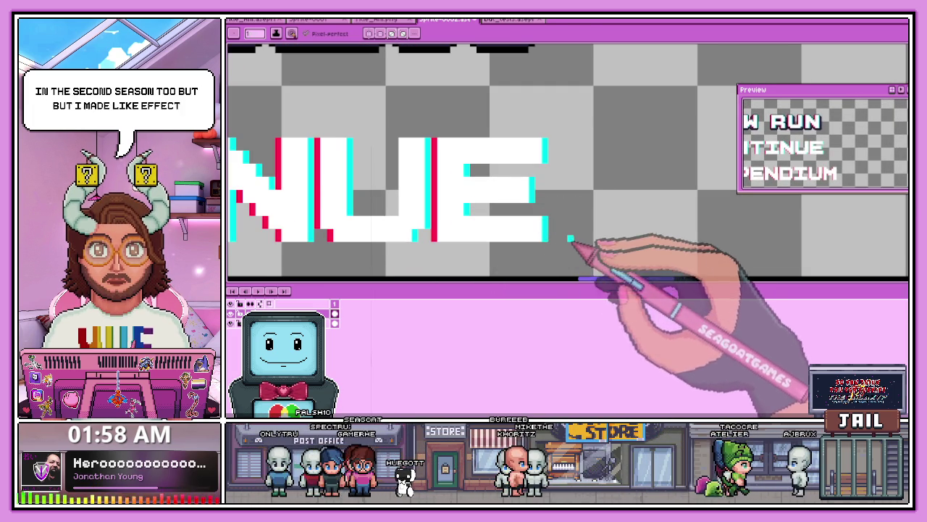
{"action": "key", "text": "m"}
{"action": "scroll", "coordinate": [517, 155], "scroll_direction": "down", "scroll_amount": 1}
{"action": "scroll", "coordinate": [456, 136], "scroll_direction": "up", "scroll_amount": 1}
Step: Shift the E, then the UE letters, slightly to the right
{"action": "left_click_drag", "start_coordinate": [450, 136], "coordinate": [592, 250]}
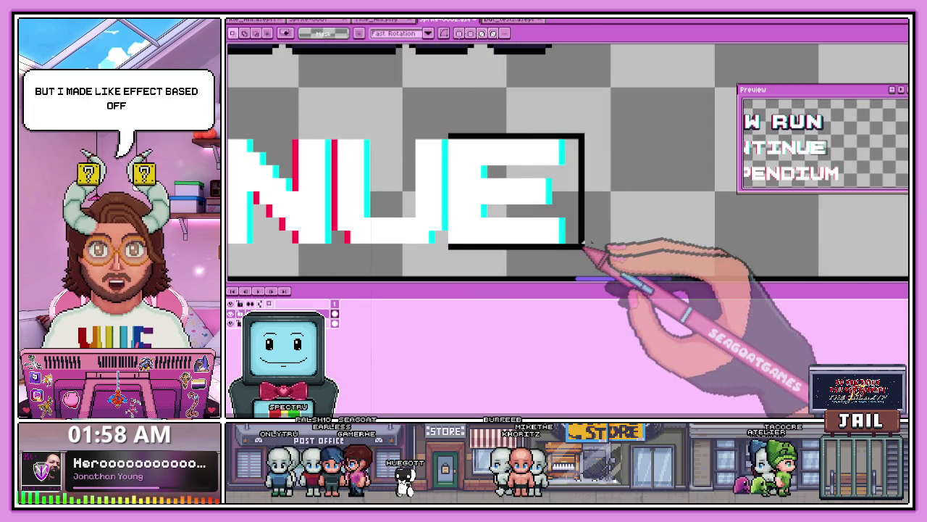
{"action": "left_click_drag", "start_coordinate": [453, 145], "coordinate": [467, 145]}
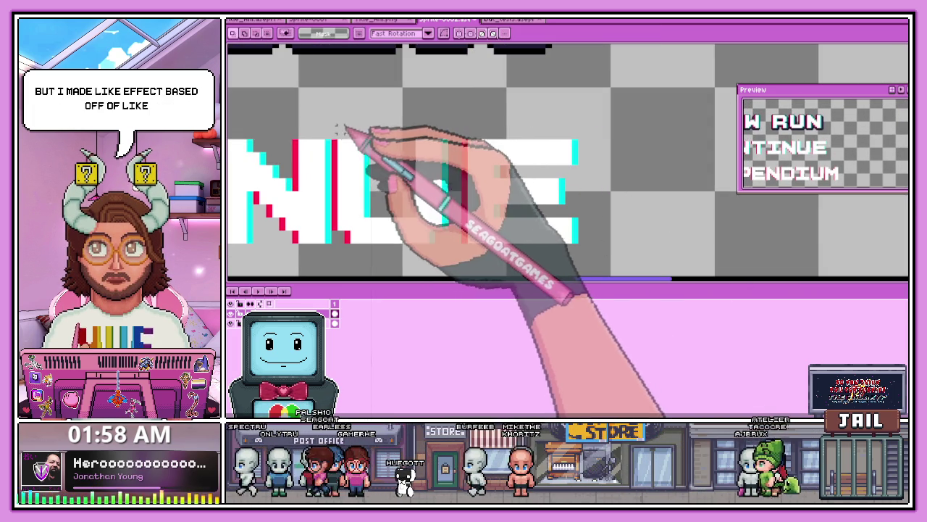
{"action": "left_click_drag", "start_coordinate": [332, 133], "coordinate": [623, 251]}
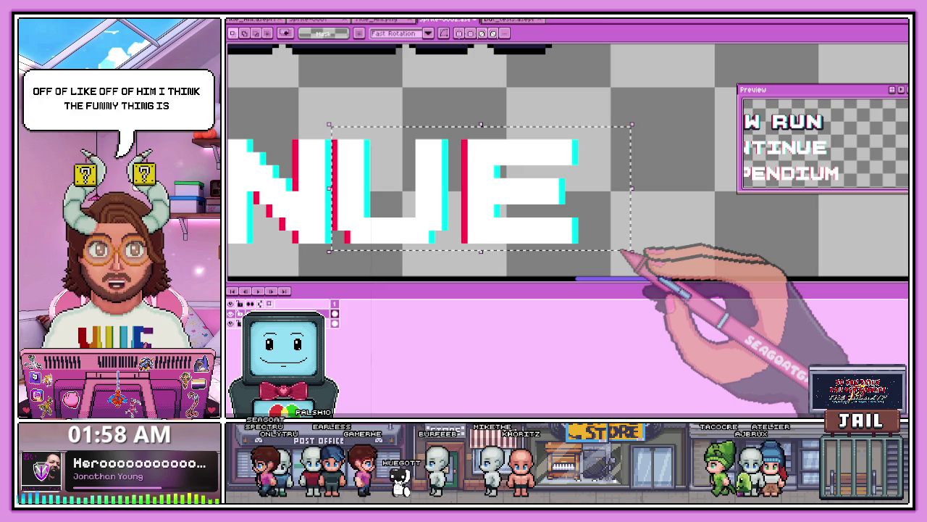
{"action": "key", "text": "Right"}
{"action": "key", "text": "Right"}
{"action": "key", "text": "Right"}
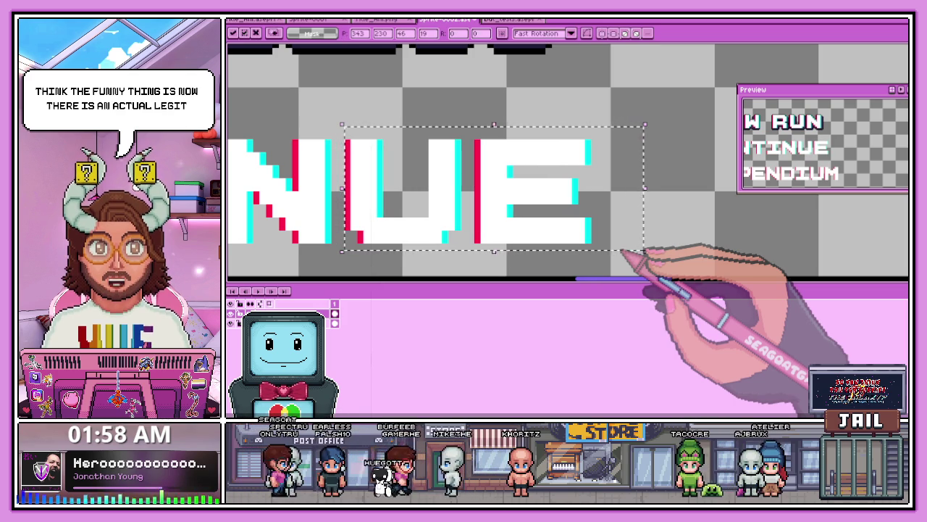
{"action": "scroll", "coordinate": [587, 203], "scroll_direction": "down", "scroll_amount": 1}
{"action": "key", "text": "Return"}
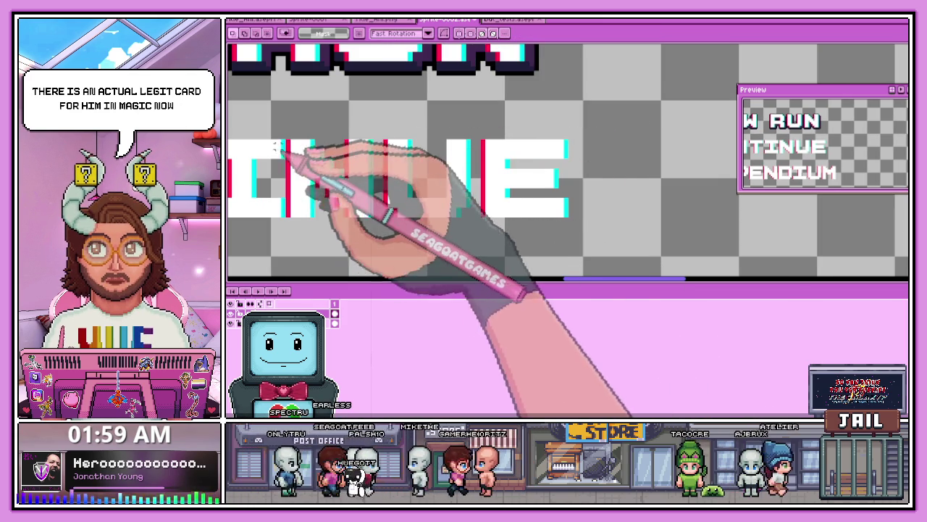
Step: Reselect the INUE letters of CONTINUE and move them right to respace the word
{"action": "left_click_drag", "start_coordinate": [290, 131], "coordinate": [594, 228]}
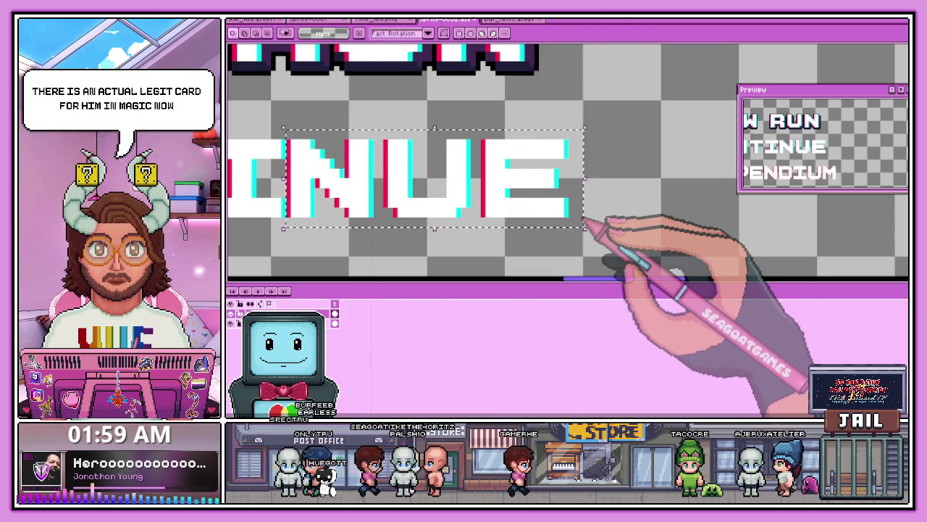
{"action": "key", "text": "Return"}
{"action": "scroll", "coordinate": [588, 221], "scroll_direction": "down", "scroll_amount": 1}
{"action": "scroll", "coordinate": [434, 207], "scroll_direction": "up", "scroll_amount": 1}
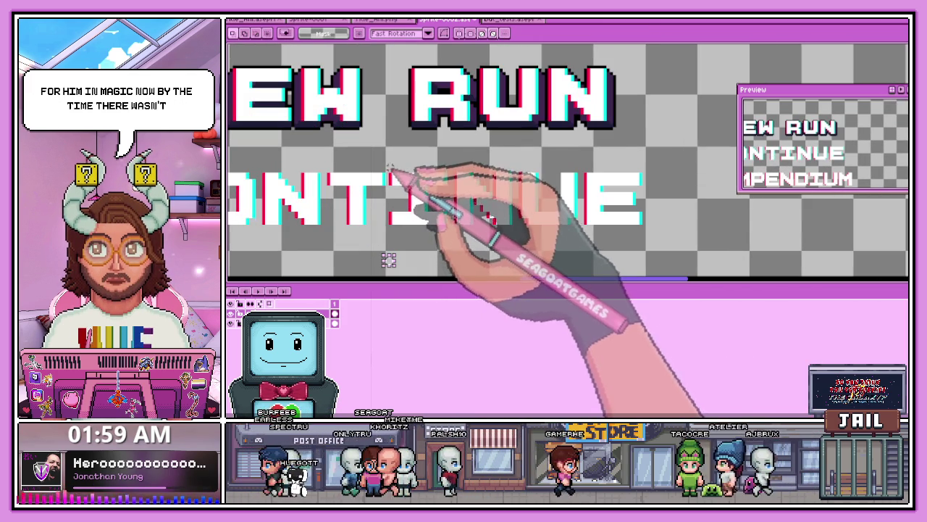
{"action": "left_click_drag", "start_coordinate": [386, 166], "coordinate": [682, 231]}
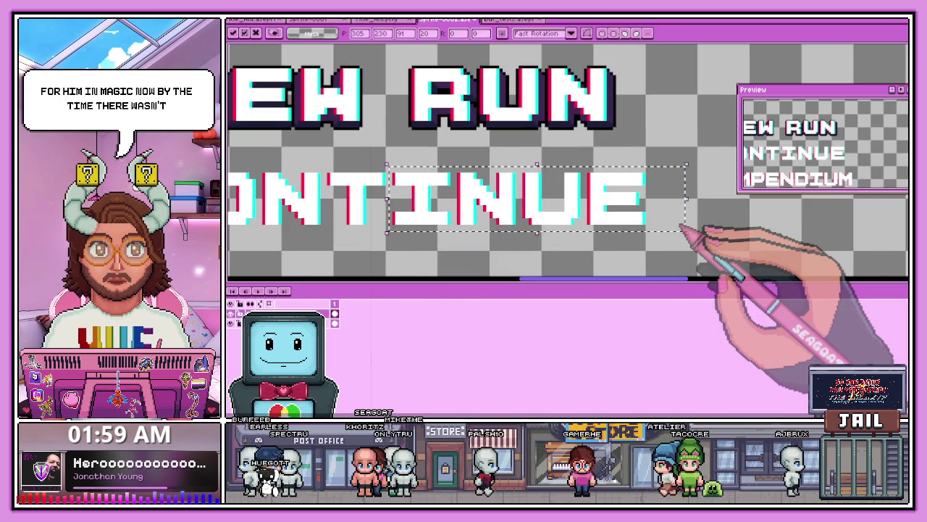
{"action": "scroll", "coordinate": [681, 229], "scroll_direction": "down", "scroll_amount": 1}
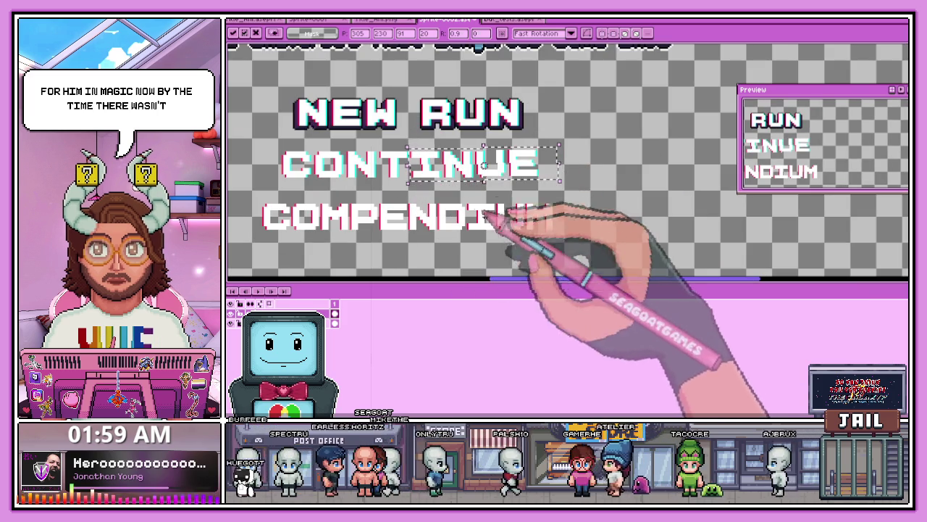
{"action": "key", "text": "Return"}
{"action": "scroll", "coordinate": [411, 180], "scroll_direction": "up", "scroll_amount": 1}
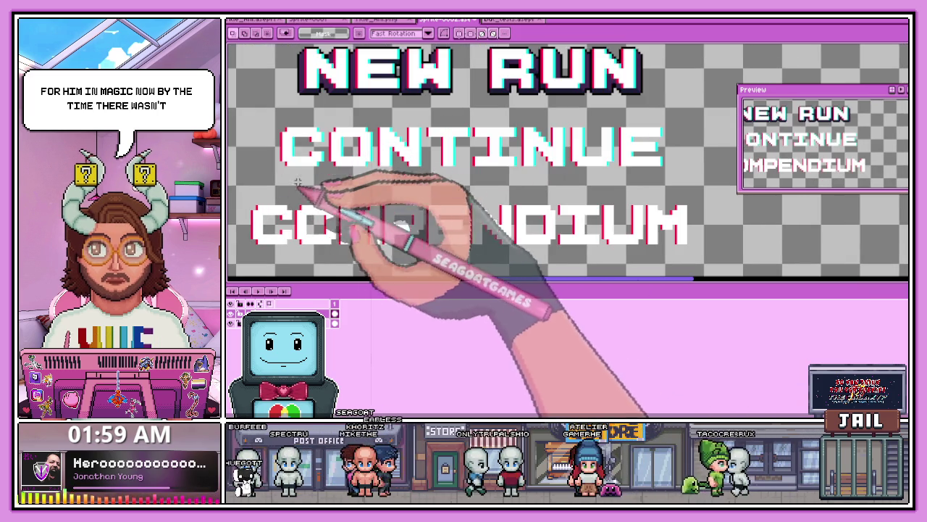
{"action": "scroll", "coordinate": [493, 138], "scroll_direction": "up", "scroll_amount": 1}
{"action": "scroll", "coordinate": [492, 142], "scroll_direction": "down", "scroll_amount": 1}
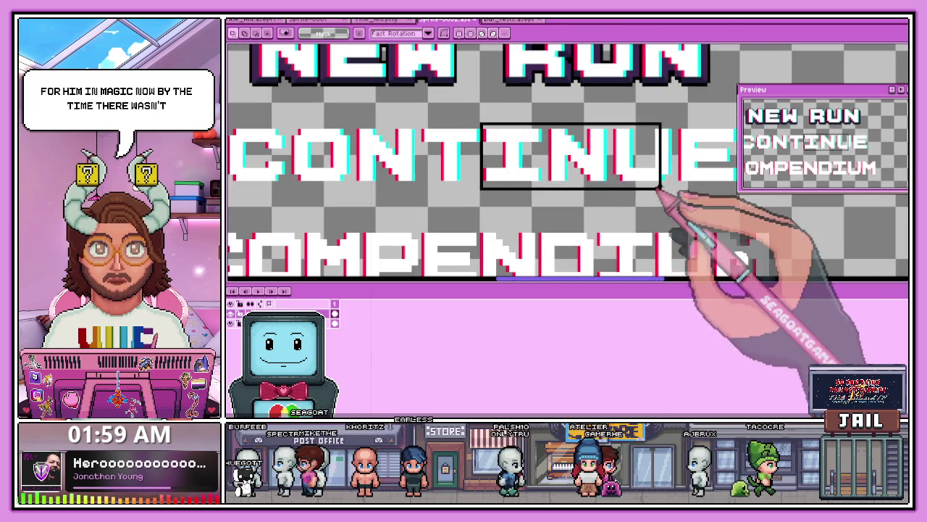
{"action": "scroll", "coordinate": [673, 190], "scroll_direction": "down", "scroll_amount": 1}
{"action": "left_click_drag", "start_coordinate": [492, 142], "coordinate": [731, 187]}
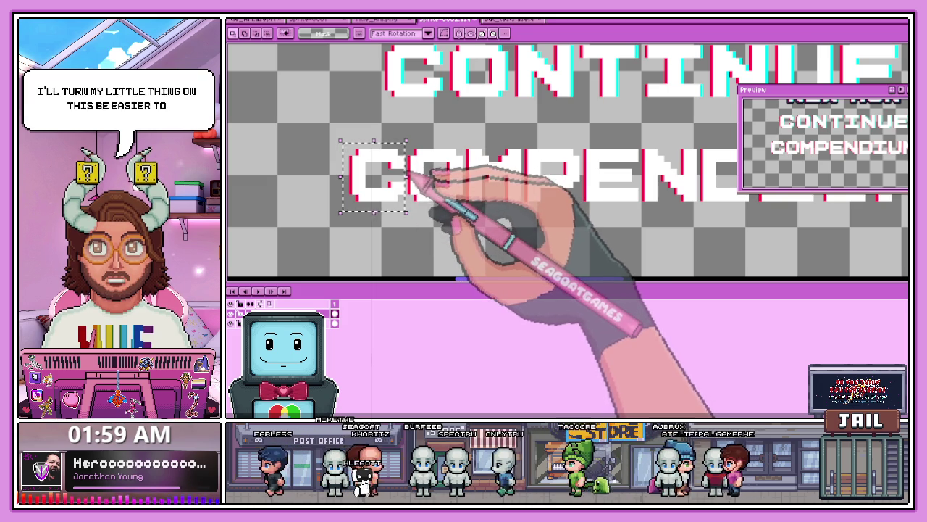
Step: Deselect, then move COMPENDIUM's COM letters up and left and set them in place
{"action": "key", "text": "ctrl+d"}
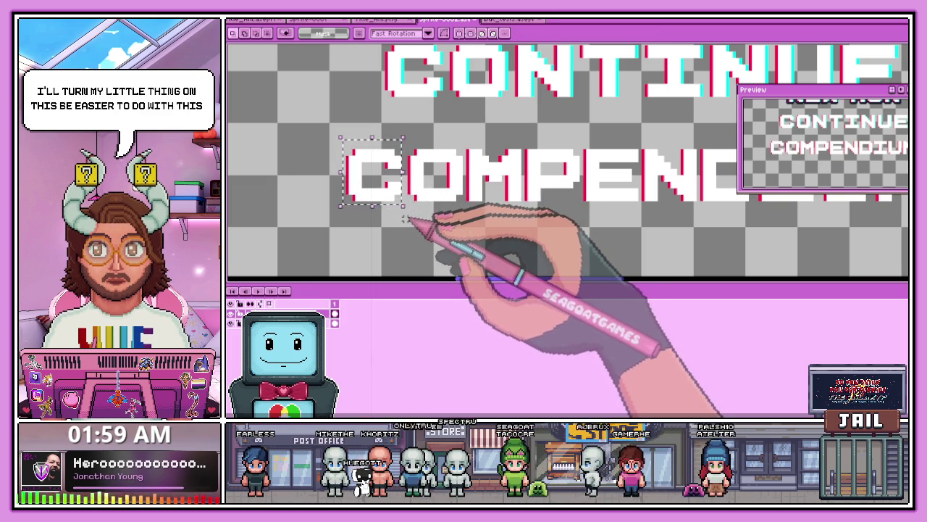
{"action": "scroll", "coordinate": [405, 140], "scroll_direction": "up", "scroll_amount": 1}
{"action": "scroll", "coordinate": [406, 161], "scroll_direction": "down", "scroll_amount": 1}
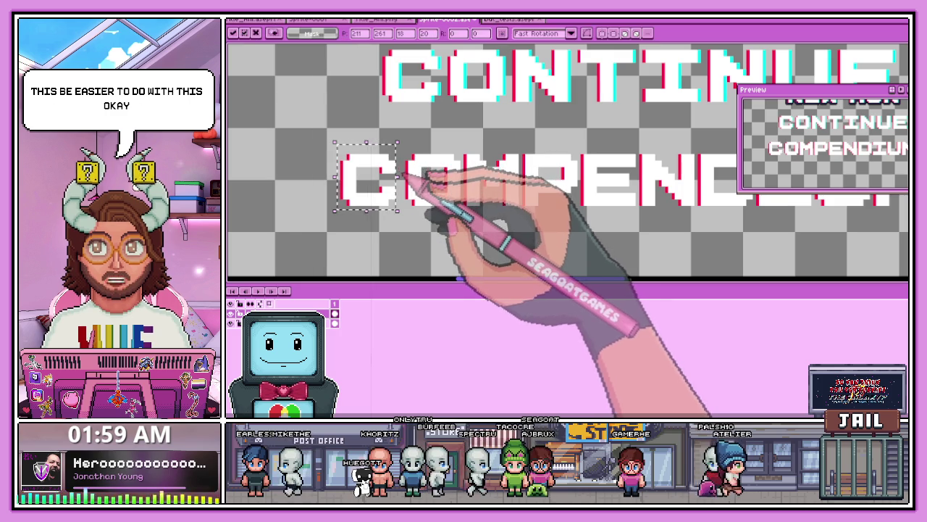
{"action": "mouse_move", "coordinate": [326, 146]}
{"action": "left_mouse_down"}
{"action": "mouse_move", "coordinate": [450, 208]}
{"action": "mouse_move", "coordinate": [513, 220]}
{"action": "left_mouse_up"}
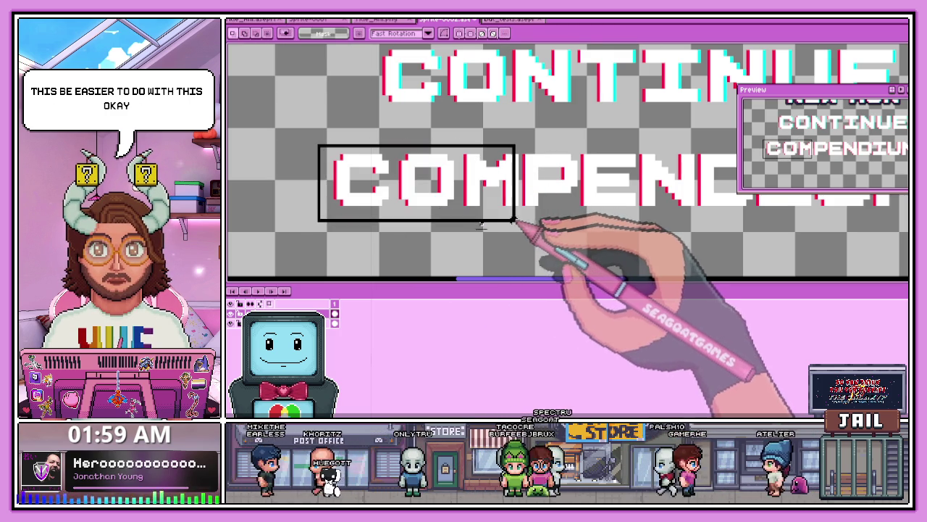
{"action": "left_click_drag", "start_coordinate": [318, 145], "coordinate": [312, 139]}
{"action": "left_click", "coordinate": [587, 217]}
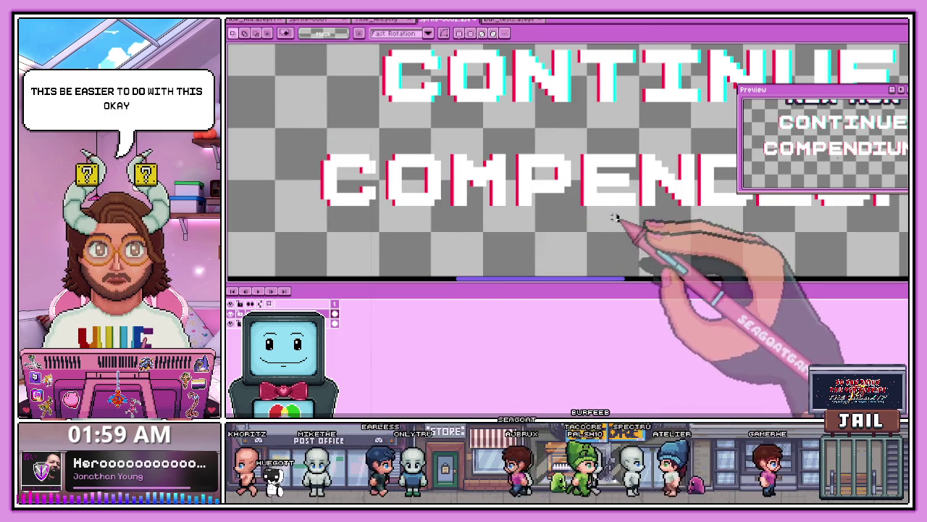
{"action": "left_click_drag", "start_coordinate": [461, 182], "coordinate": [482, 179]}
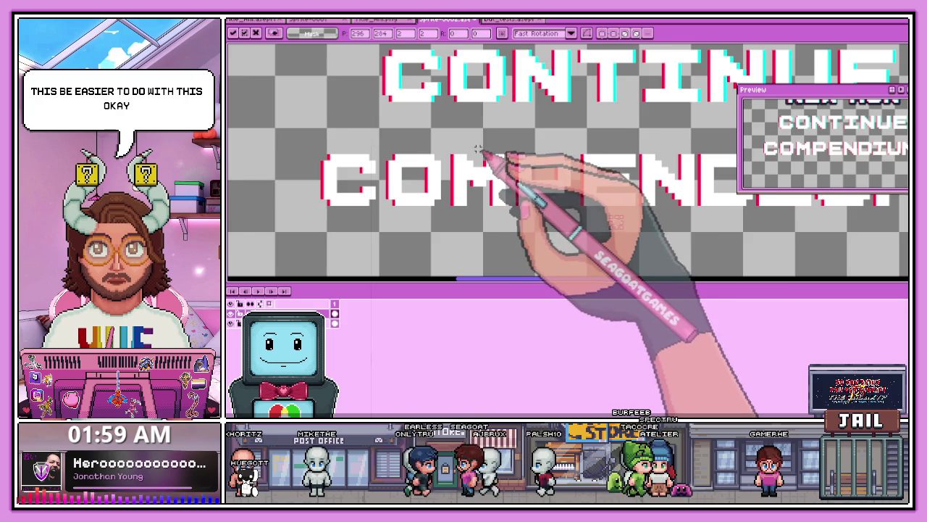
{"action": "scroll", "coordinate": [481, 153], "scroll_direction": "down", "scroll_amount": 2}
{"action": "scroll", "coordinate": [497, 171], "scroll_direction": "up", "scroll_amount": 1}
{"action": "scroll", "coordinate": [611, 132], "scroll_direction": "up", "scroll_amount": 1}
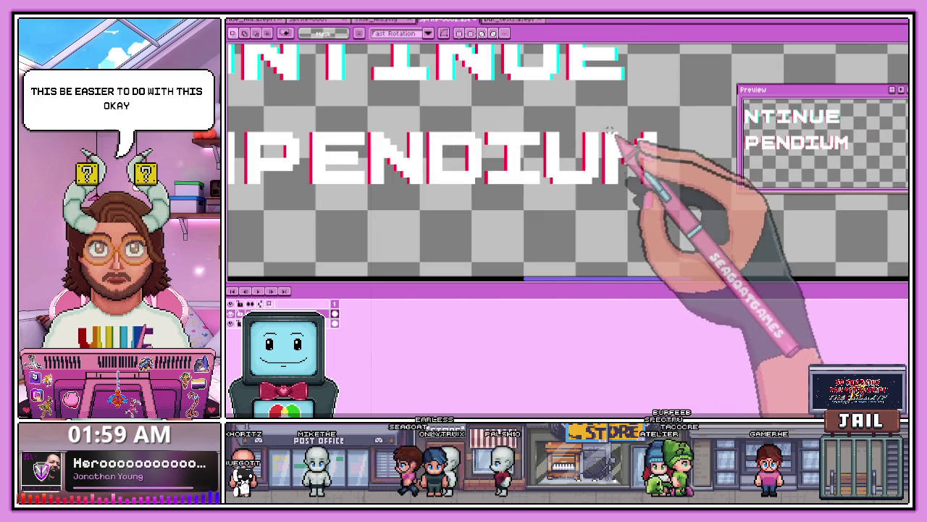
Step: Marquee-select the PENDIUM part of COMPENDIUM after trial selections of M, IUM and DIUM
{"action": "left_click_drag", "start_coordinate": [588, 118], "coordinate": [665, 194]}
{"action": "left_click", "coordinate": [544, 164]}
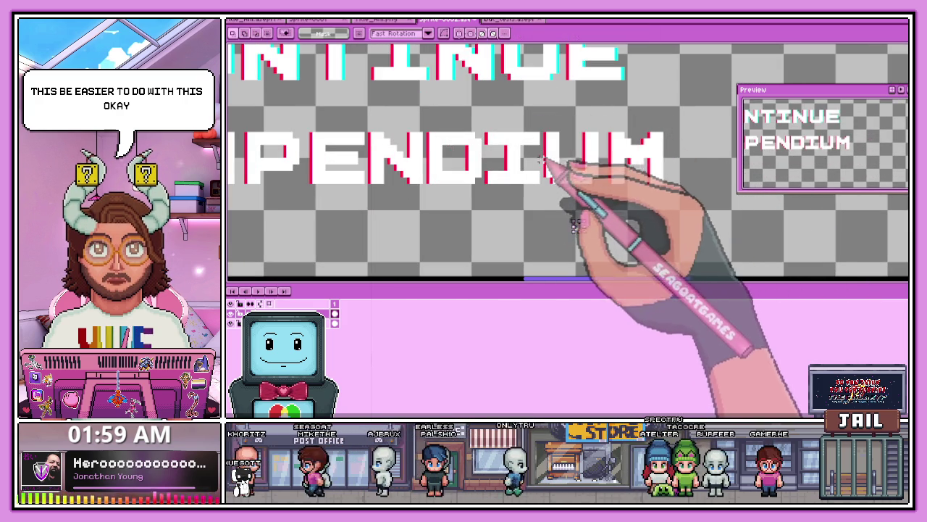
{"action": "left_click_drag", "start_coordinate": [545, 128], "coordinate": [681, 213]}
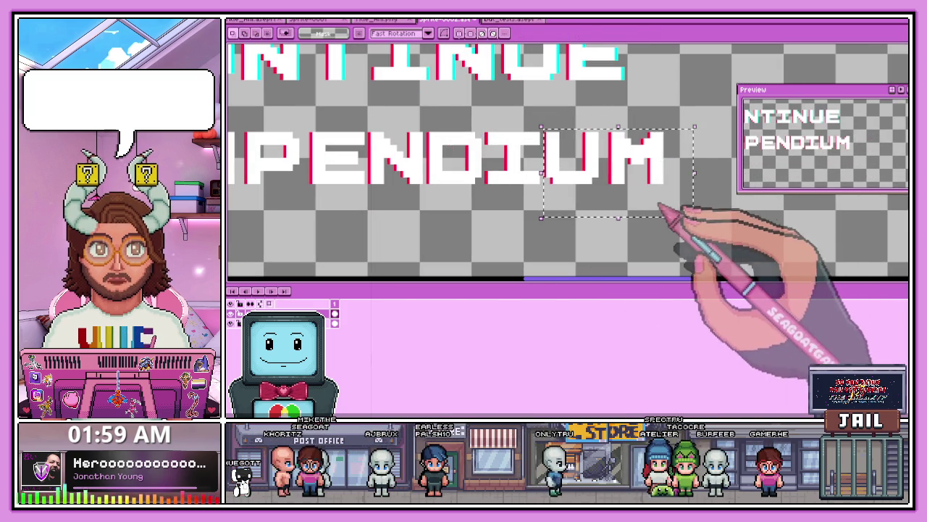
{"action": "left_click", "coordinate": [489, 127]}
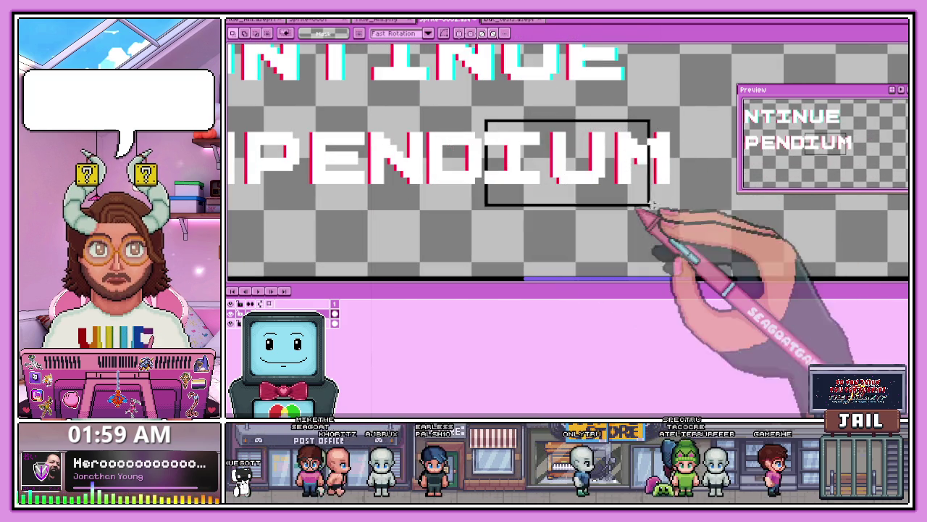
{"action": "left_click_drag", "start_coordinate": [485, 120], "coordinate": [662, 207]}
{"action": "left_click", "coordinate": [449, 234]}
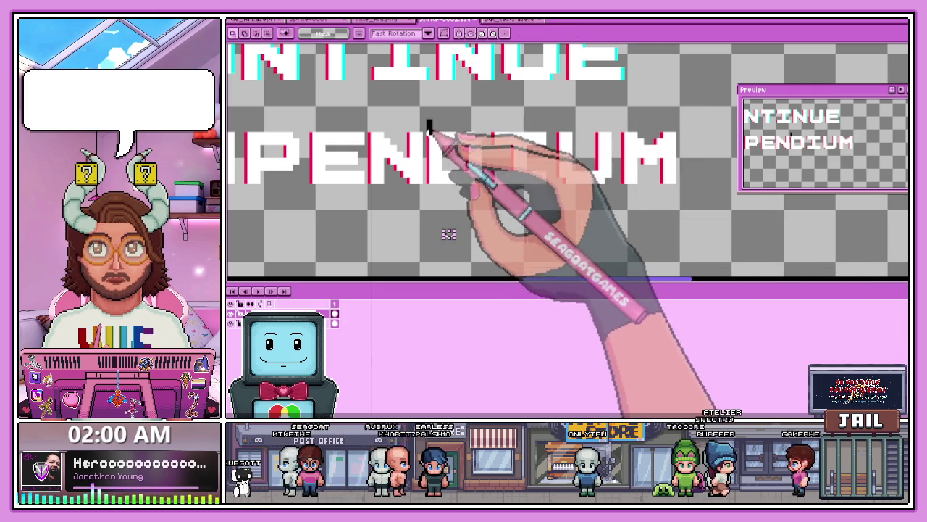
{"action": "left_click_drag", "start_coordinate": [427, 125], "coordinate": [684, 207]}
{"action": "left_click", "coordinate": [426, 242]}
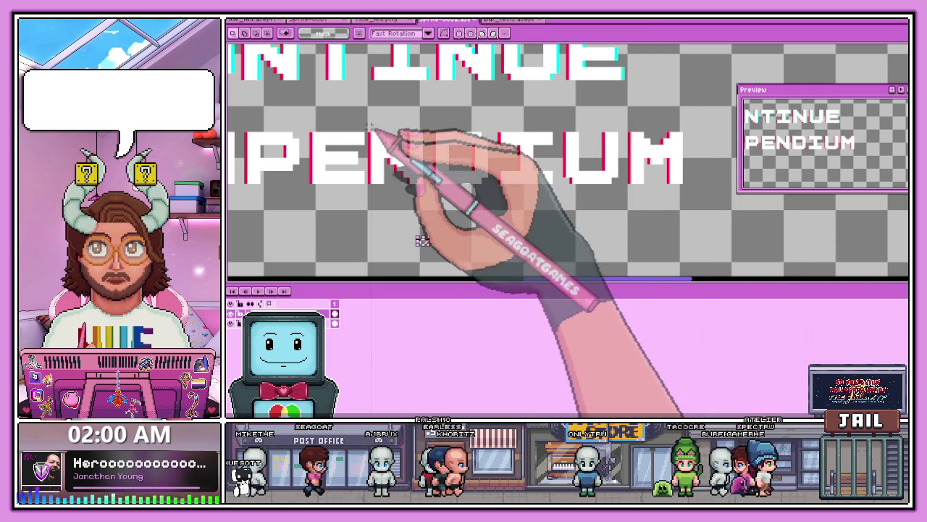
{"action": "mouse_move", "coordinate": [367, 118]}
{"action": "left_mouse_down"}
{"action": "mouse_move", "coordinate": [701, 203]}
{"action": "mouse_move", "coordinate": [691, 201]}
{"action": "left_mouse_up"}
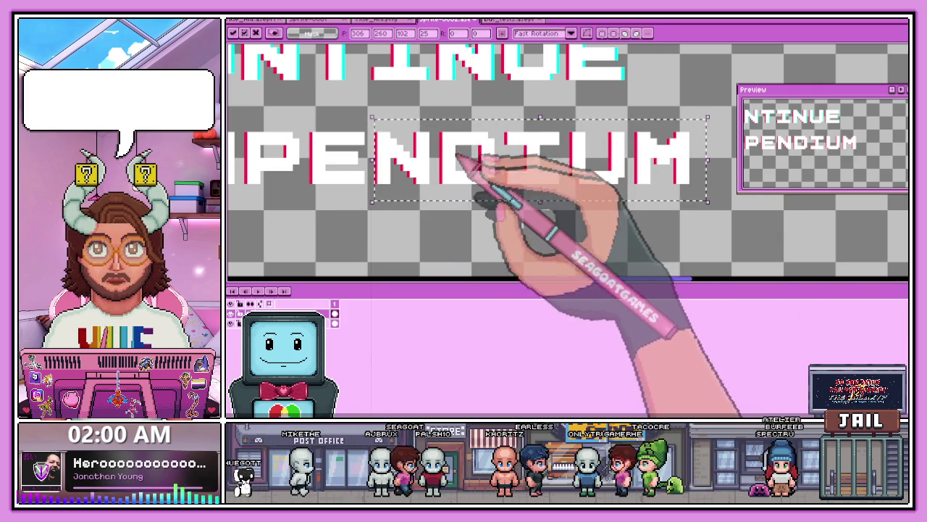
{"action": "scroll", "coordinate": [497, 190], "scroll_direction": "down", "scroll_amount": 1}
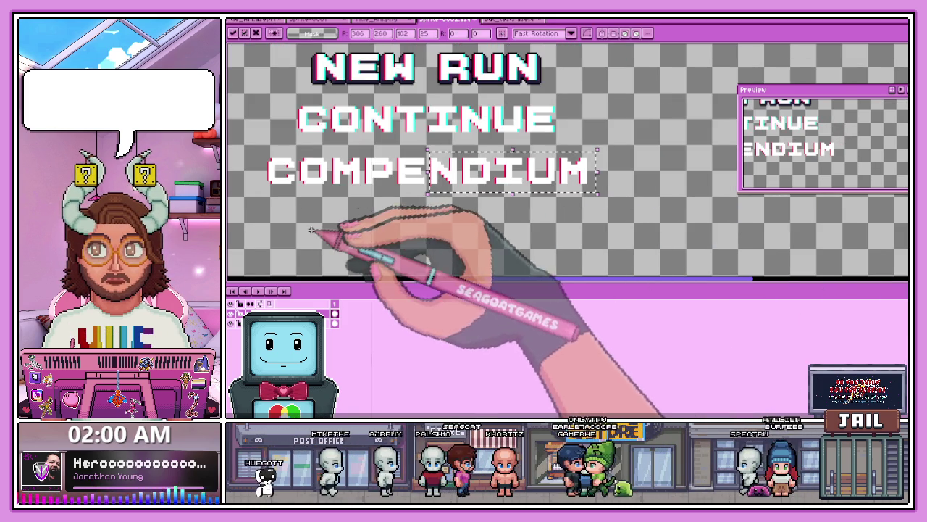
{"action": "scroll", "coordinate": [312, 231], "scroll_direction": "up", "scroll_amount": 1}
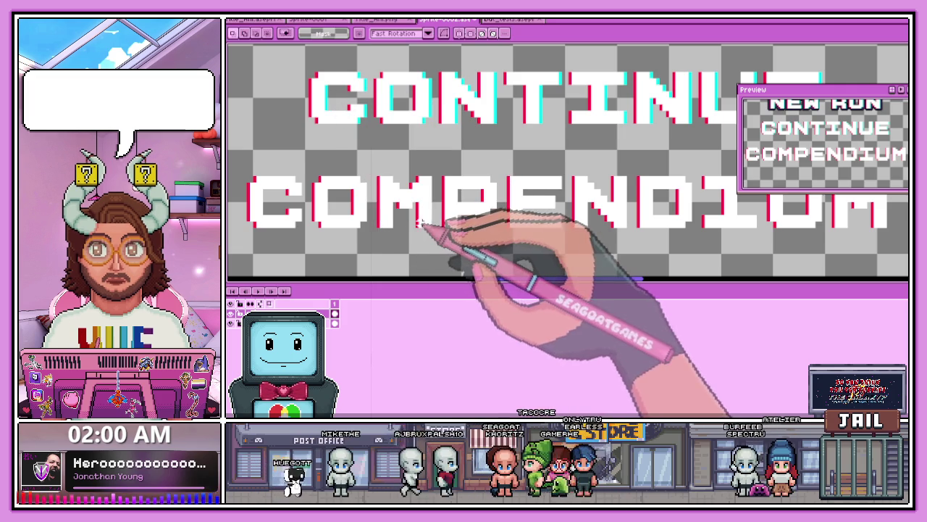
{"action": "scroll", "coordinate": [428, 235], "scroll_direction": "down", "scroll_amount": 1}
{"action": "scroll", "coordinate": [347, 261], "scroll_direction": "up", "scroll_amount": 1}
{"action": "scroll", "coordinate": [366, 239], "scroll_direction": "up", "scroll_amount": 1}
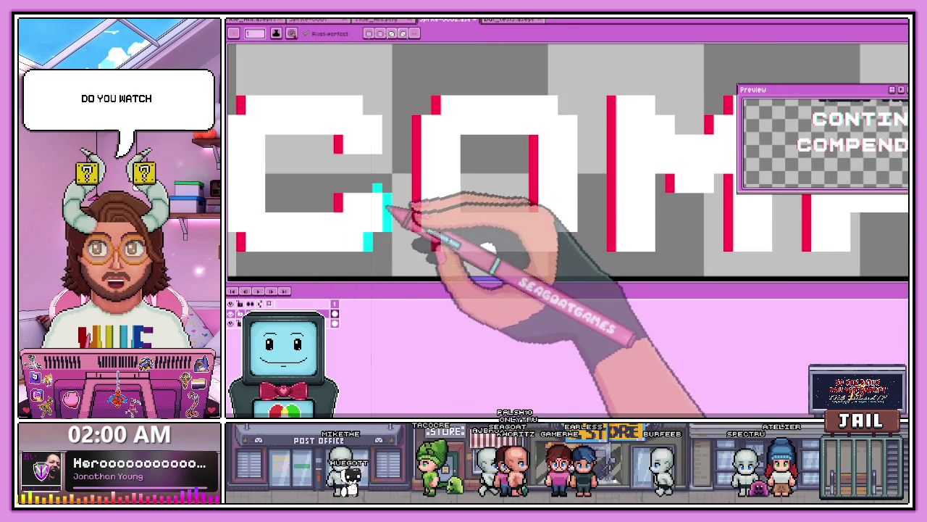
Step: Paint cyan glitch edges on the C and along the right side of the O
{"action": "left_click", "coordinate": [369, 103]}
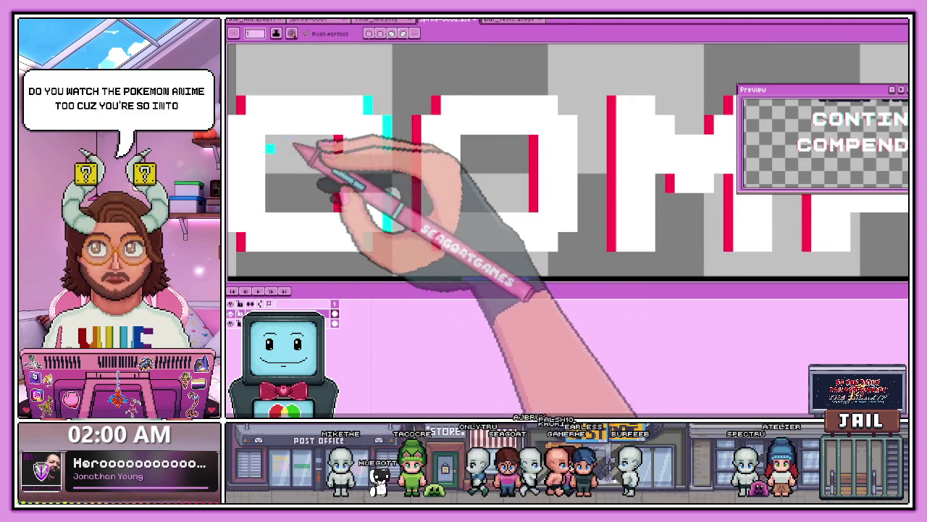
{"action": "left_click_drag", "start_coordinate": [270, 136], "coordinate": [270, 182]}
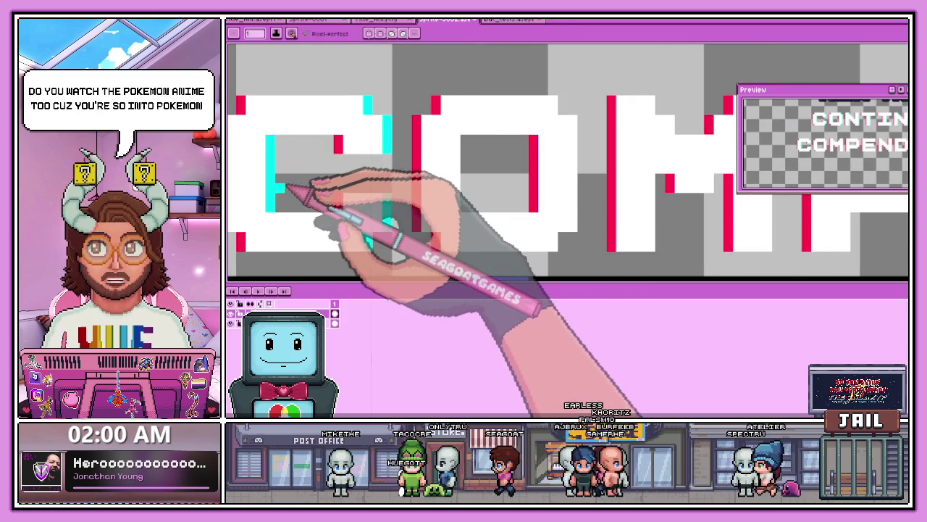
{"action": "scroll", "coordinate": [297, 192], "scroll_direction": "down", "scroll_amount": 1}
{"action": "scroll", "coordinate": [381, 182], "scroll_direction": "up", "scroll_amount": 1}
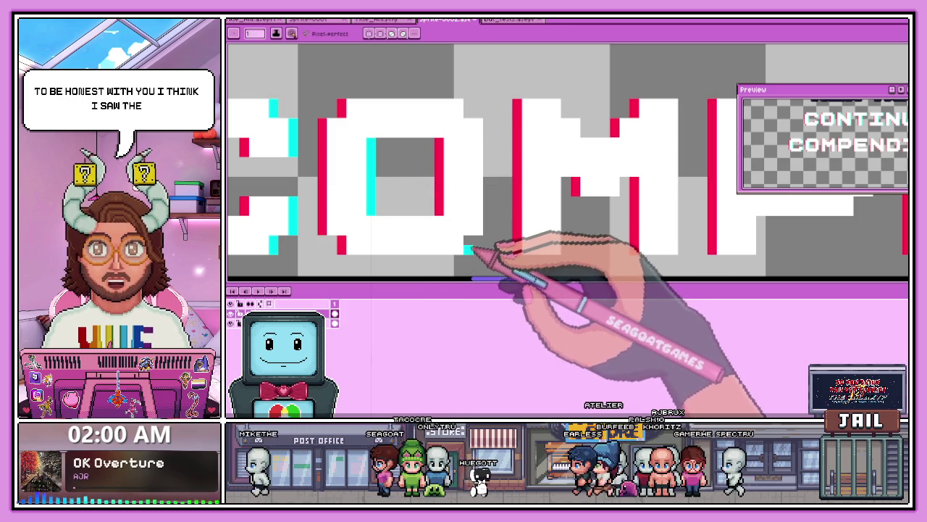
{"action": "left_click_drag", "start_coordinate": [478, 240], "coordinate": [487, 126]}
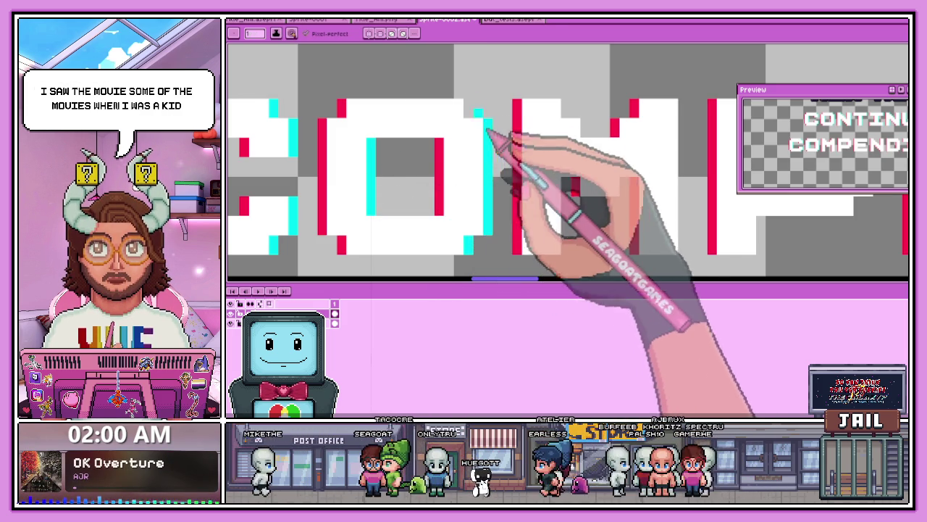
{"action": "scroll", "coordinate": [484, 130], "scroll_direction": "down", "scroll_amount": 1}
{"action": "scroll", "coordinate": [468, 168], "scroll_direction": "up", "scroll_amount": 2}
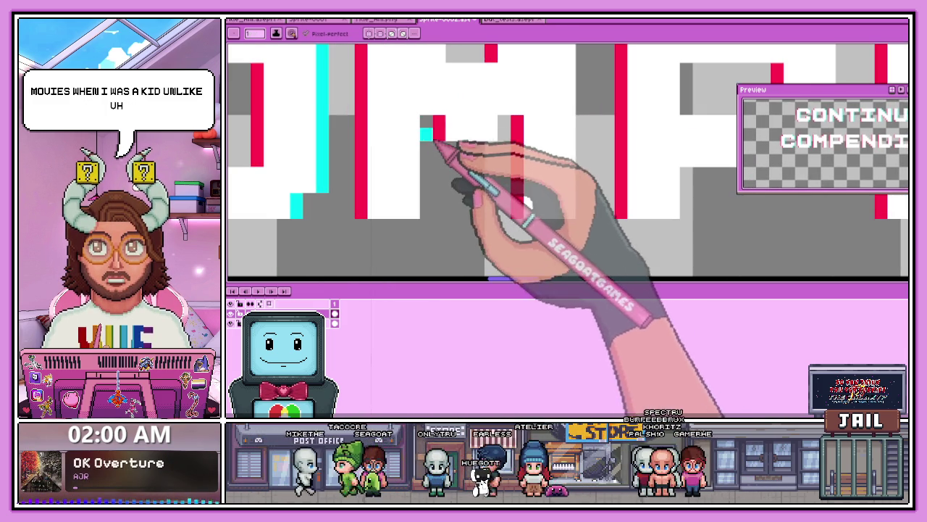
{"action": "scroll", "coordinate": [503, 124], "scroll_direction": "down", "scroll_amount": 1}
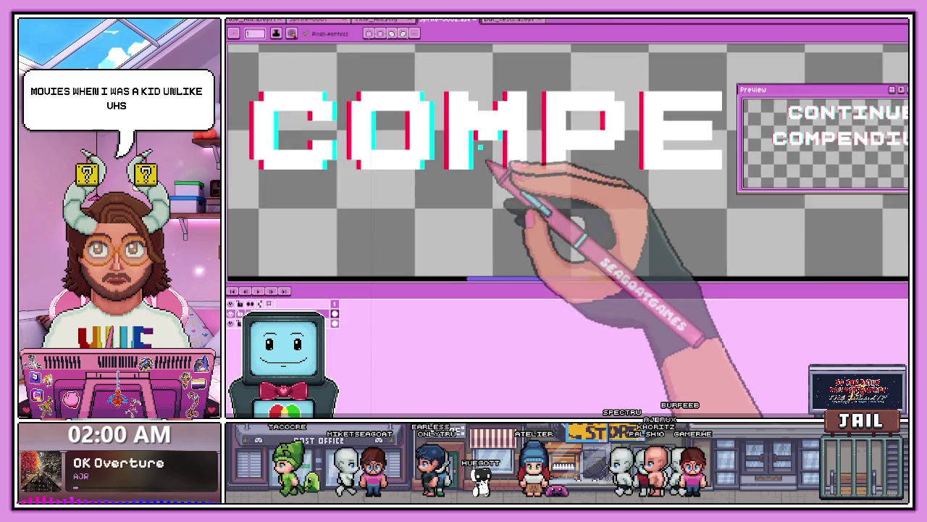
{"action": "scroll", "coordinate": [507, 123], "scroll_direction": "up", "scroll_amount": 1}
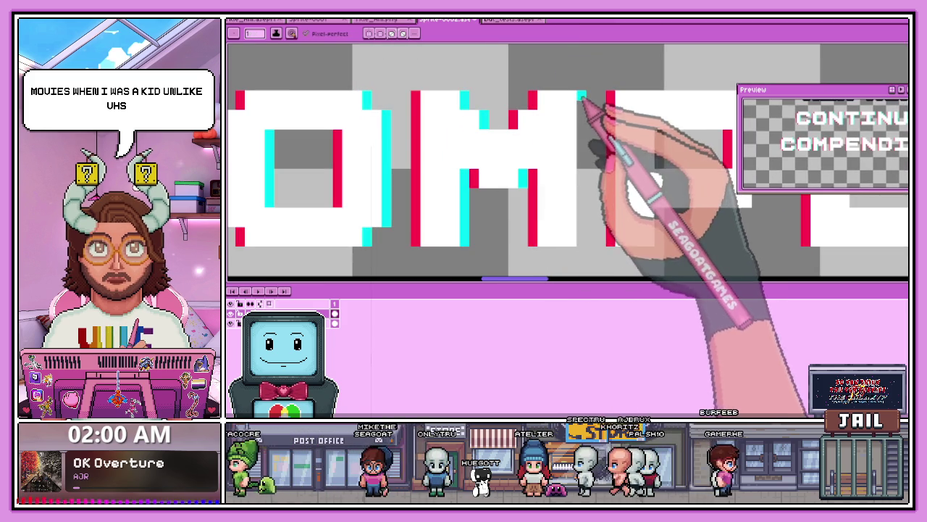
{"action": "scroll", "coordinate": [549, 201], "scroll_direction": "down", "scroll_amount": 1}
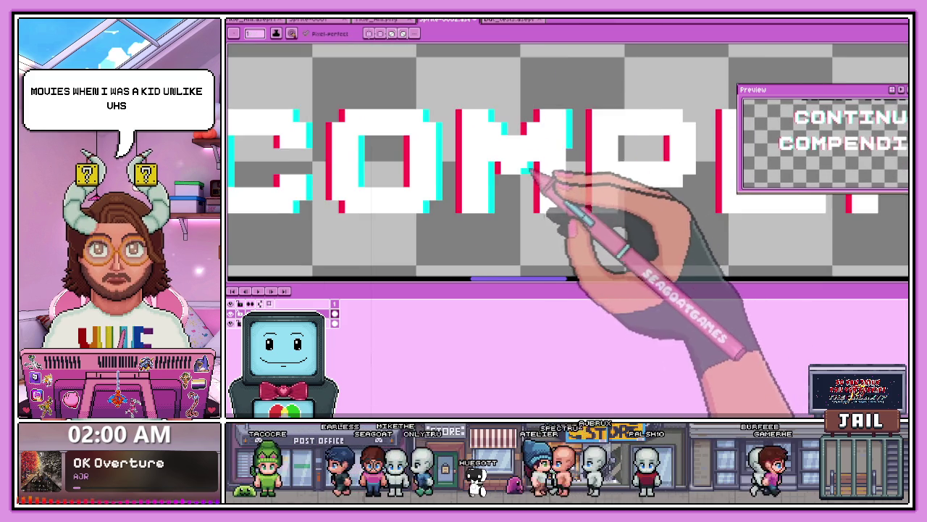
{"action": "scroll", "coordinate": [580, 192], "scroll_direction": "down", "scroll_amount": 1}
{"action": "scroll", "coordinate": [611, 198], "scroll_direction": "up", "scroll_amount": 2}
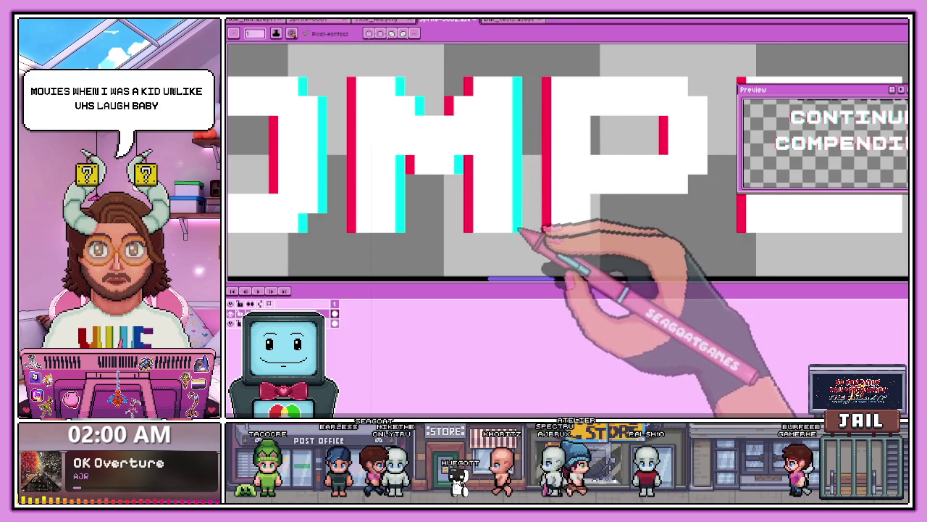
{"action": "scroll", "coordinate": [562, 218], "scroll_direction": "down", "scroll_amount": 1}
{"action": "scroll", "coordinate": [558, 221], "scroll_direction": "up", "scroll_amount": 1}
{"action": "scroll", "coordinate": [565, 203], "scroll_direction": "down", "scroll_amount": 1}
{"action": "scroll", "coordinate": [566, 204], "scroll_direction": "up", "scroll_amount": 2}
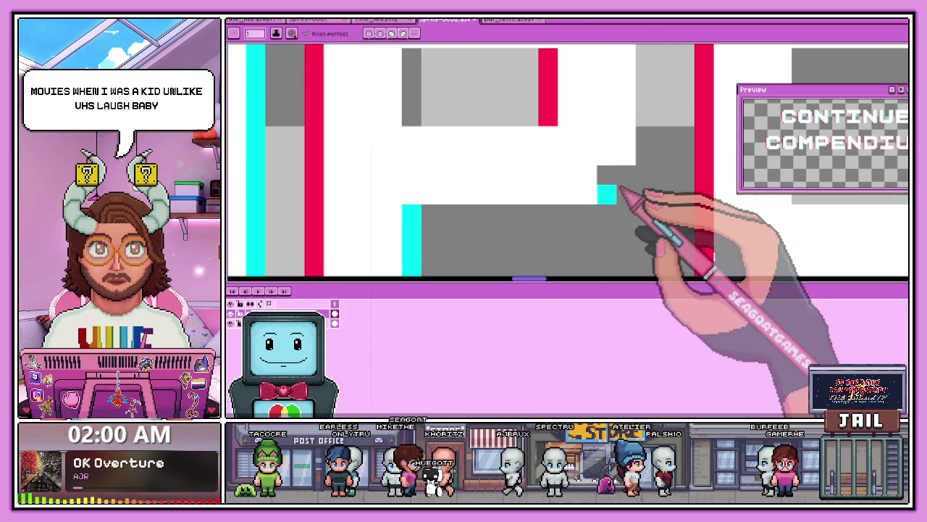
{"action": "scroll", "coordinate": [616, 190], "scroll_direction": "down", "scroll_amount": 1}
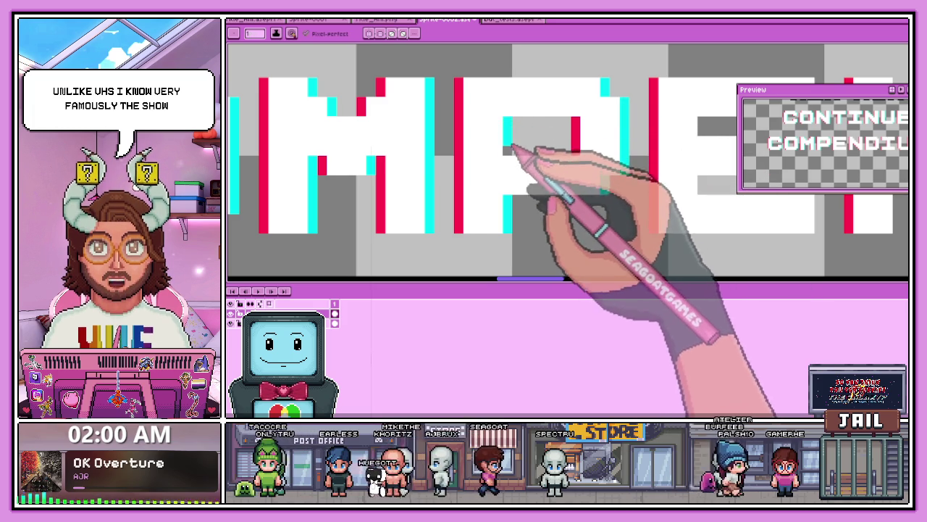
{"action": "scroll", "coordinate": [511, 139], "scroll_direction": "down", "scroll_amount": 1}
{"action": "scroll", "coordinate": [517, 155], "scroll_direction": "down", "scroll_amount": 1}
{"action": "scroll", "coordinate": [480, 176], "scroll_direction": "up", "scroll_amount": 1}
{"action": "scroll", "coordinate": [559, 182], "scroll_direction": "up", "scroll_amount": 1}
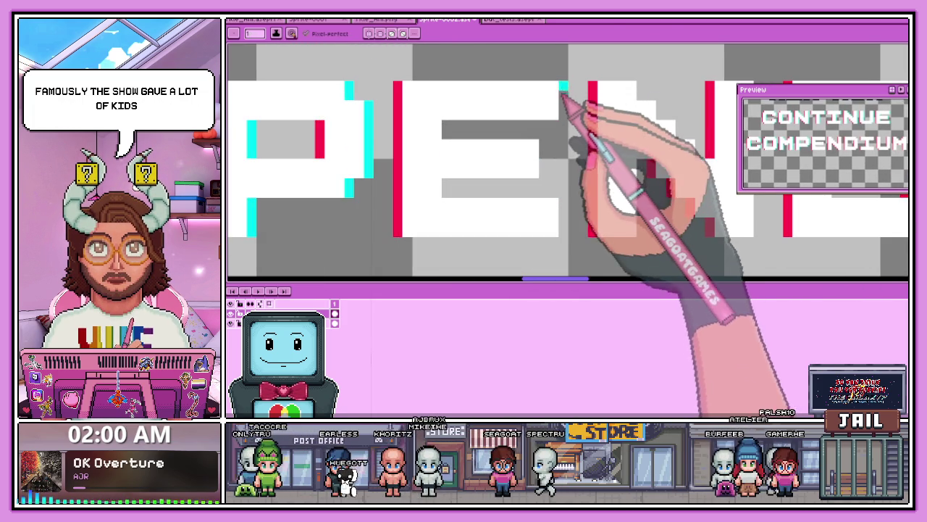
Step: Add cyan glitch strips and pixels along the E's right edge, top bar and lower-left
{"action": "left_click_drag", "start_coordinate": [564, 94], "coordinate": [563, 116]}
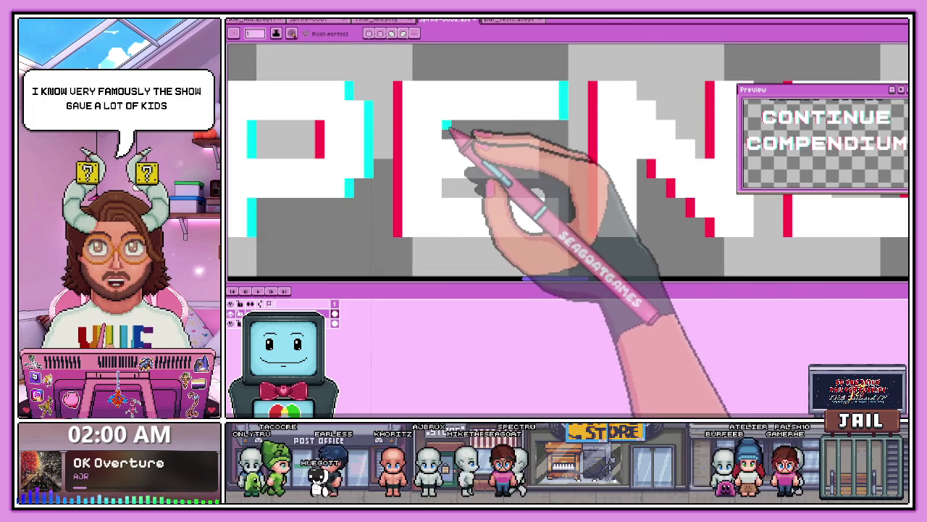
{"action": "left_click", "coordinate": [514, 135]}
{"action": "left_click_drag", "start_coordinate": [545, 144], "coordinate": [546, 178]}
{"action": "left_click", "coordinate": [446, 187]}
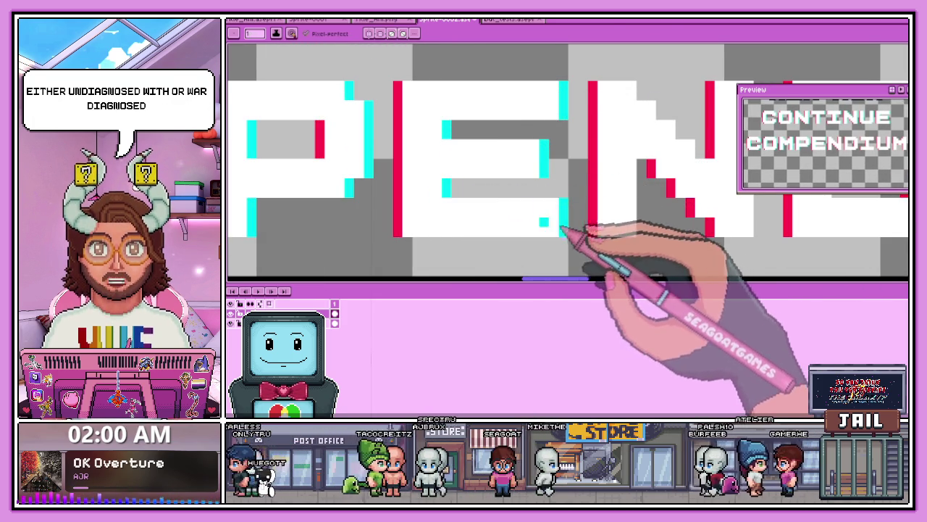
{"action": "scroll", "coordinate": [497, 186], "scroll_direction": "down", "scroll_amount": 1}
{"action": "scroll", "coordinate": [465, 142], "scroll_direction": "up", "scroll_amount": 3}
Step: Draw cyan vertical glitch lines beside the remaining COMPENDIUM letters, the D, I, U and M
{"action": "left_click_drag", "start_coordinate": [418, 96], "coordinate": [418, 195]}
{"action": "scroll", "coordinate": [462, 124], "scroll_direction": "down", "scroll_amount": 2}
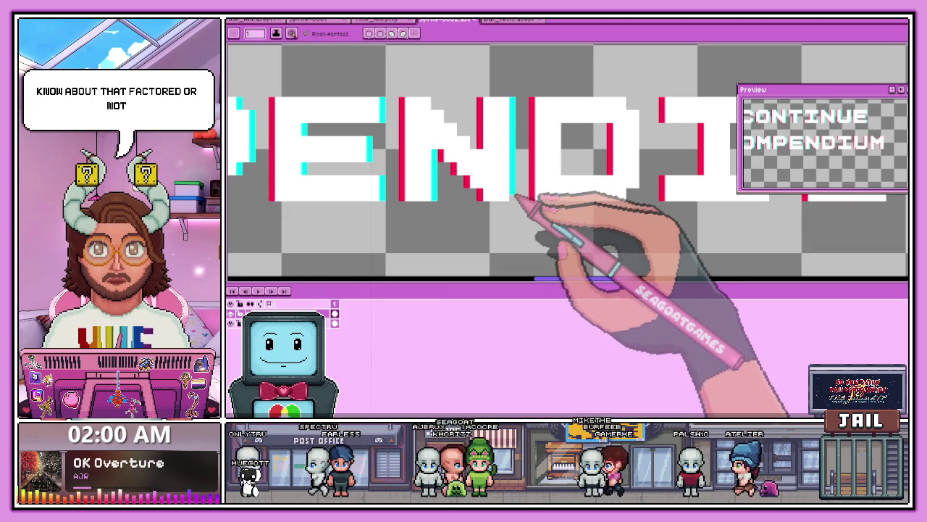
{"action": "scroll", "coordinate": [515, 201], "scroll_direction": "up", "scroll_amount": 1}
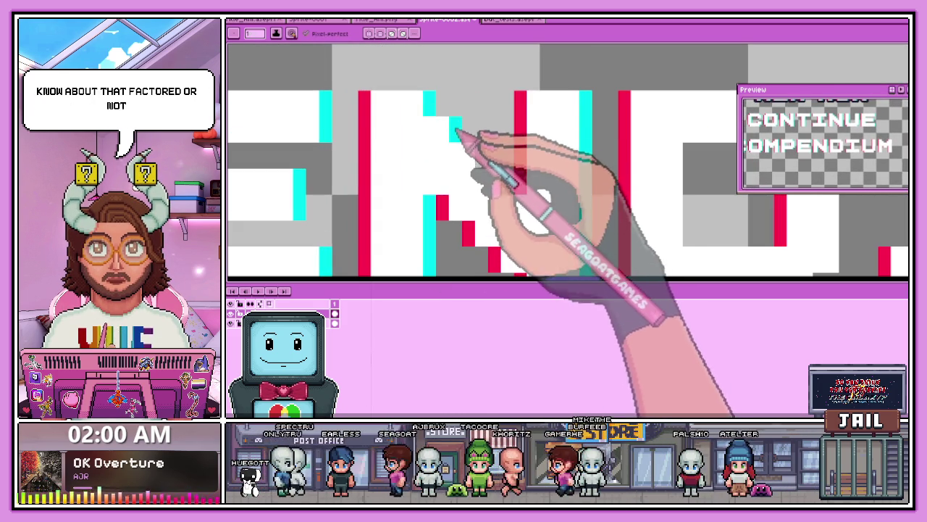
{"action": "scroll", "coordinate": [493, 159], "scroll_direction": "down", "scroll_amount": 2}
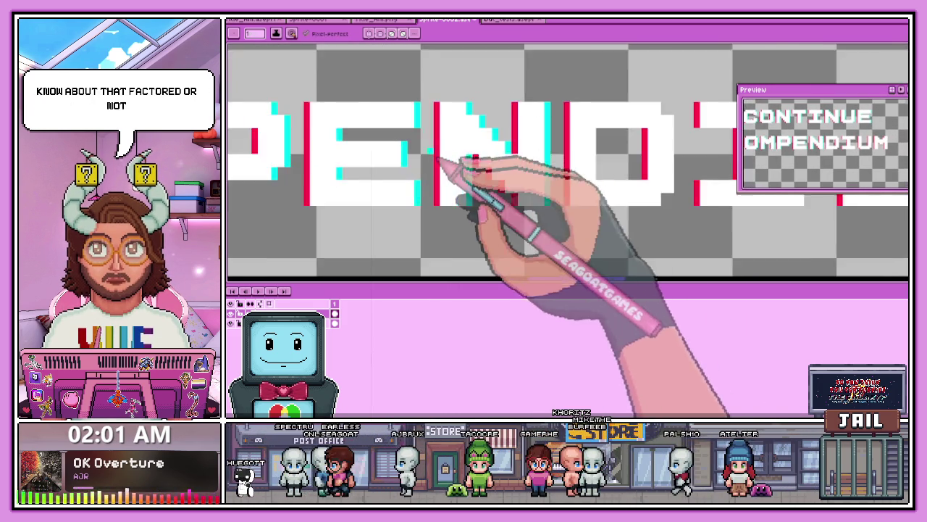
{"action": "scroll", "coordinate": [559, 155], "scroll_direction": "down", "scroll_amount": 1}
{"action": "scroll", "coordinate": [555, 141], "scroll_direction": "up", "scroll_amount": 1}
{"action": "scroll", "coordinate": [504, 154], "scroll_direction": "up", "scroll_amount": 2}
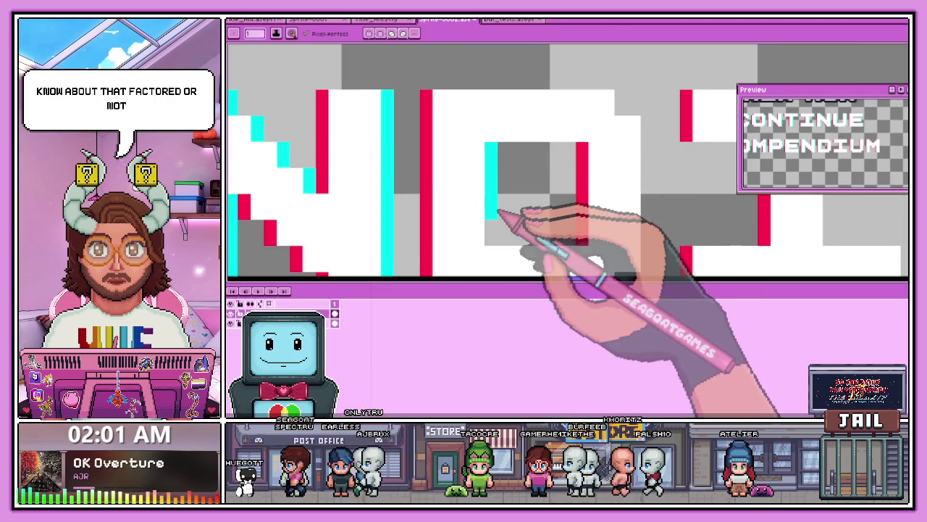
{"action": "scroll", "coordinate": [463, 181], "scroll_direction": "down", "scroll_amount": 2}
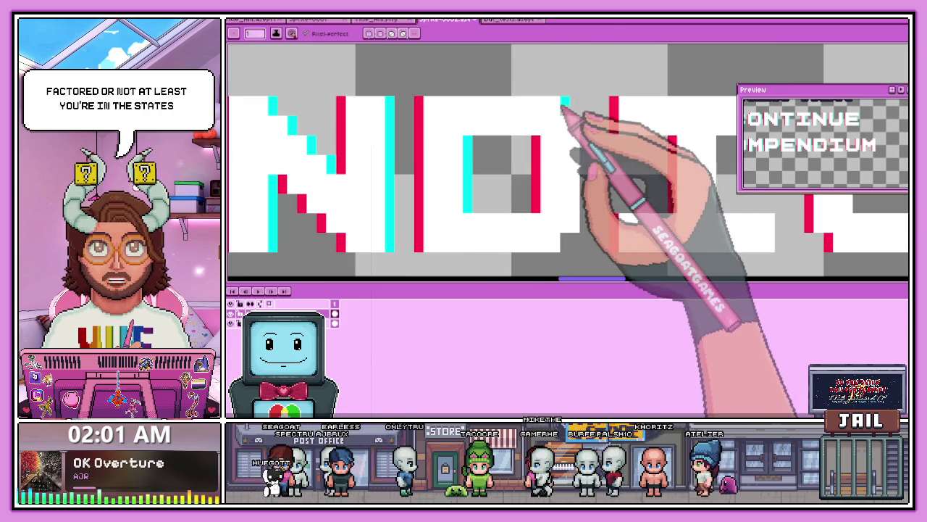
{"action": "left_click_drag", "start_coordinate": [583, 118], "coordinate": [590, 231]}
{"action": "scroll", "coordinate": [591, 230], "scroll_direction": "down", "scroll_amount": 2}
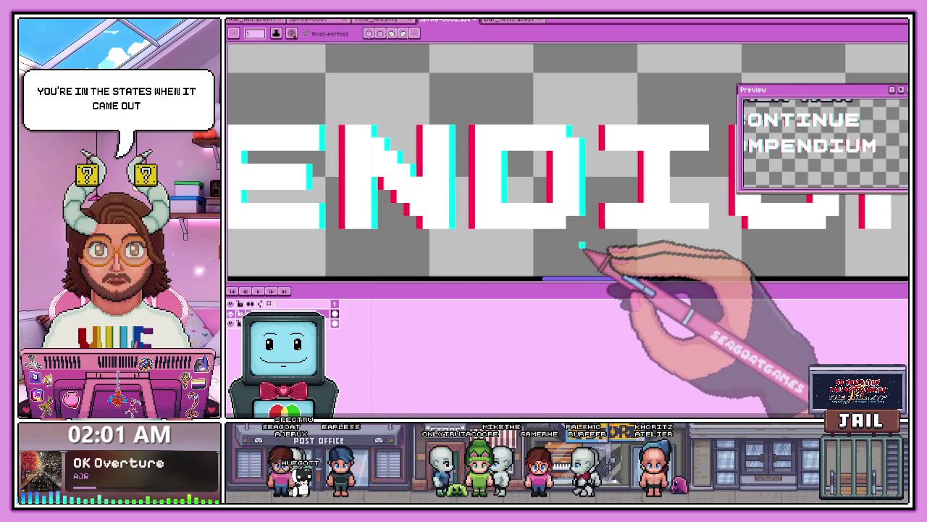
{"action": "scroll", "coordinate": [600, 211], "scroll_direction": "down", "scroll_amount": 1}
{"action": "scroll", "coordinate": [618, 201], "scroll_direction": "up", "scroll_amount": 2}
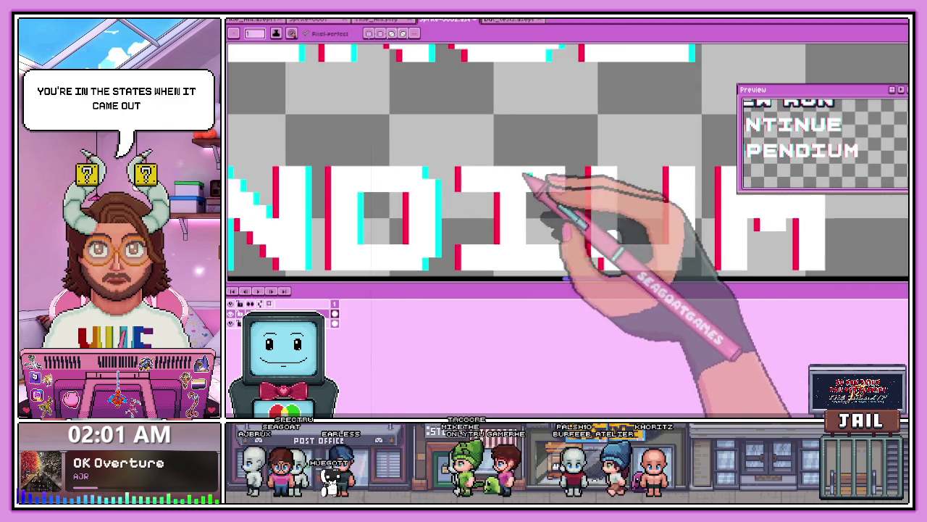
{"action": "left_click_drag", "start_coordinate": [572, 194], "coordinate": [549, 192]}
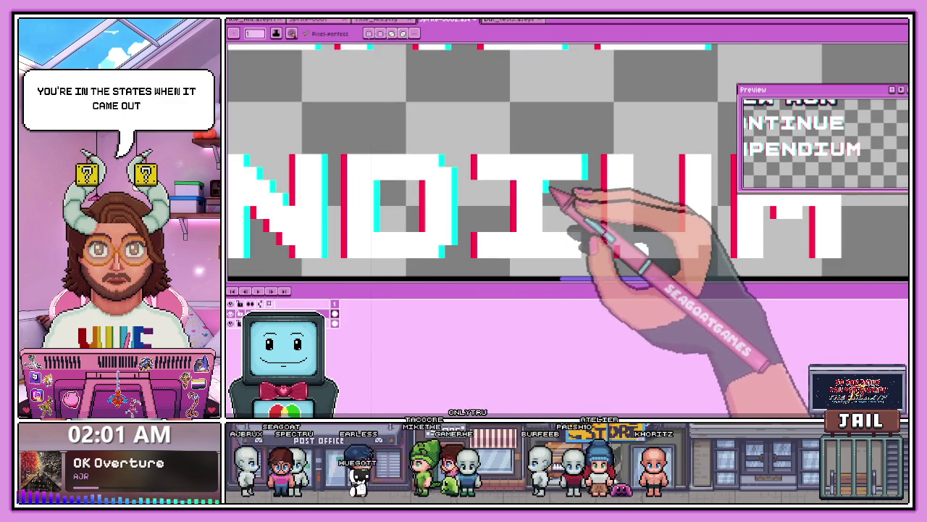
{"action": "scroll", "coordinate": [551, 232], "scroll_direction": "down", "scroll_amount": 2}
{"action": "scroll", "coordinate": [572, 245], "scroll_direction": "up", "scroll_amount": 3}
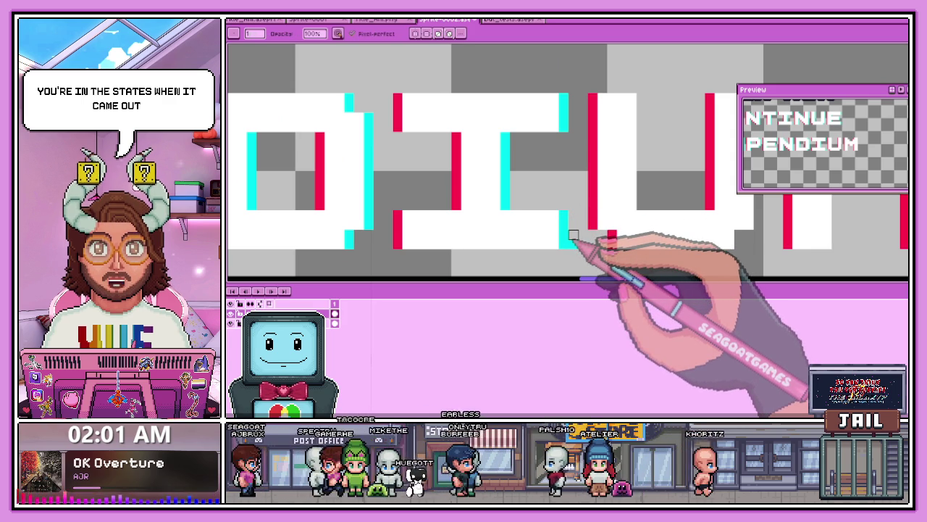
{"action": "scroll", "coordinate": [572, 233], "scroll_direction": "down", "scroll_amount": 2}
{"action": "scroll", "coordinate": [479, 209], "scroll_direction": "up", "scroll_amount": 1}
{"action": "scroll", "coordinate": [476, 217], "scroll_direction": "up", "scroll_amount": 2}
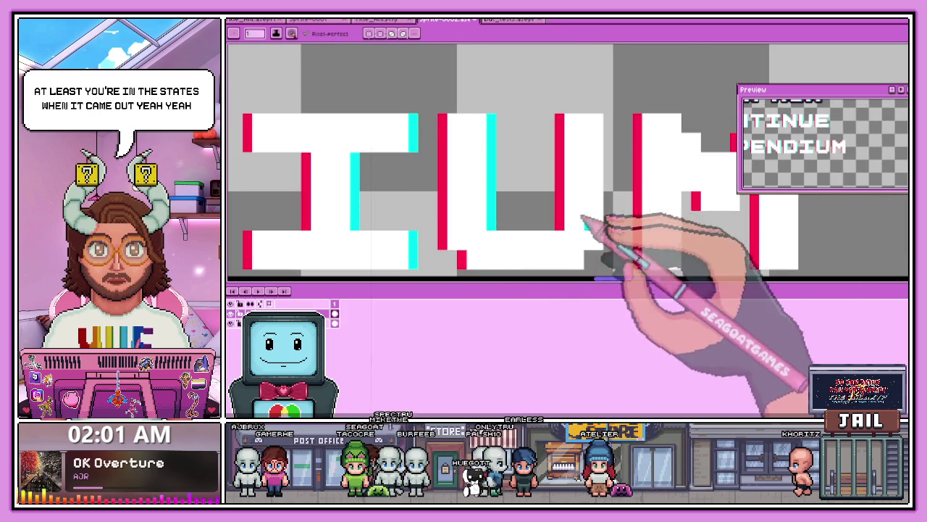
{"action": "scroll", "coordinate": [590, 217], "scroll_direction": "down", "scroll_amount": 2}
{"action": "scroll", "coordinate": [616, 253], "scroll_direction": "up", "scroll_amount": 3}
{"action": "scroll", "coordinate": [621, 201], "scroll_direction": "down", "scroll_amount": 2}
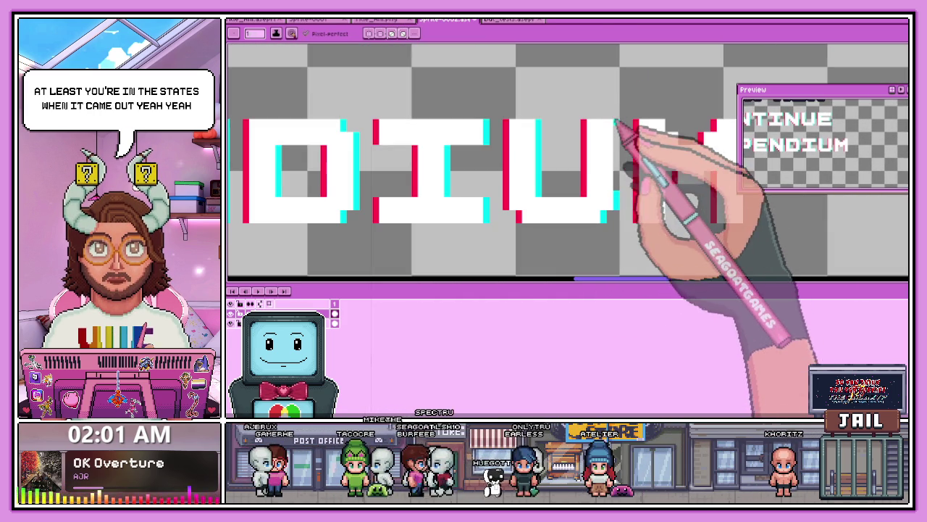
{"action": "scroll", "coordinate": [619, 191], "scroll_direction": "down", "scroll_amount": 1}
{"action": "scroll", "coordinate": [616, 149], "scroll_direction": "up", "scroll_amount": 1}
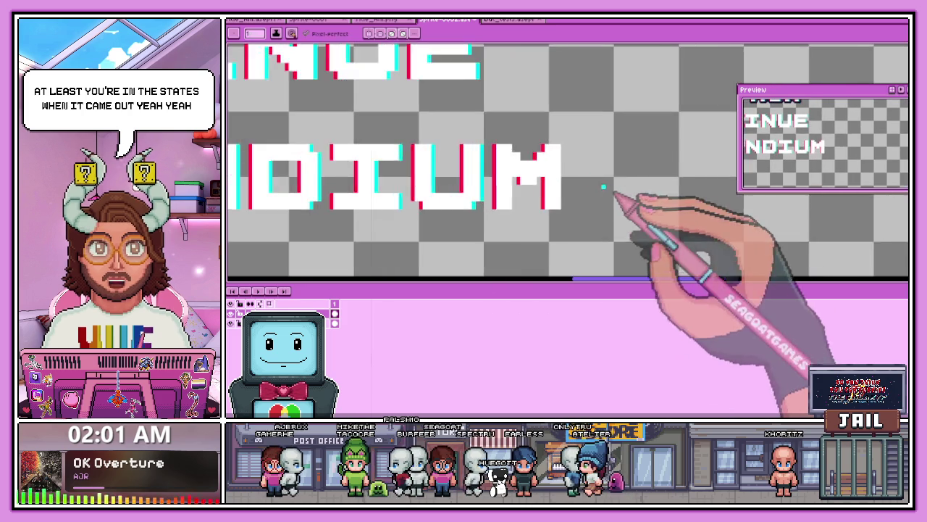
{"action": "scroll", "coordinate": [620, 197], "scroll_direction": "up", "scroll_amount": 1}
{"action": "scroll", "coordinate": [542, 170], "scroll_direction": "up", "scroll_amount": 2}
{"action": "scroll", "coordinate": [507, 137], "scroll_direction": "down", "scroll_amount": 2}
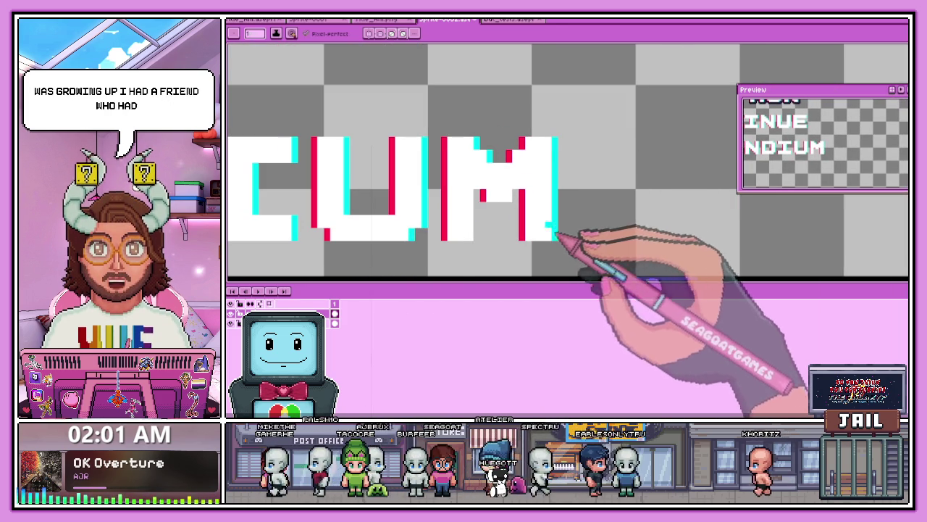
{"action": "scroll", "coordinate": [563, 239], "scroll_direction": "up", "scroll_amount": 1}
Step: Add a cyan pixel beside the M's red edge, then zoom out to check the menu
{"action": "left_click", "coordinate": [557, 176]}
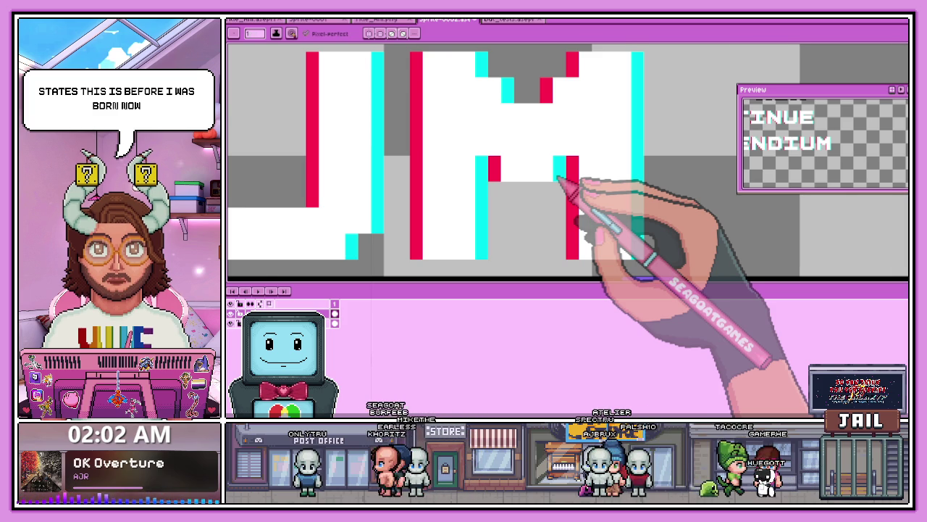
{"action": "scroll", "coordinate": [559, 178], "scroll_direction": "down", "scroll_amount": 2}
{"action": "scroll", "coordinate": [393, 166], "scroll_direction": "down", "scroll_amount": 2}
{"action": "scroll", "coordinate": [382, 144], "scroll_direction": "down", "scroll_amount": 1}
{"action": "scroll", "coordinate": [344, 163], "scroll_direction": "up", "scroll_amount": 1}
{"action": "scroll", "coordinate": [346, 165], "scroll_direction": "down", "scroll_amount": 2}
{"action": "scroll", "coordinate": [379, 182], "scroll_direction": "up", "scroll_amount": 1}
{"action": "scroll", "coordinate": [424, 87], "scroll_direction": "up", "scroll_amount": 1}
{"action": "scroll", "coordinate": [368, 96], "scroll_direction": "down", "scroll_amount": 1}
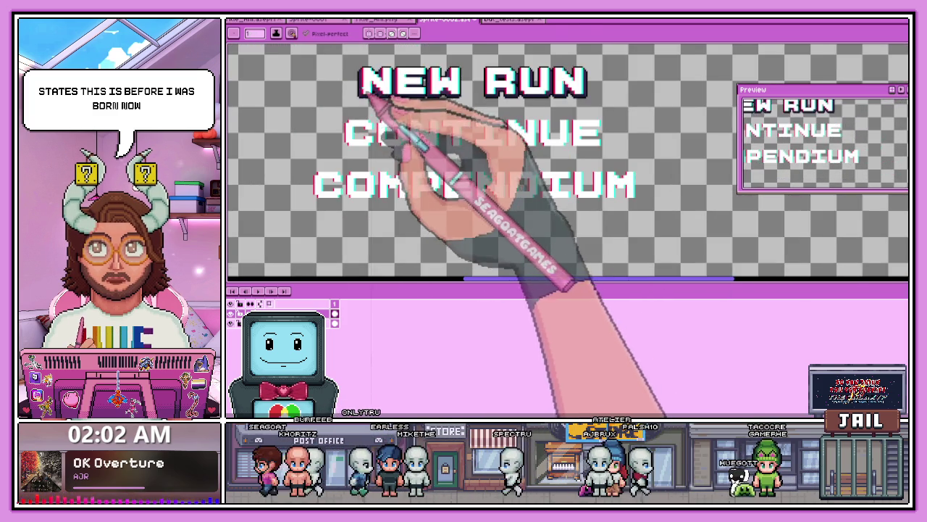
{"action": "scroll", "coordinate": [368, 90], "scroll_direction": "up", "scroll_amount": 1}
{"action": "scroll", "coordinate": [391, 130], "scroll_direction": "down", "scroll_amount": 1}
{"action": "scroll", "coordinate": [374, 108], "scroll_direction": "up", "scroll_amount": 2}
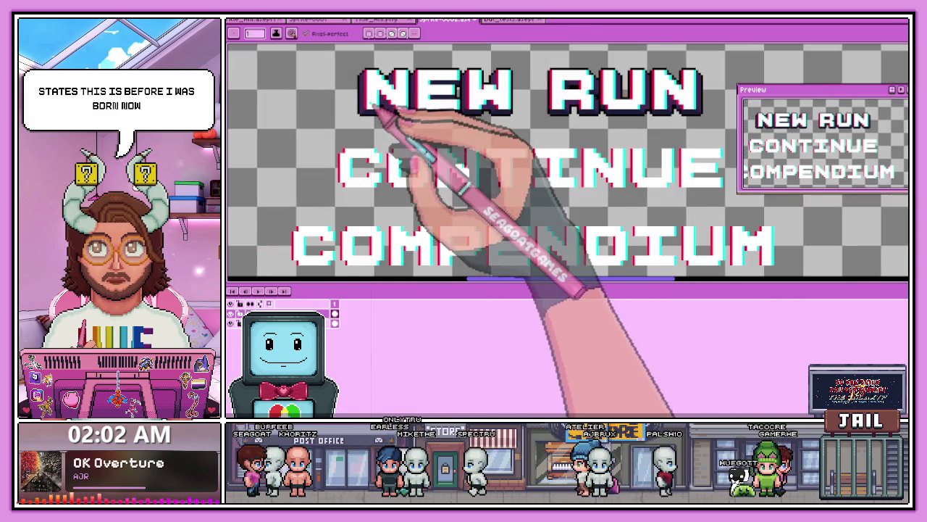
{"action": "scroll", "coordinate": [380, 119], "scroll_direction": "up", "scroll_amount": 1}
{"action": "scroll", "coordinate": [373, 160], "scroll_direction": "down", "scroll_amount": 2}
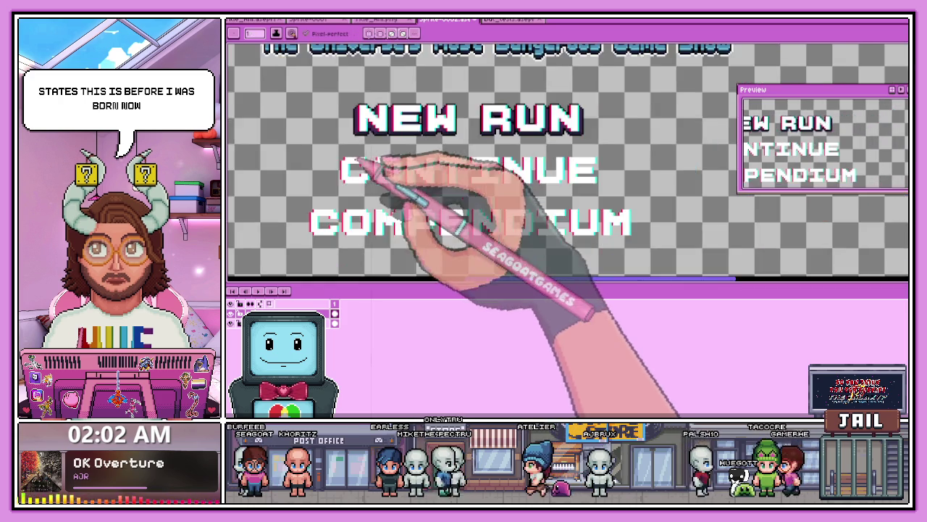
{"action": "scroll", "coordinate": [355, 166], "scroll_direction": "up", "scroll_amount": 1}
{"action": "scroll", "coordinate": [352, 195], "scroll_direction": "down", "scroll_amount": 1}
{"action": "scroll", "coordinate": [371, 214], "scroll_direction": "down", "scroll_amount": 1}
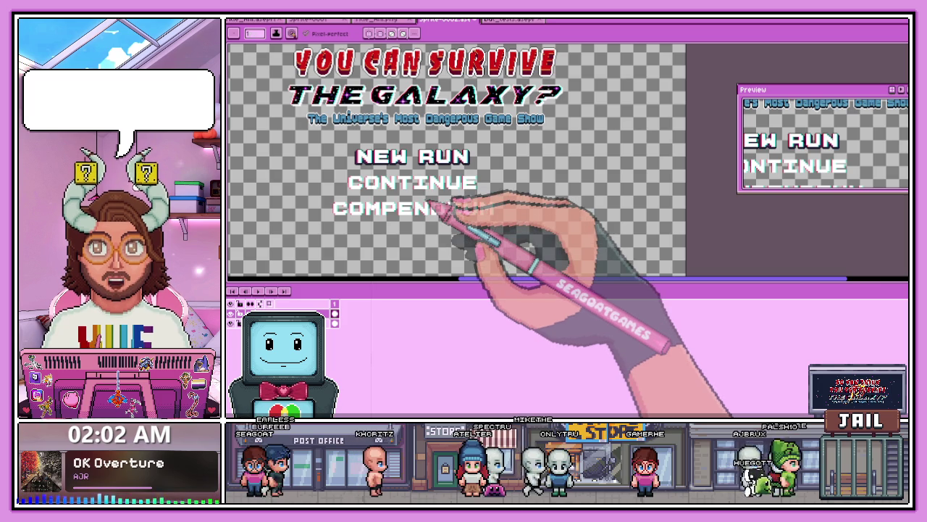
{"action": "scroll", "coordinate": [425, 197], "scroll_direction": "down", "scroll_amount": 1}
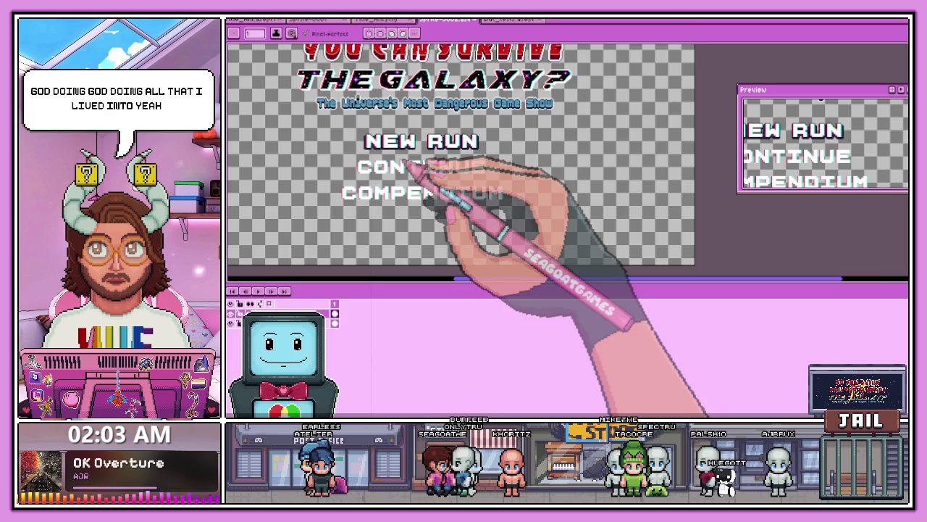
{"action": "scroll", "coordinate": [409, 168], "scroll_direction": "down", "scroll_amount": 1}
{"action": "scroll", "coordinate": [402, 181], "scroll_direction": "up", "scroll_amount": 1}
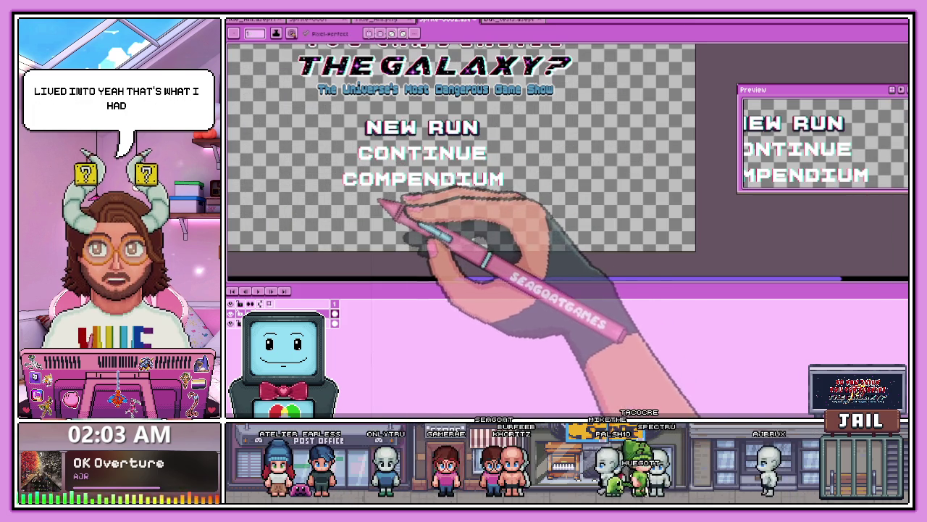
{"action": "scroll", "coordinate": [431, 210], "scroll_direction": "down", "scroll_amount": 1}
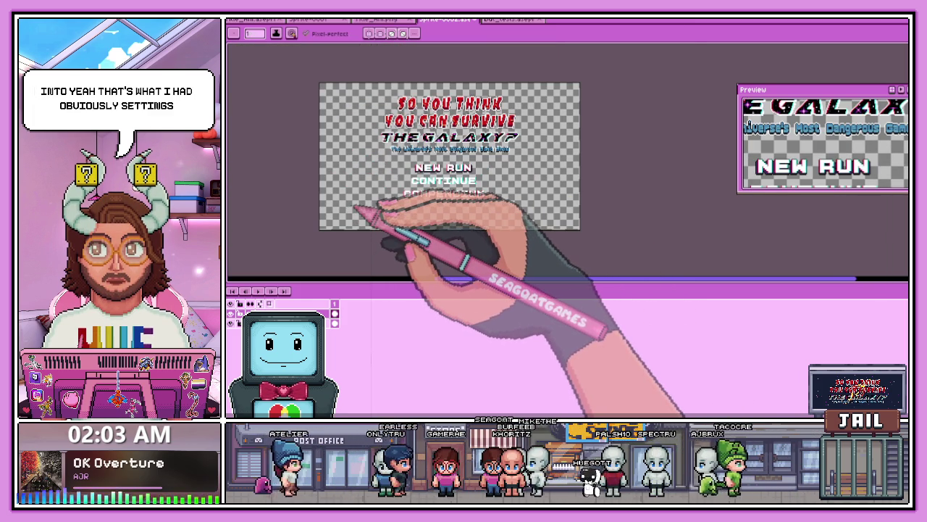
{"action": "scroll", "coordinate": [393, 116], "scroll_direction": "up", "scroll_amount": 1}
{"action": "scroll", "coordinate": [420, 127], "scroll_direction": "down", "scroll_amount": 1}
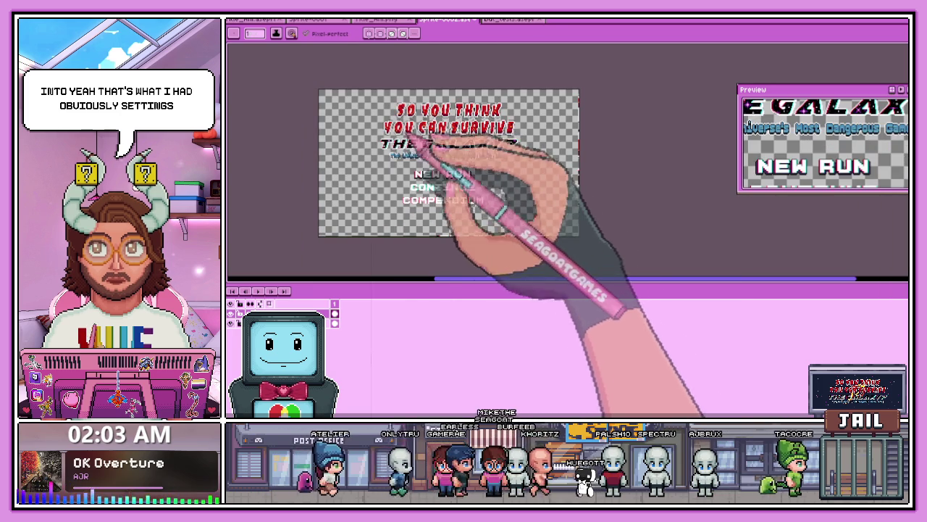
{"action": "scroll", "coordinate": [461, 216], "scroll_direction": "up", "scroll_amount": 1}
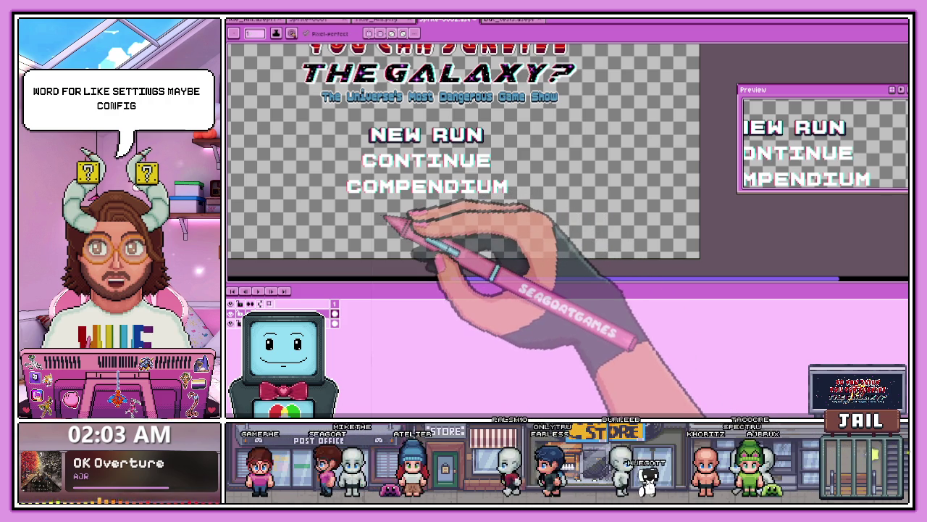
{"action": "key", "text": "ctrl+t"}
Step: Cancel the pending text, reopen Insert Text, and replace the QUIT text with EXIT
{"action": "left_click", "coordinate": [648, 248]}
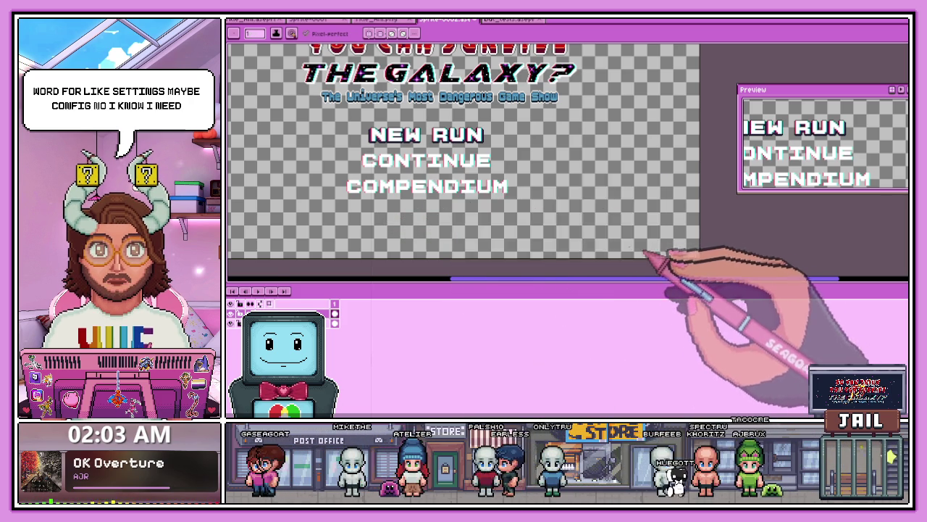
{"action": "scroll", "coordinate": [471, 194], "scroll_direction": "up", "scroll_amount": 2}
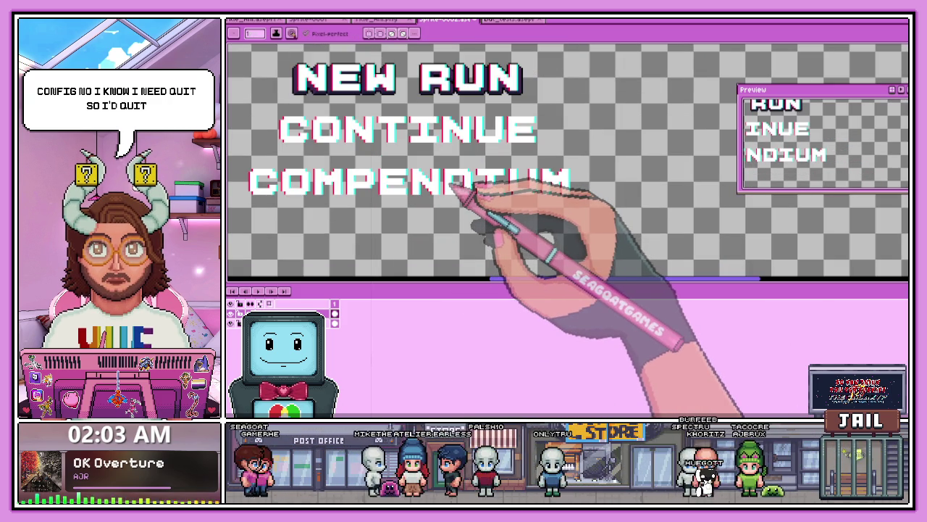
{"action": "key", "text": "ctrl+t"}
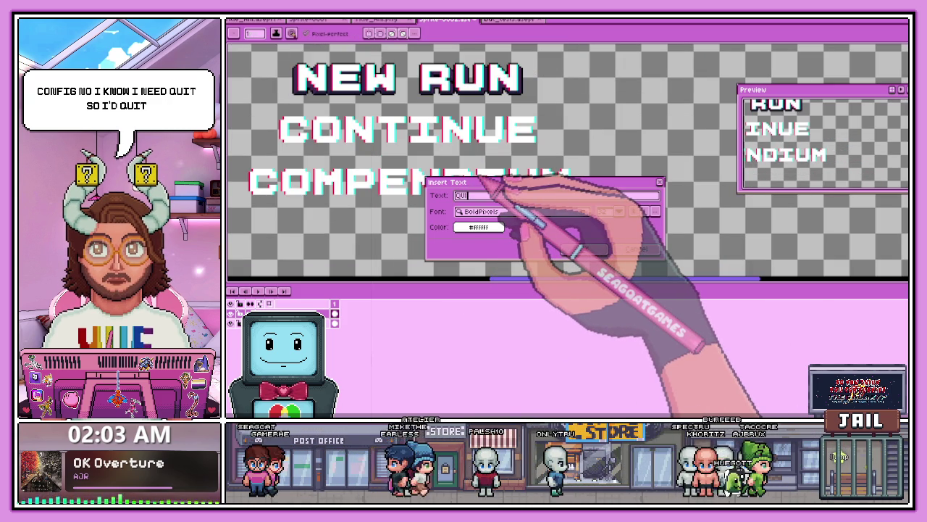
{"action": "type", "text": "QUIT"}
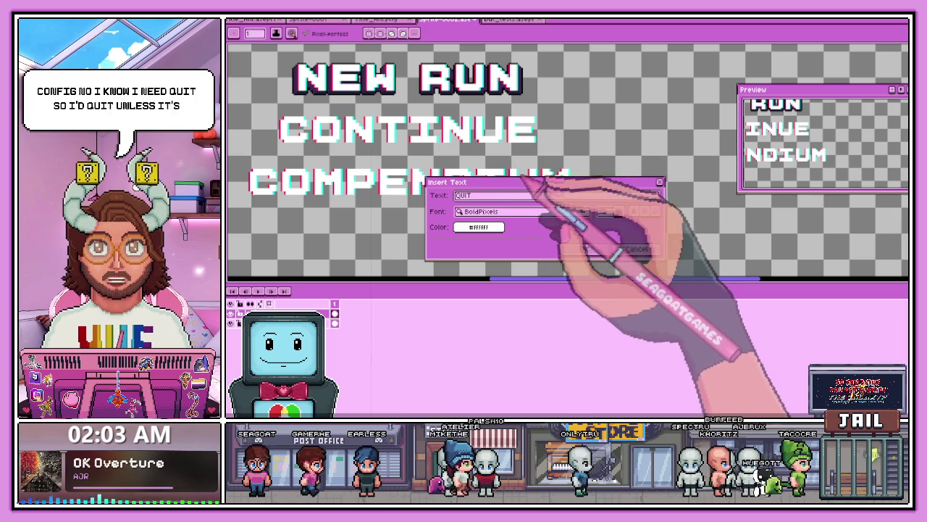
{"action": "double_click", "coordinate": [460, 195]}
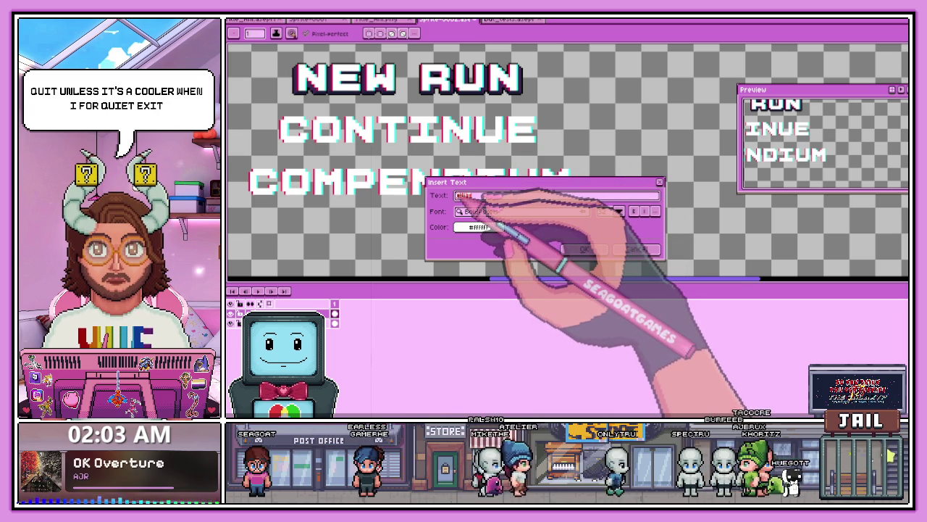
{"action": "type", "text": "EXT GA"}
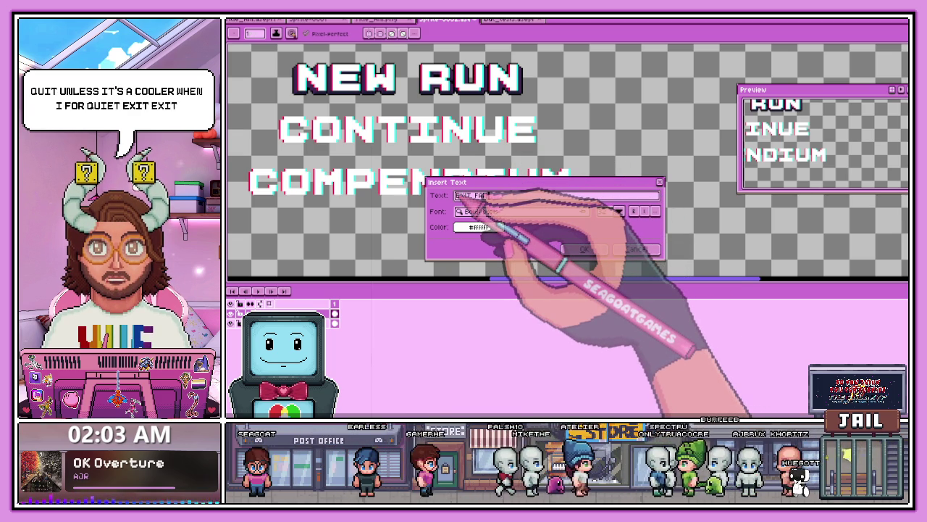